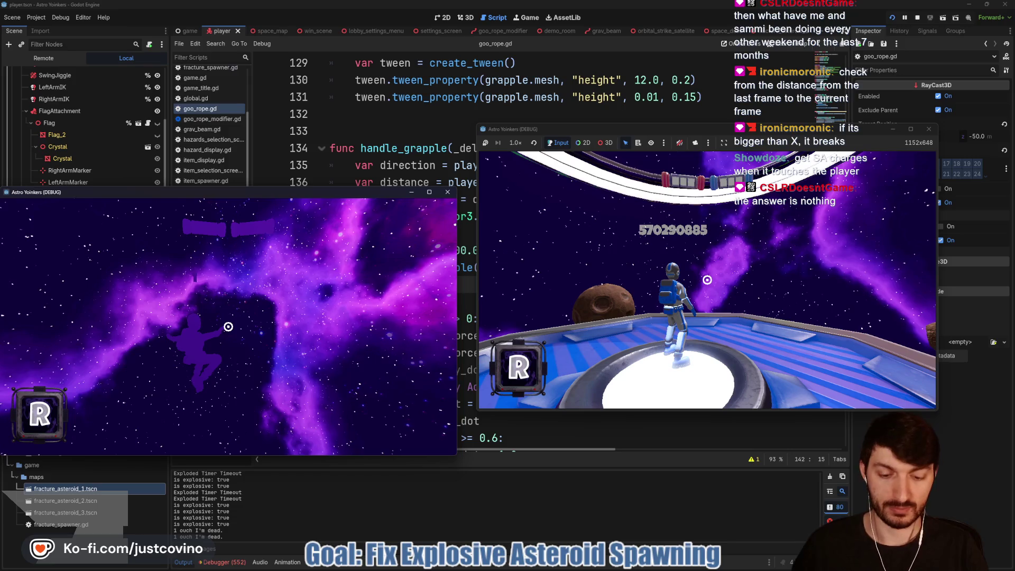
Stop the running game with F8 and scroll up through goo_rope.gd.
key("F8")
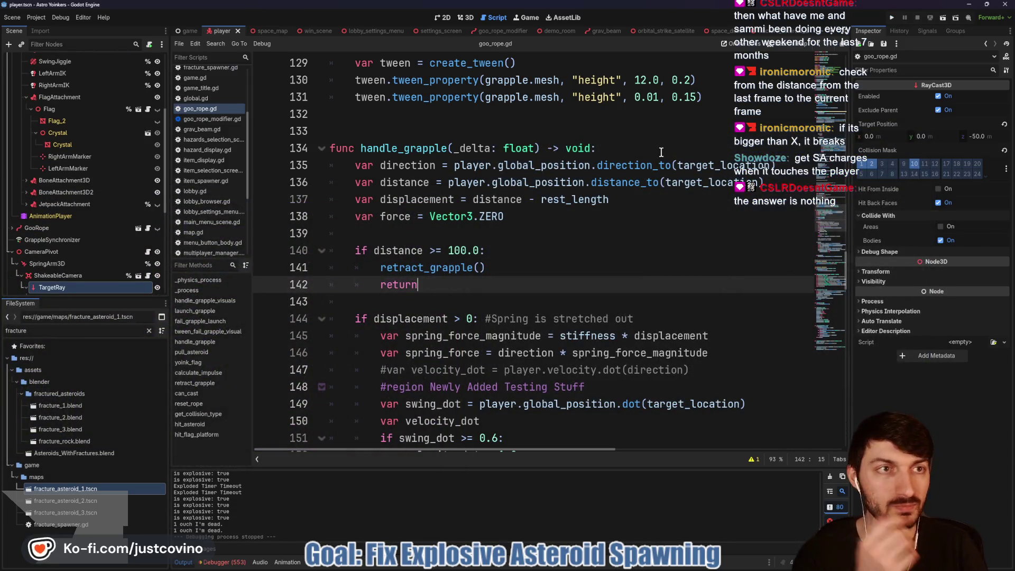
scroll(643, 168, "up", 5)
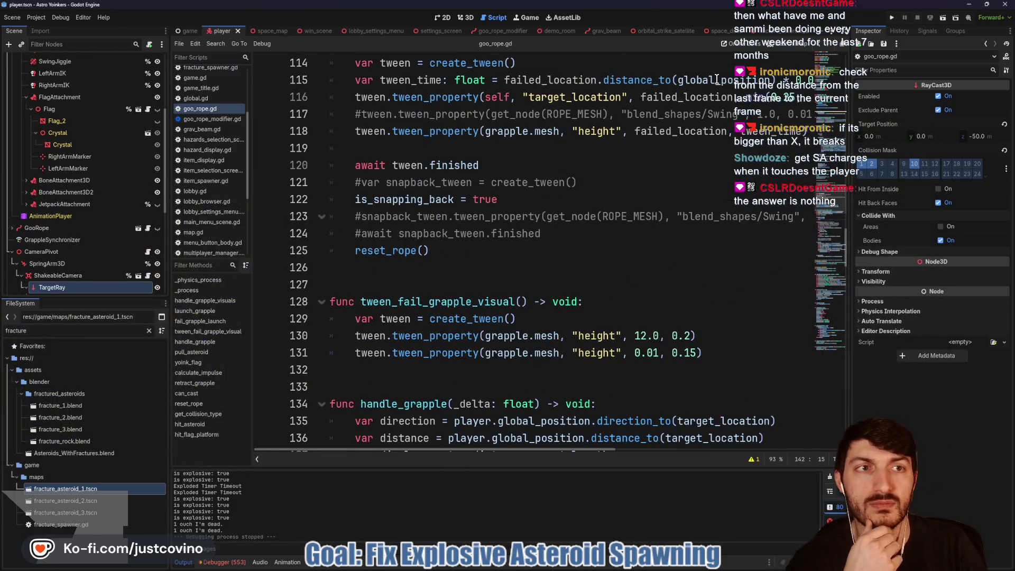
scroll(592, 196, "up", 11)
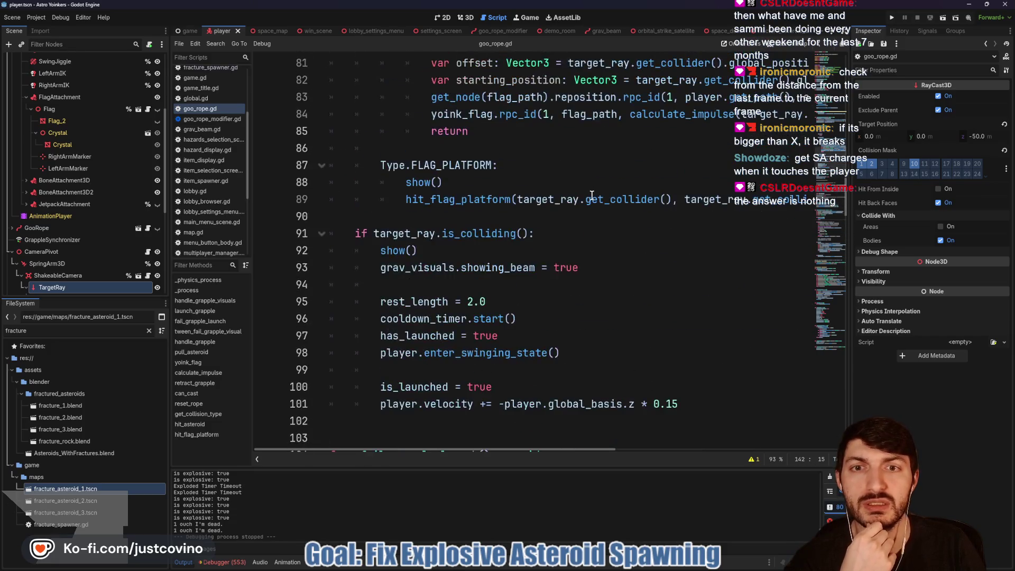
scroll(593, 195, "up", 14)
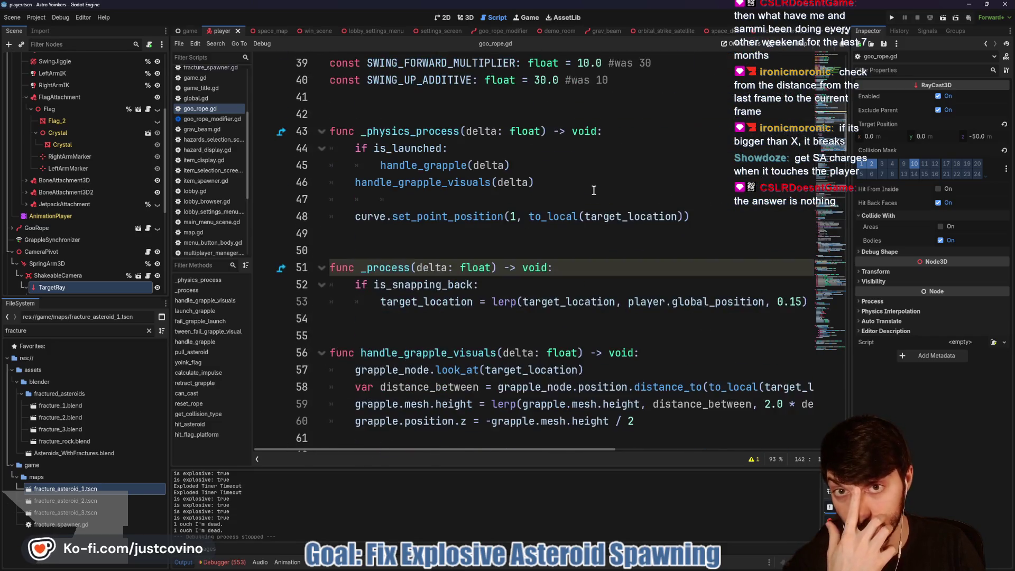
scroll(594, 191, "up", 1)
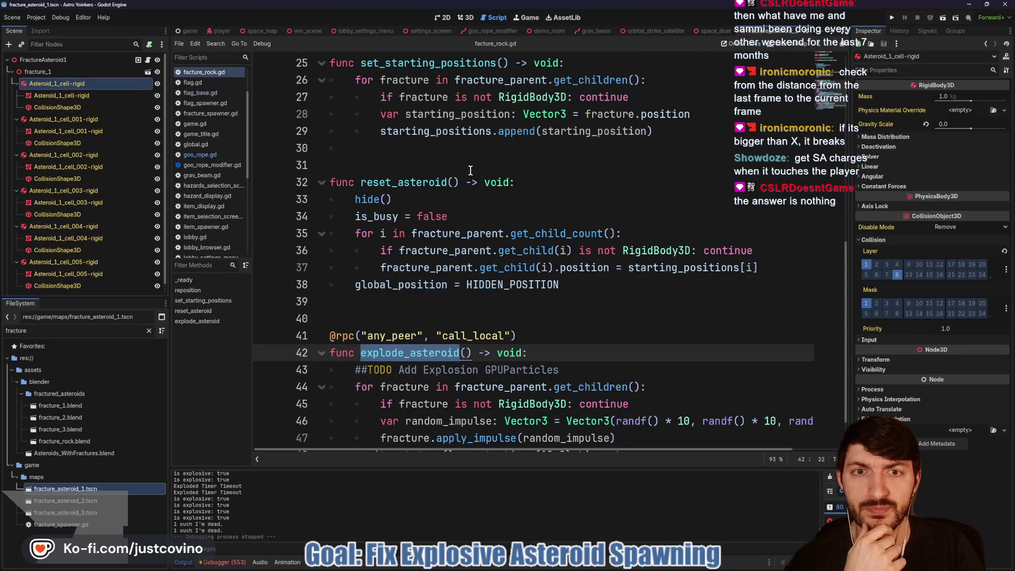
scroll(470, 170, "up", 8)
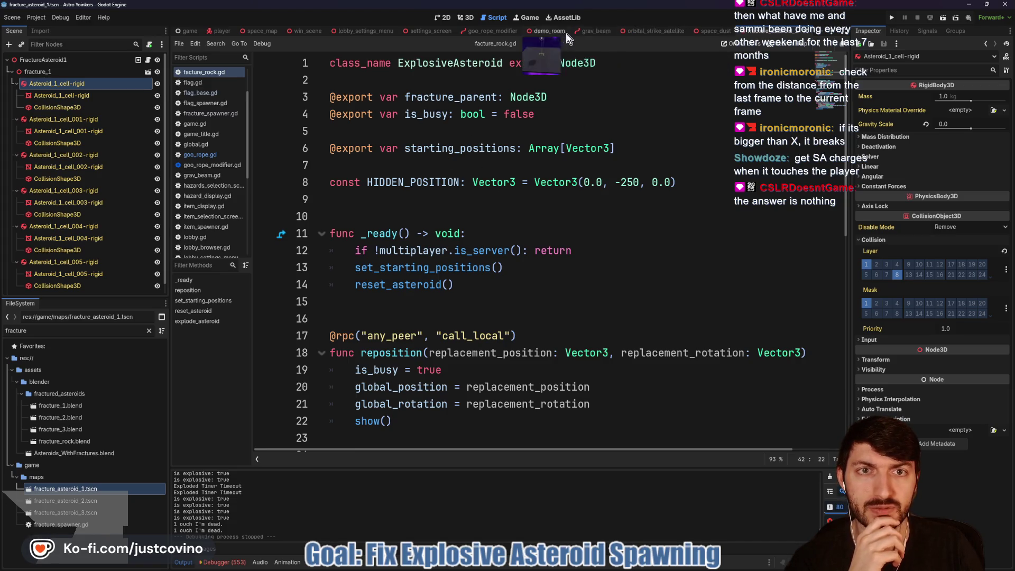
Switch past the space_dust and orbital_strike_satellite tabs to the grav_beam scene and script.
left_click(709, 29)
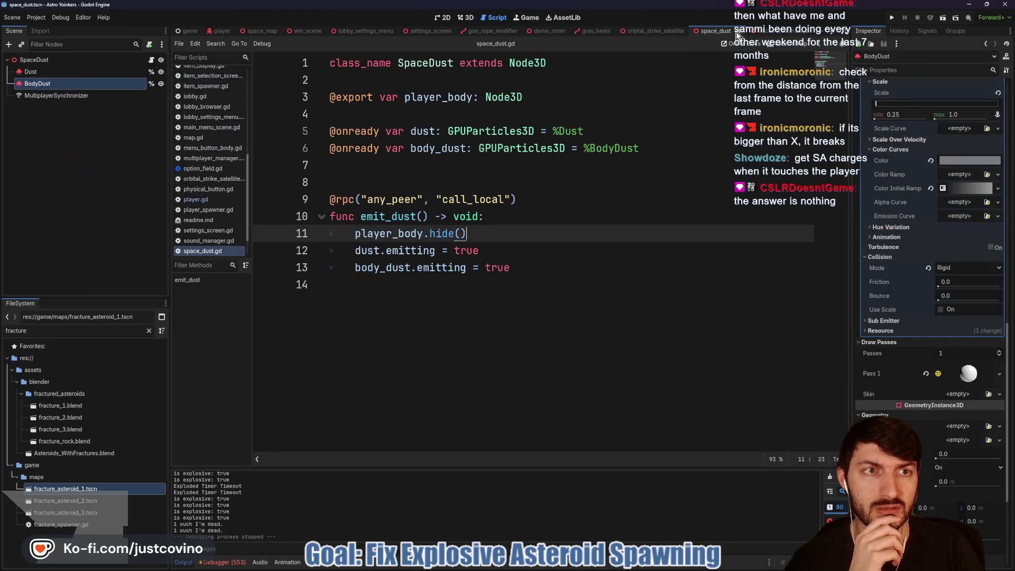
left_click(675, 34)
left_click(605, 31)
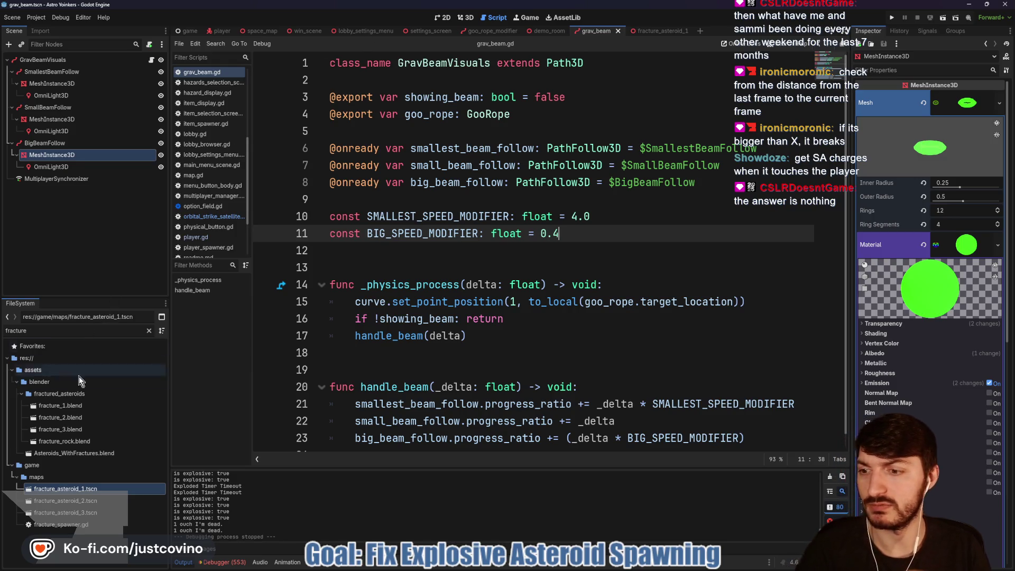
Filter the FileSystem dock by 'asteroid' and open asteroid.gd from game/maps.
double_click(32, 331)
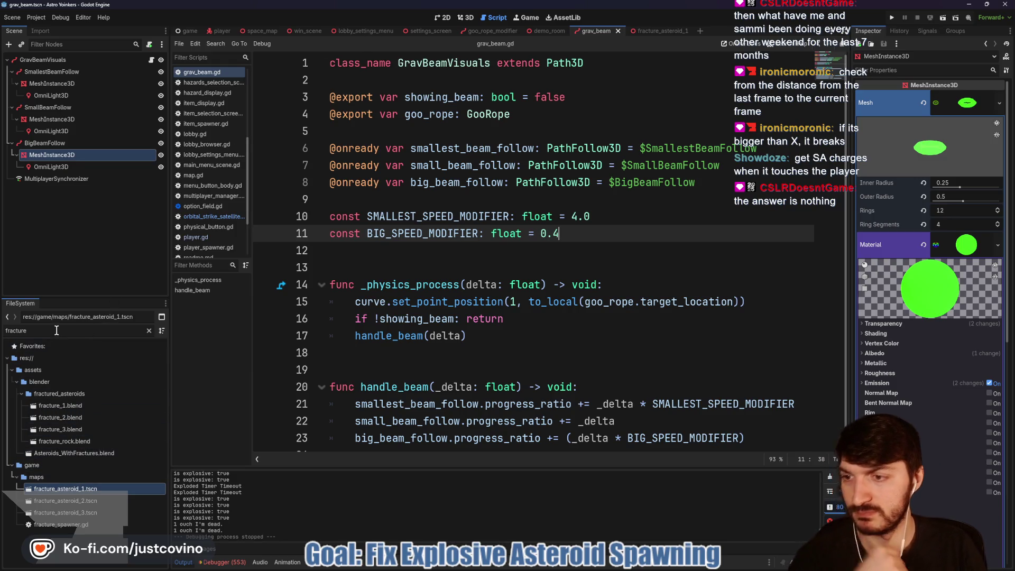
type("asteroid")
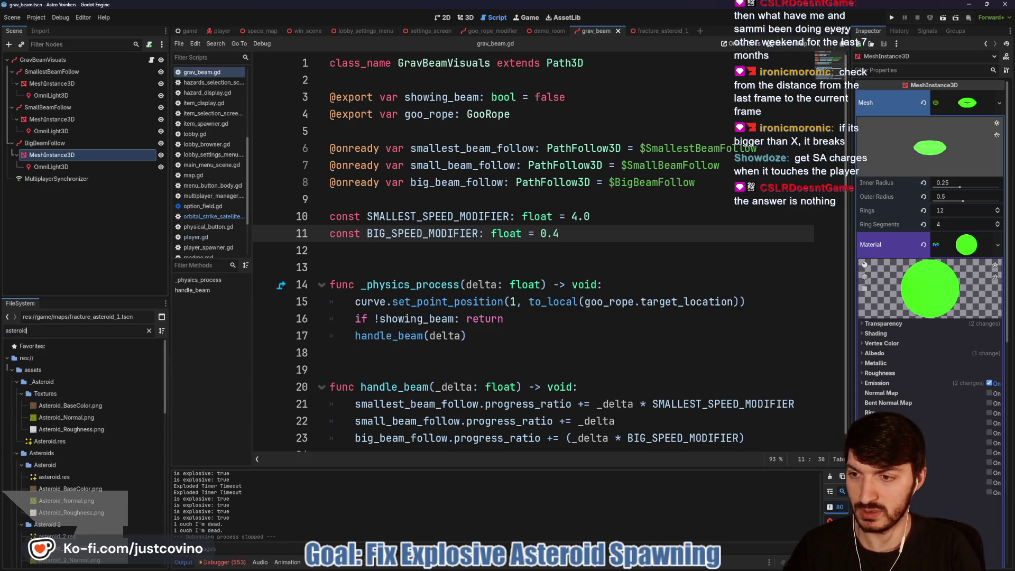
scroll(86, 465, "down", 5)
scroll(86, 465, "down", 3)
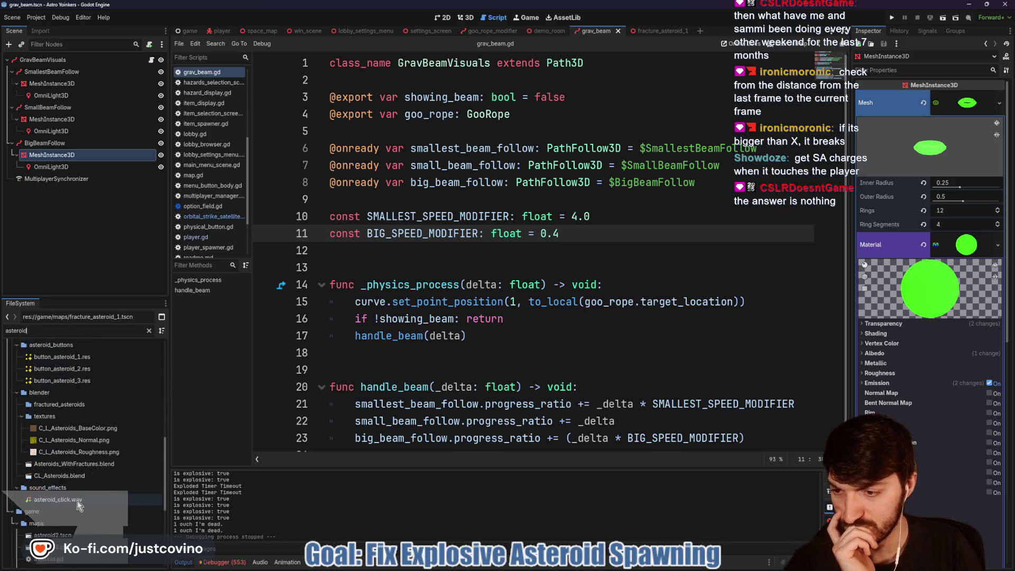
double_click(71, 535)
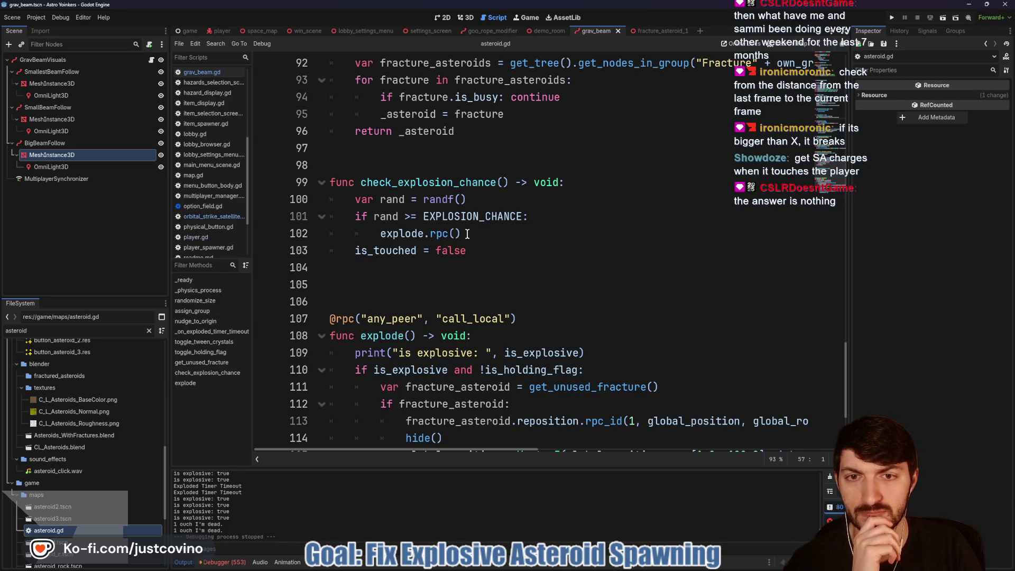
Look through asteroid.gd and select the EXPLOSION_CHANCE value 0.9.
scroll(468, 234, "up", 2)
scroll(485, 322, "up", 8)
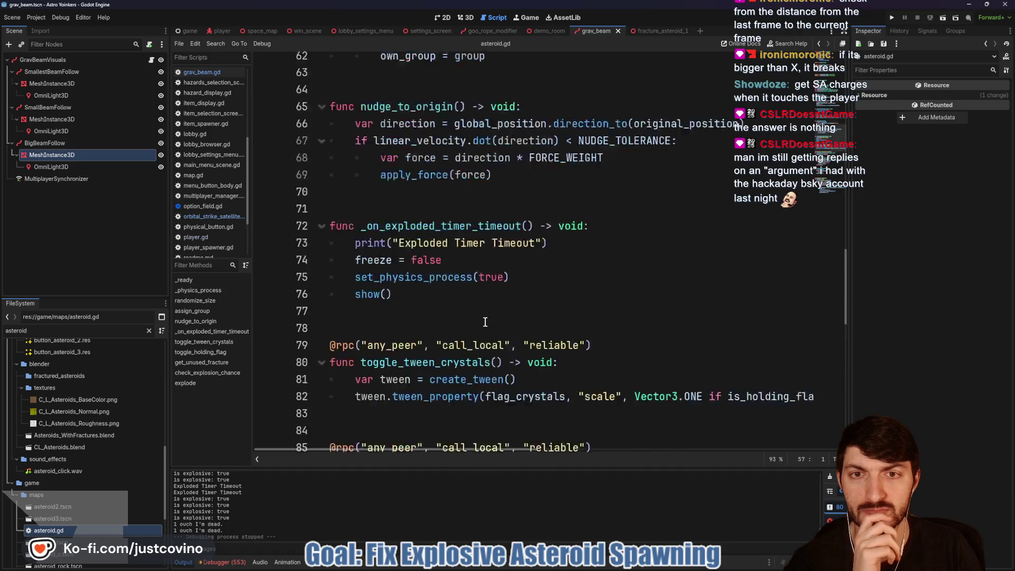
scroll(485, 323, "up", 20)
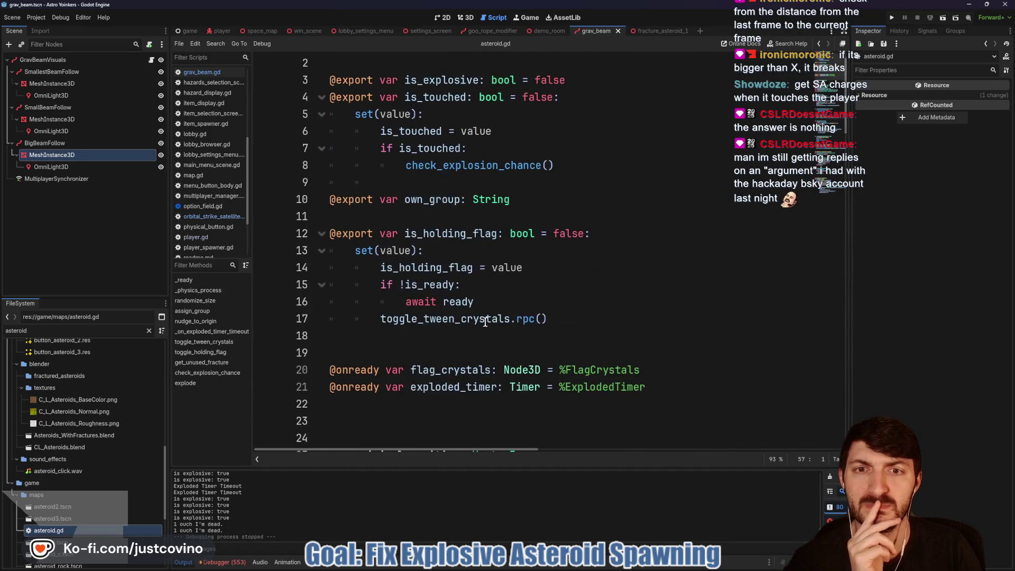
scroll(485, 322, "up", 1)
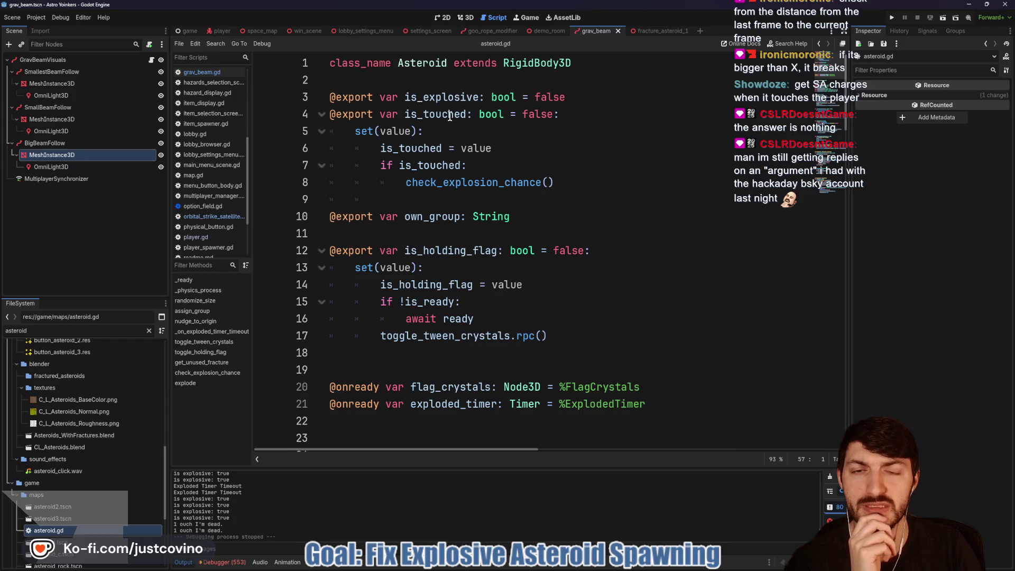
scroll(438, 183, "down", 12)
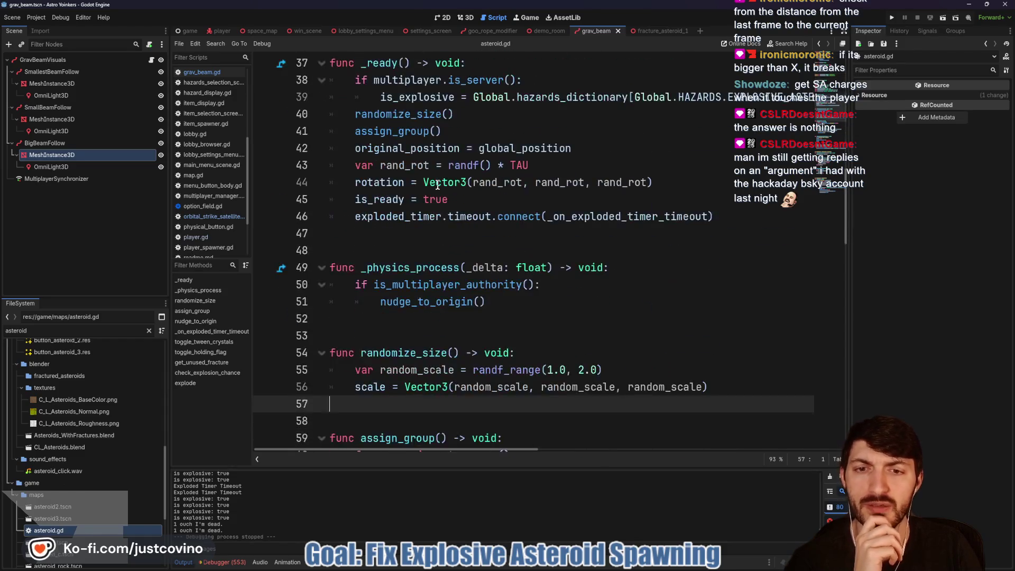
scroll(438, 185, "down", 5)
scroll(437, 182, "up", 9)
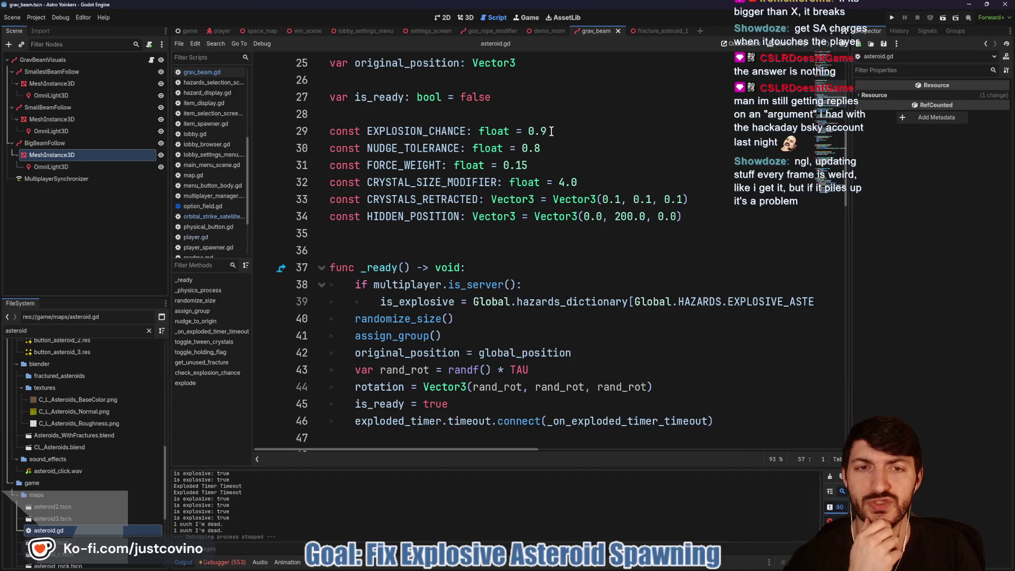
double_click(539, 131)
scroll(551, 166, "down", 11)
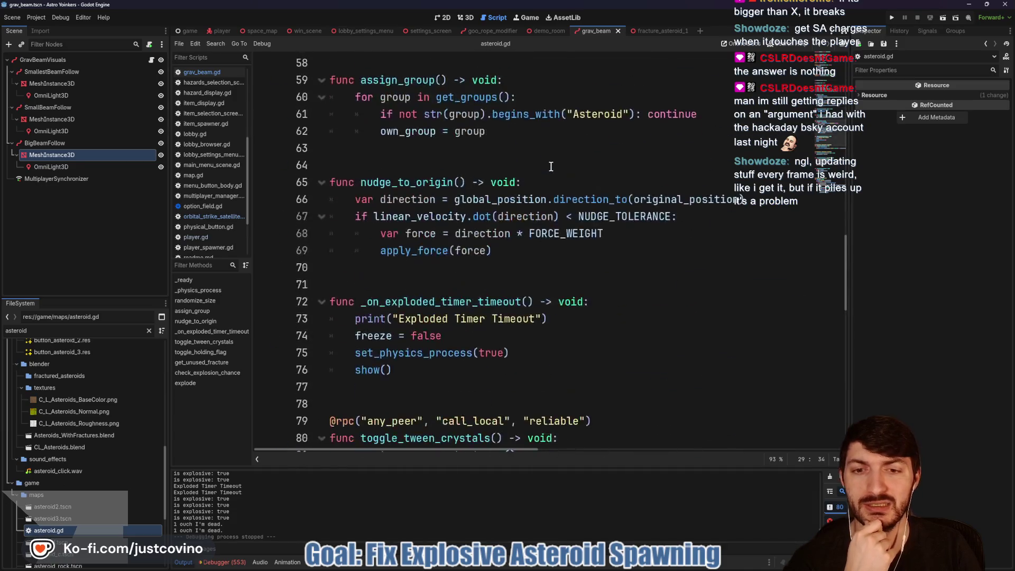
scroll(551, 167, "down", 12)
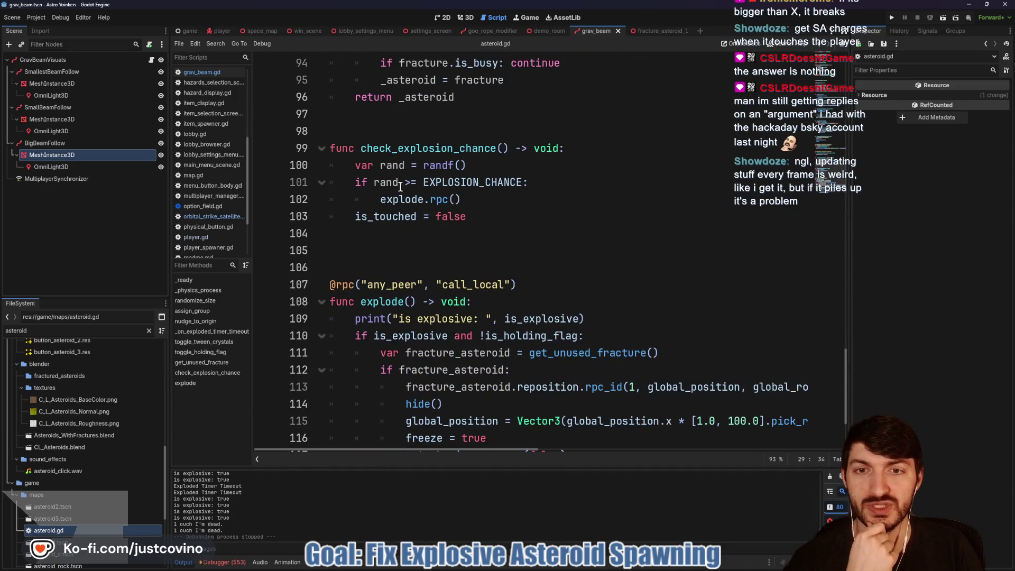
mouse_move(443, 164)
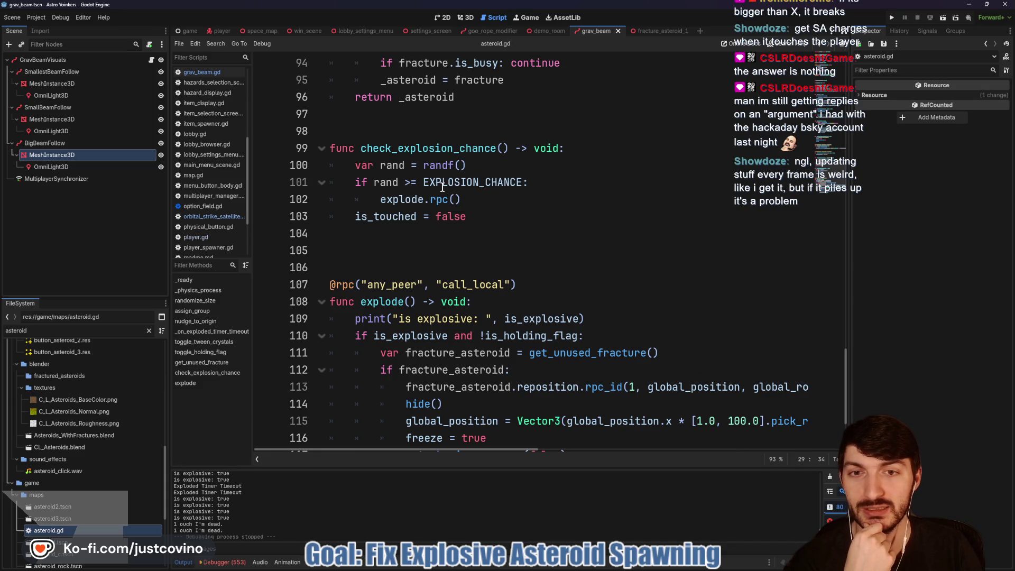
mouse_move(405, 204)
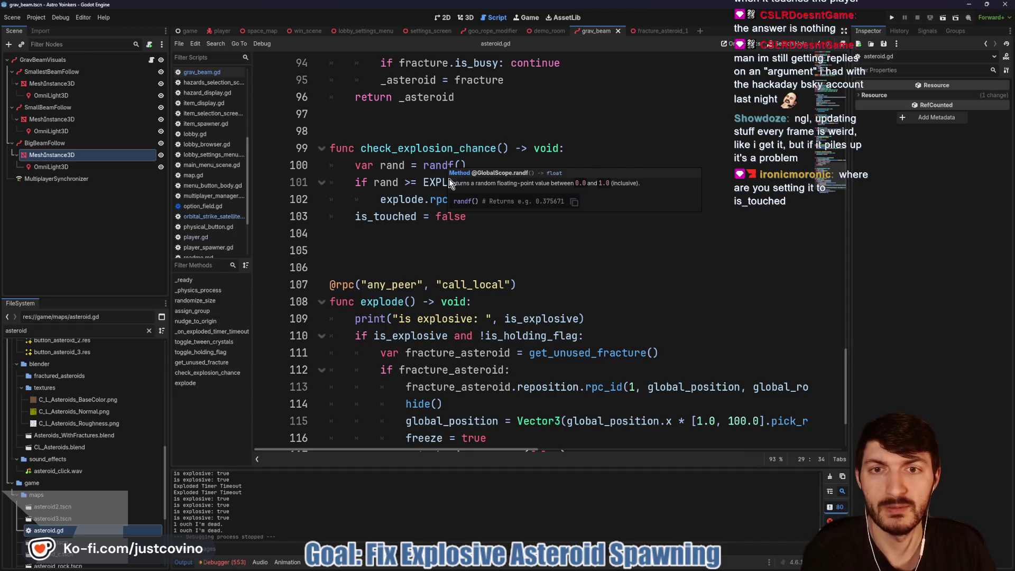
scroll(443, 174, "up", 15)
scroll(418, 192, "up", 10)
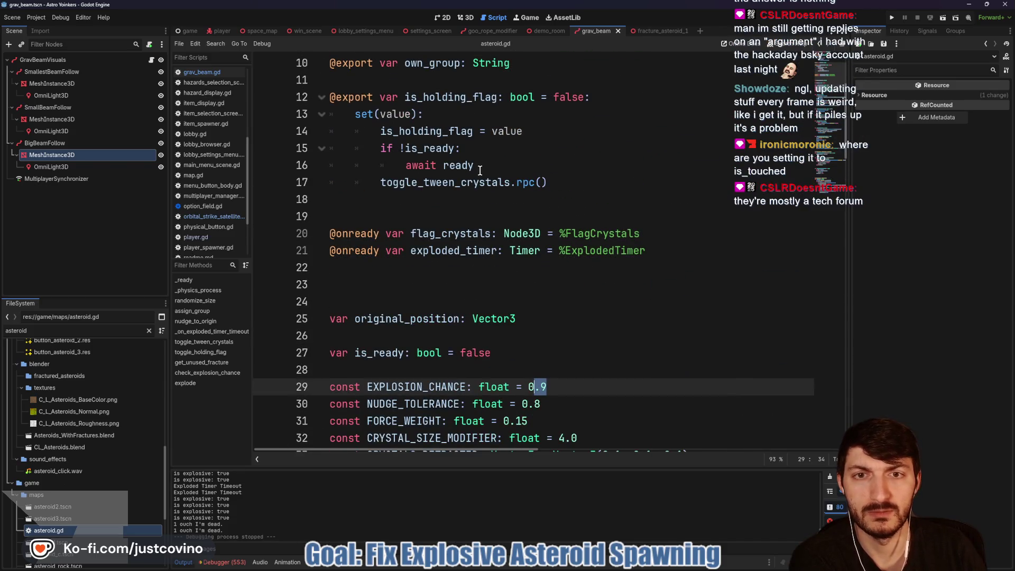
double_click(474, 102)
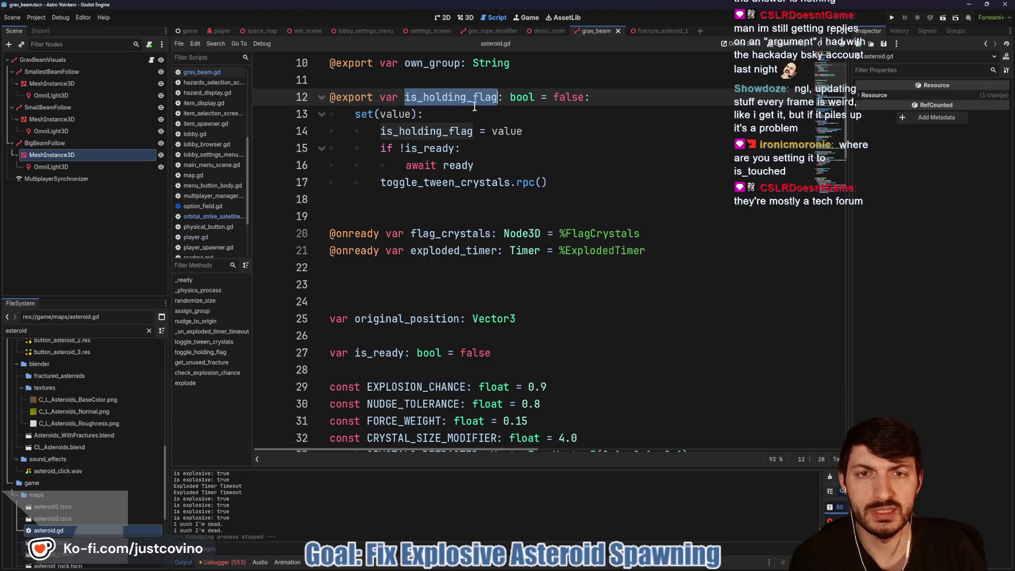
scroll(474, 107, "up", 3)
double_click(440, 115)
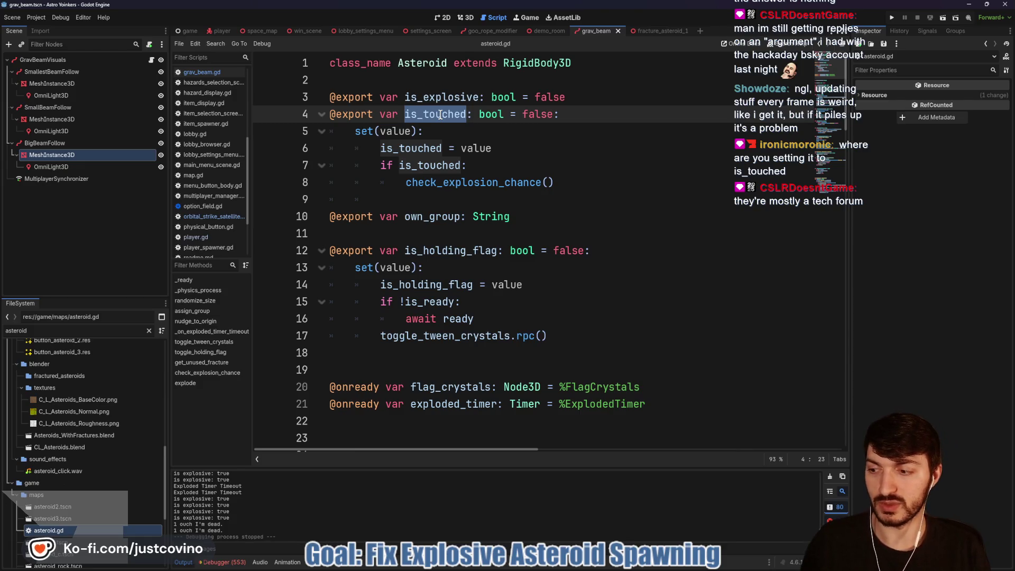
Search the project for is_touched and jump to its match in goo_rope.gd.
key("ctrl+shift+f")
key("Return")
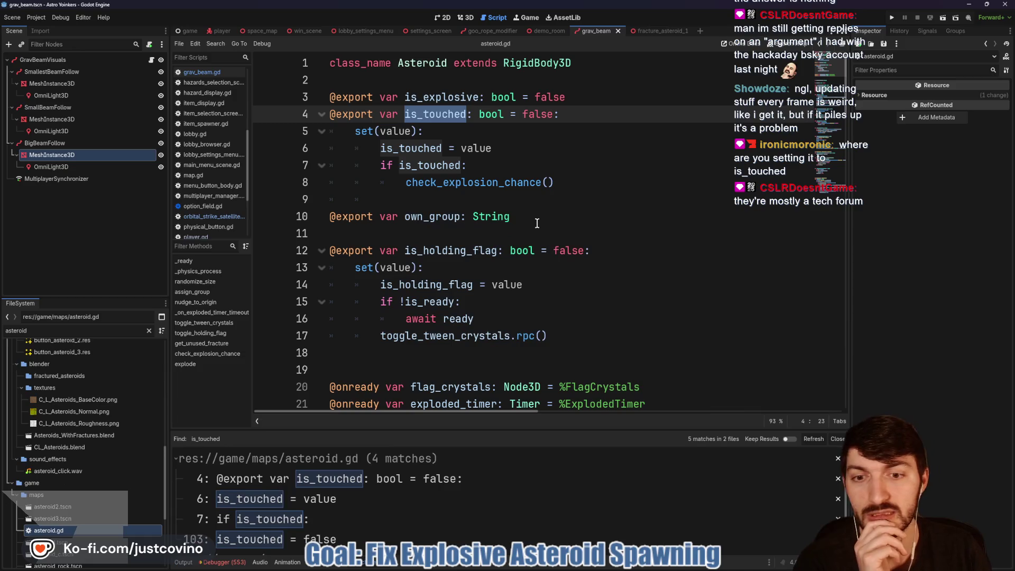
scroll(370, 497, "down", 1)
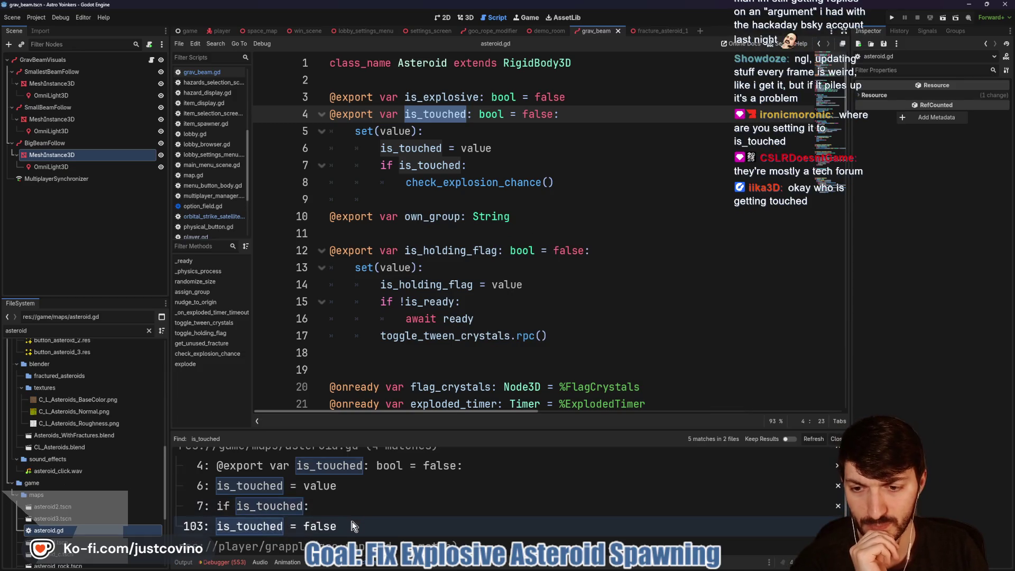
scroll(370, 494, "down", 1)
left_click(359, 542)
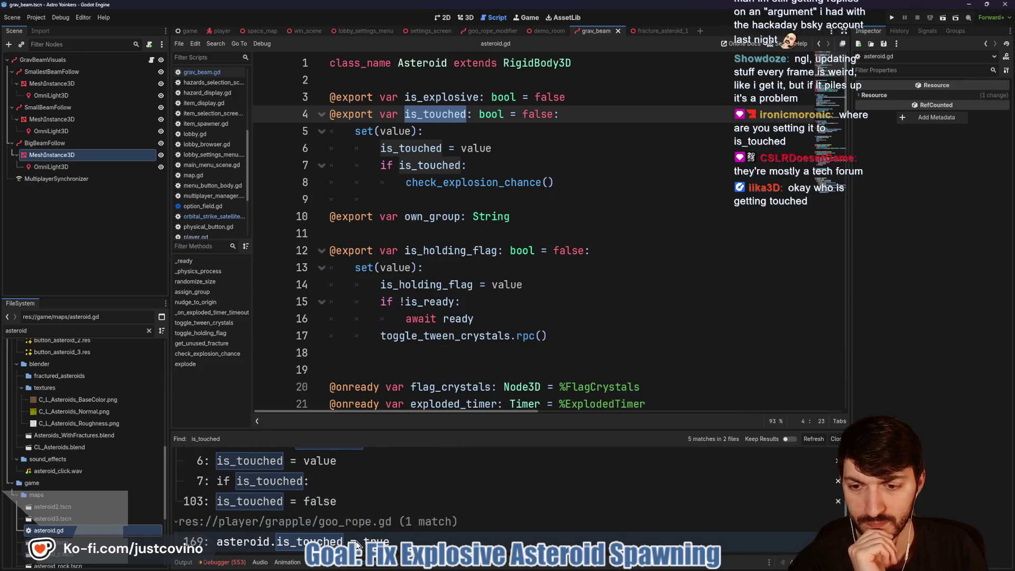
Show lines 159–179 and put the caret after the asteroid.is_touched = true assignment.
scroll(492, 314, "up", 3)
scroll(492, 313, "down", 6)
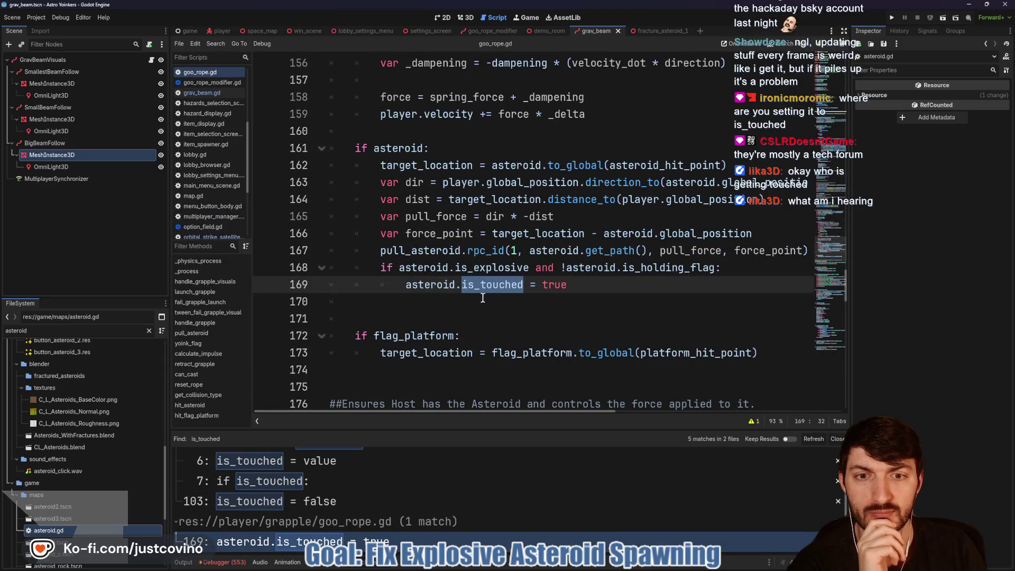
mouse_move(463, 291)
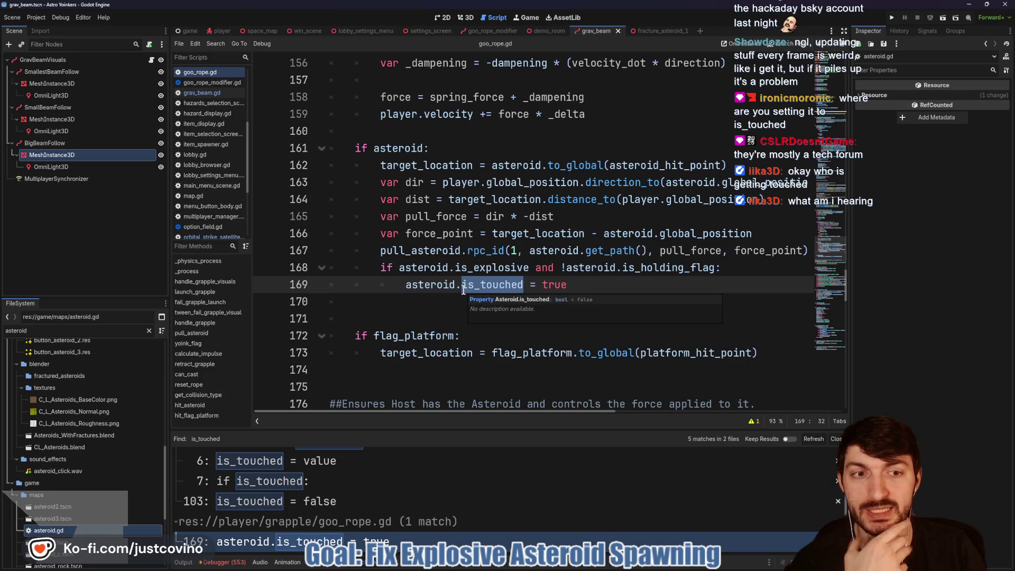
scroll(461, 289, "up", 3)
scroll(462, 290, "up", 9)
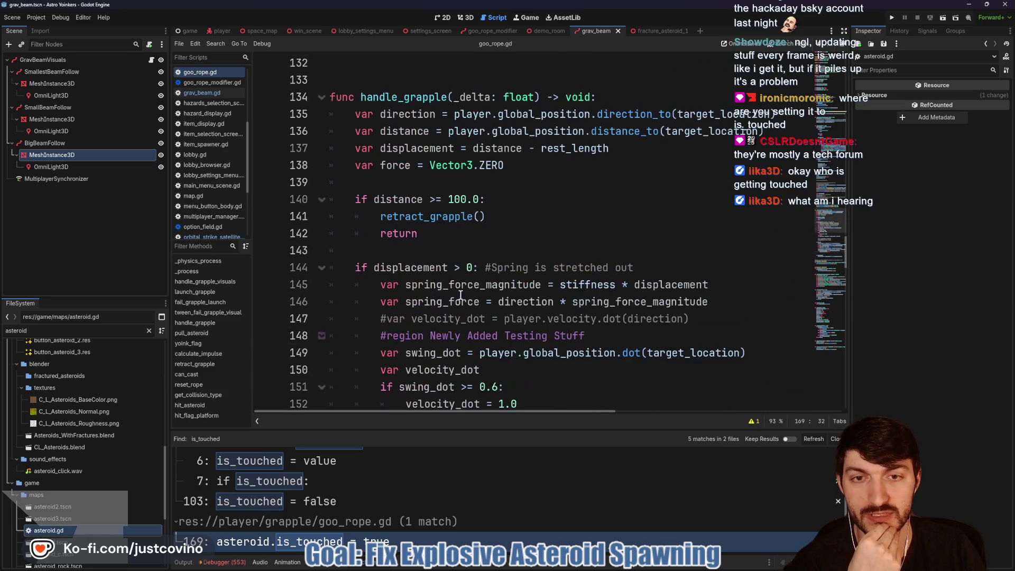
scroll(462, 289, "down", 10)
scroll(460, 295, "down", 2)
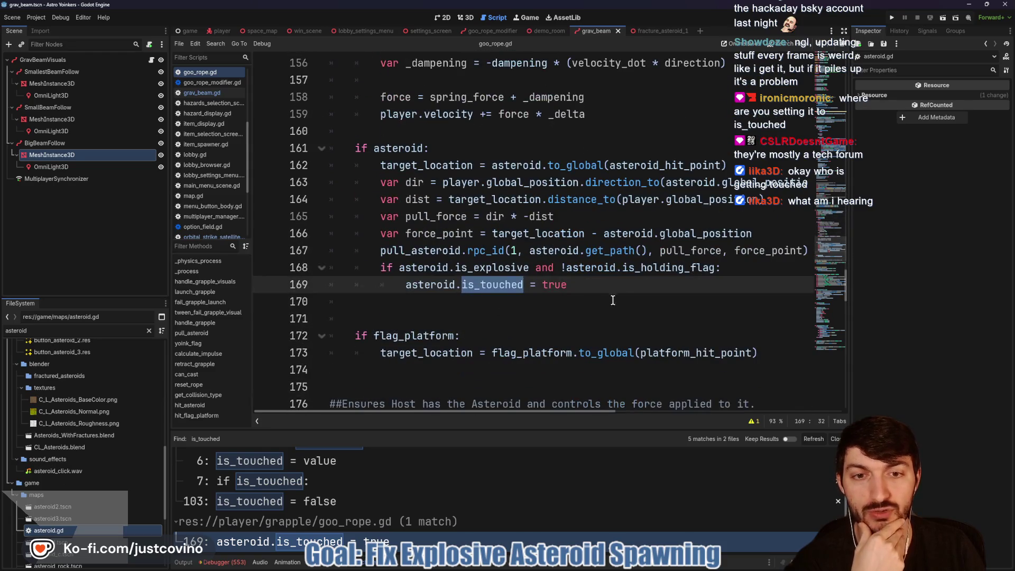
scroll(570, 285, "down", 2)
scroll(570, 286, "up", 1)
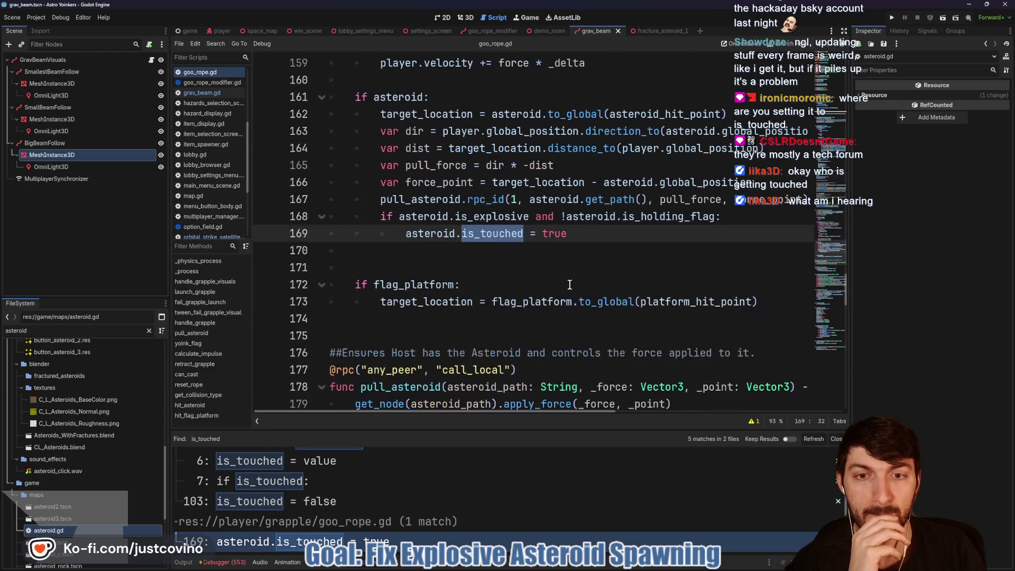
left_click(578, 232)
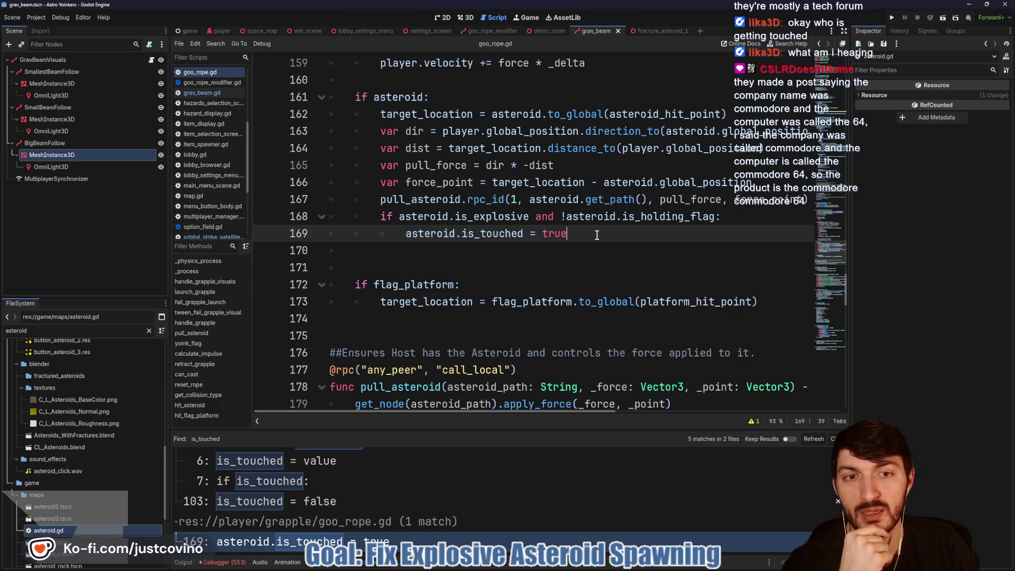
left_click_drag(597, 235, 405, 233)
mouse_move(487, 199)
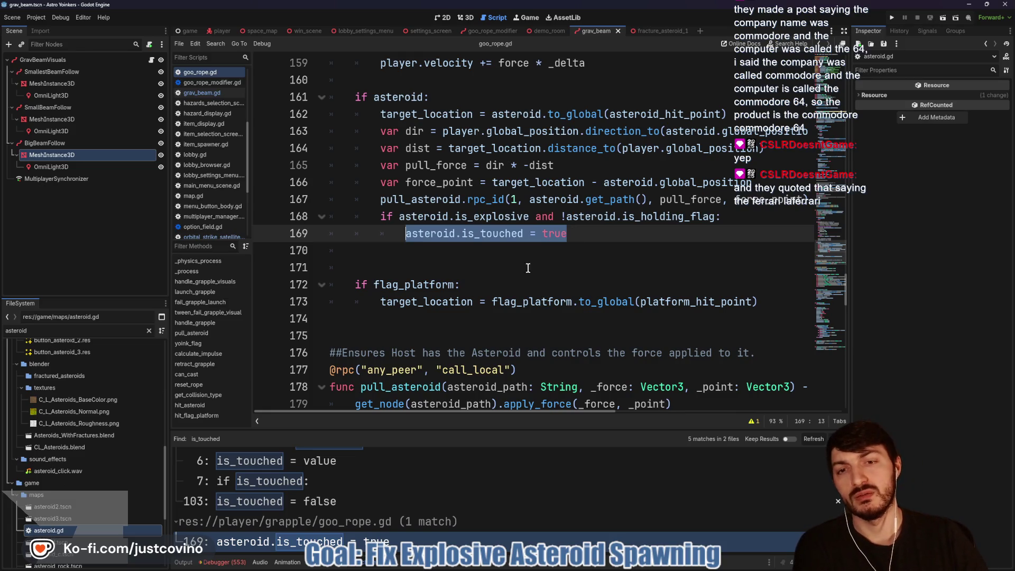
scroll(489, 254, "down", 2)
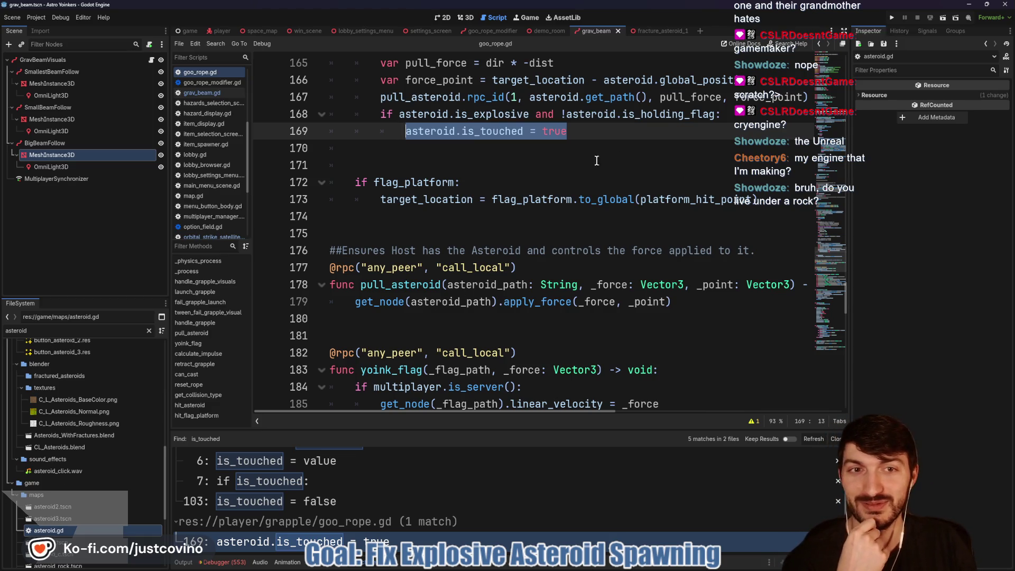
scroll(596, 160, "up", 1)
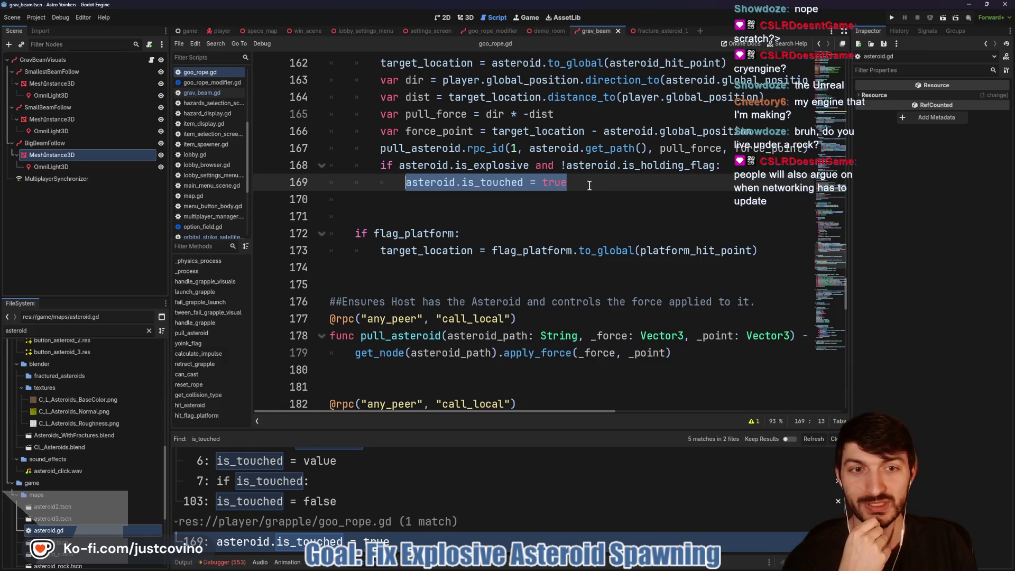
left_click_drag(589, 185, 382, 160)
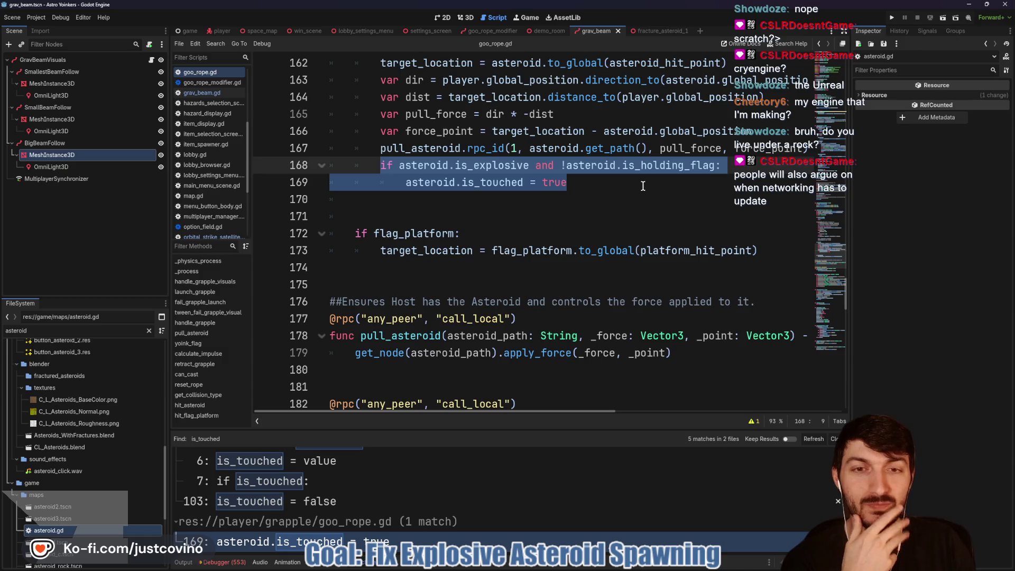
scroll(634, 186, "down", 2)
scroll(613, 186, "up", 2)
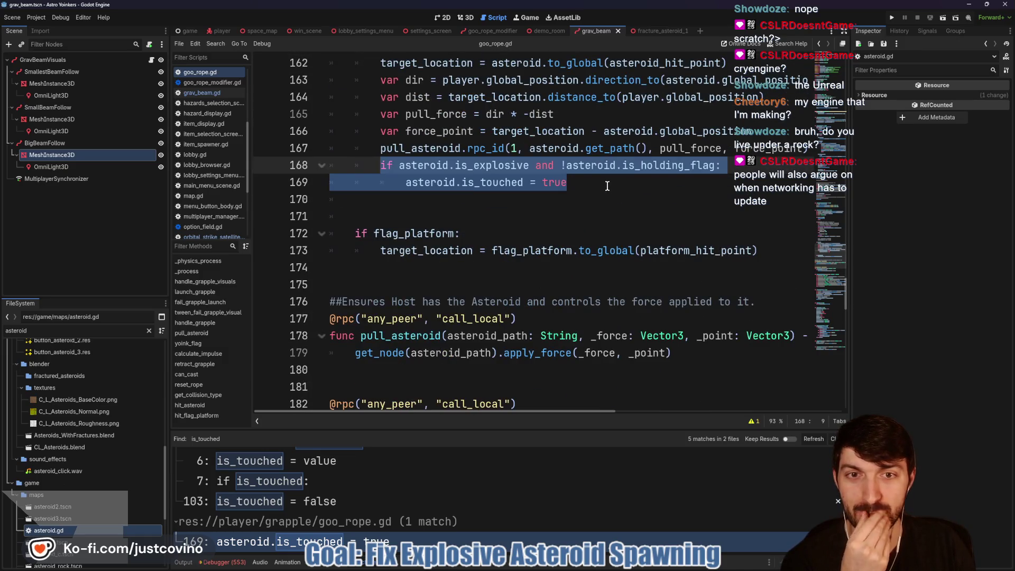
scroll(600, 184, "down", 5)
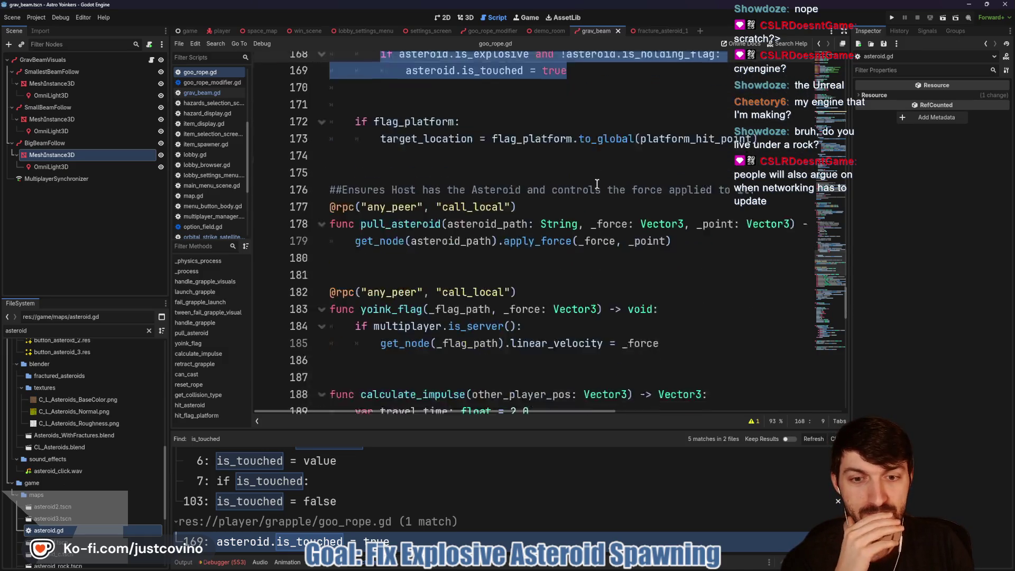
scroll(595, 183, "up", 3)
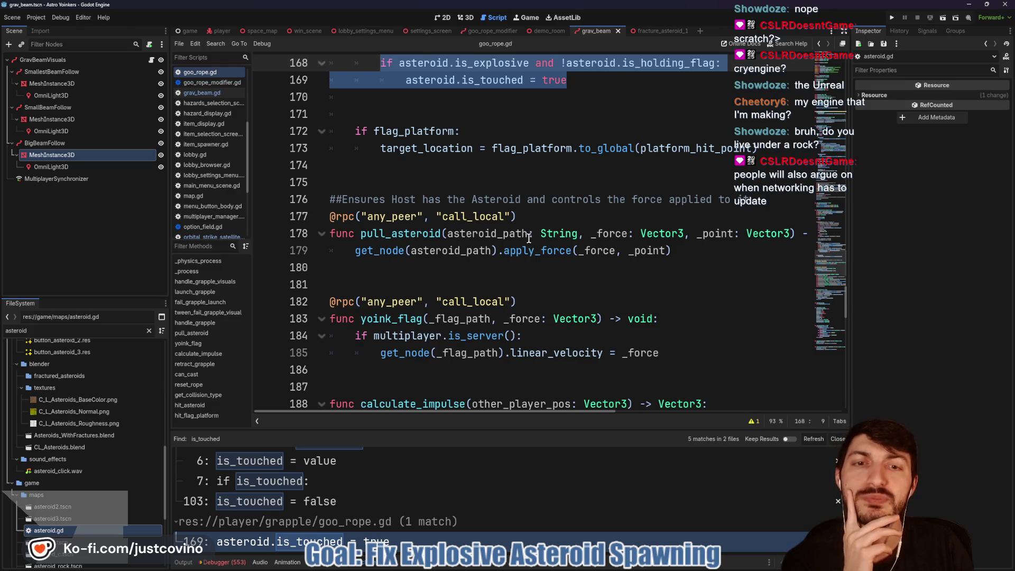
scroll(529, 238, "up", 1)
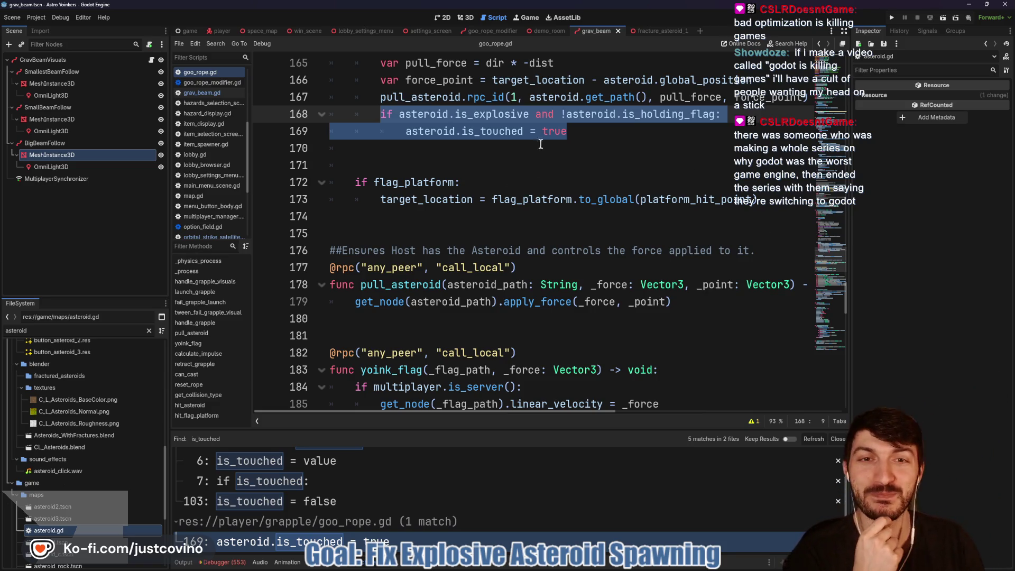
left_click_drag(567, 132, 383, 113)
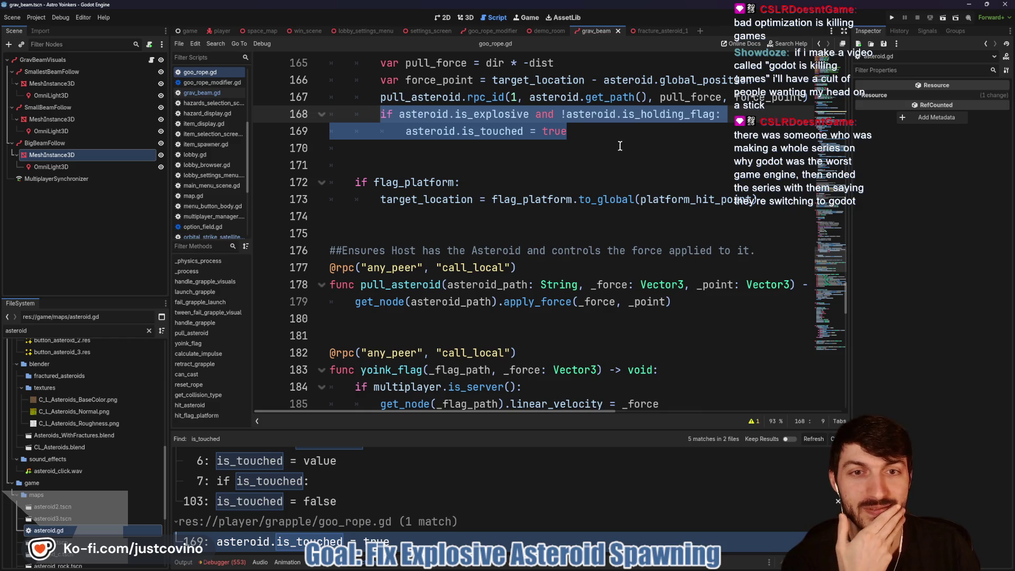
scroll(599, 148, "up", 1)
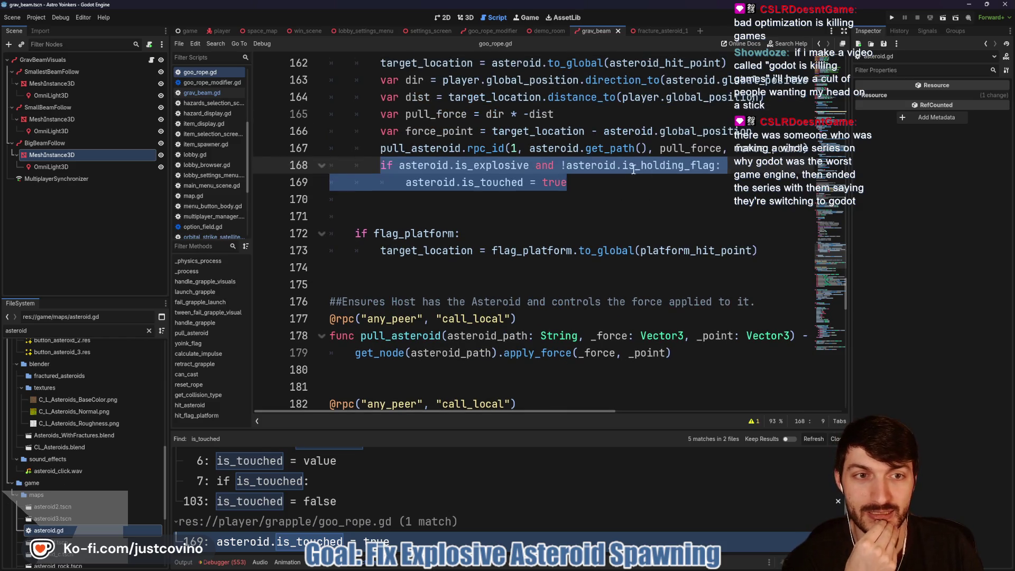
left_click(715, 167)
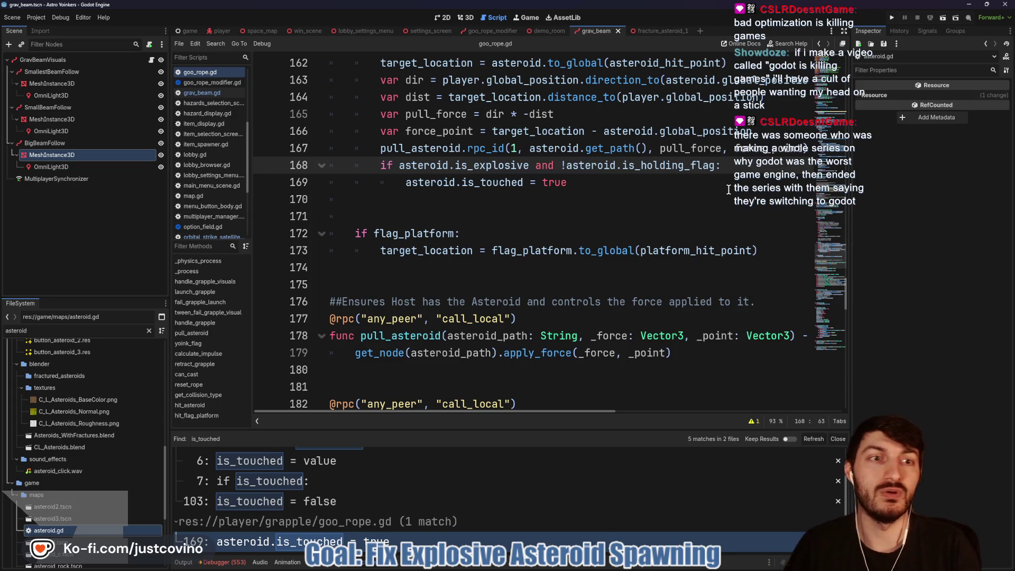
Append 'and !asteroid.is_touched' to the explosive-asteroid condition on line 168.
type("and base")
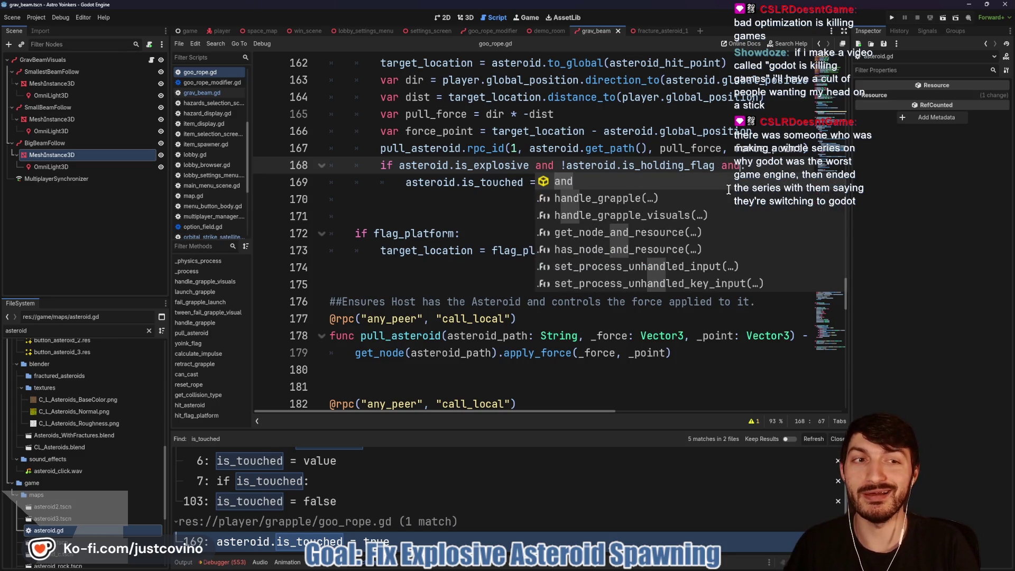
key("BackSpace")
key("BackSpace")
key("BackSpace")
type("ase:")
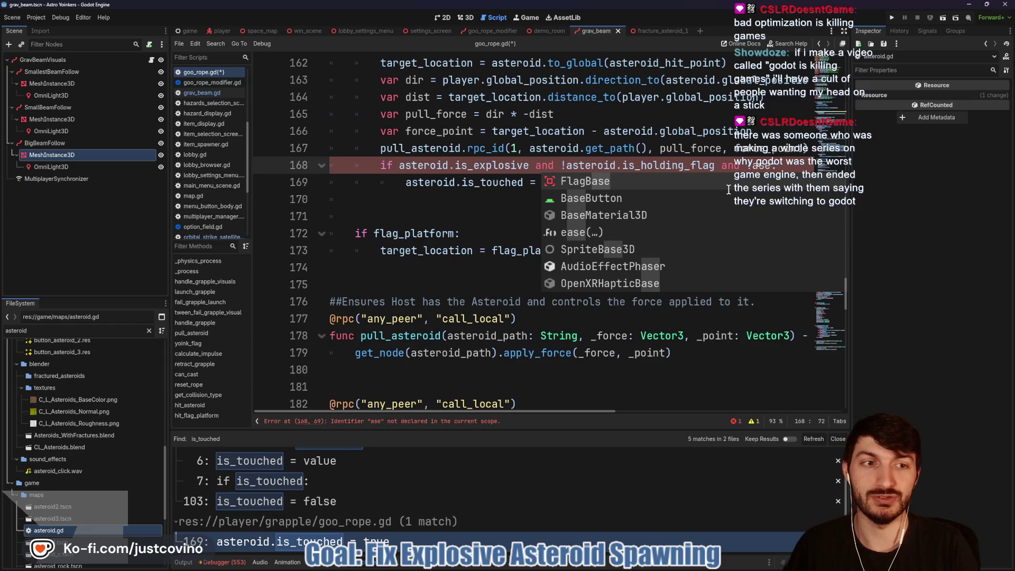
type("!asteroid")
type(".is_touc")
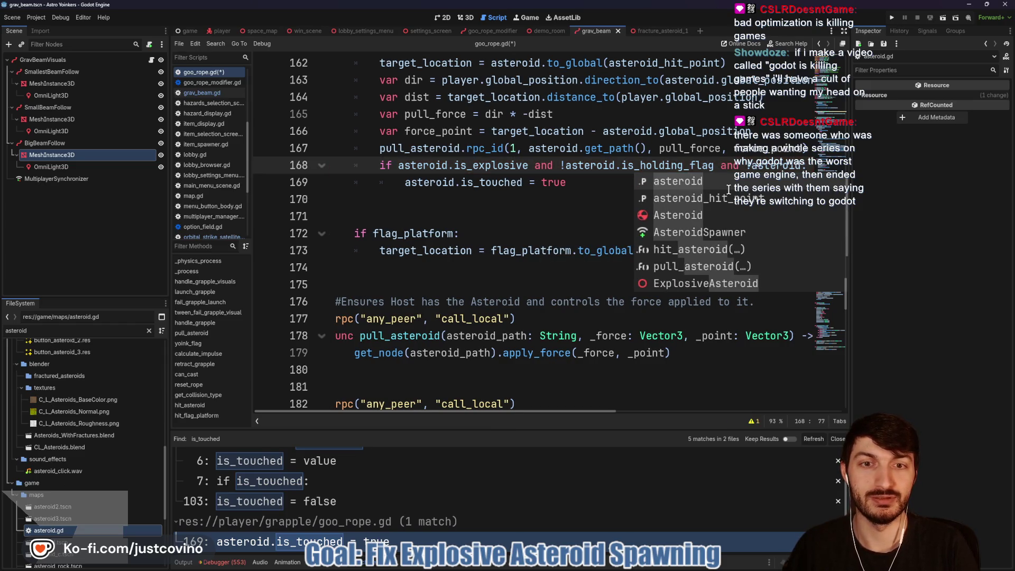
key("Return")
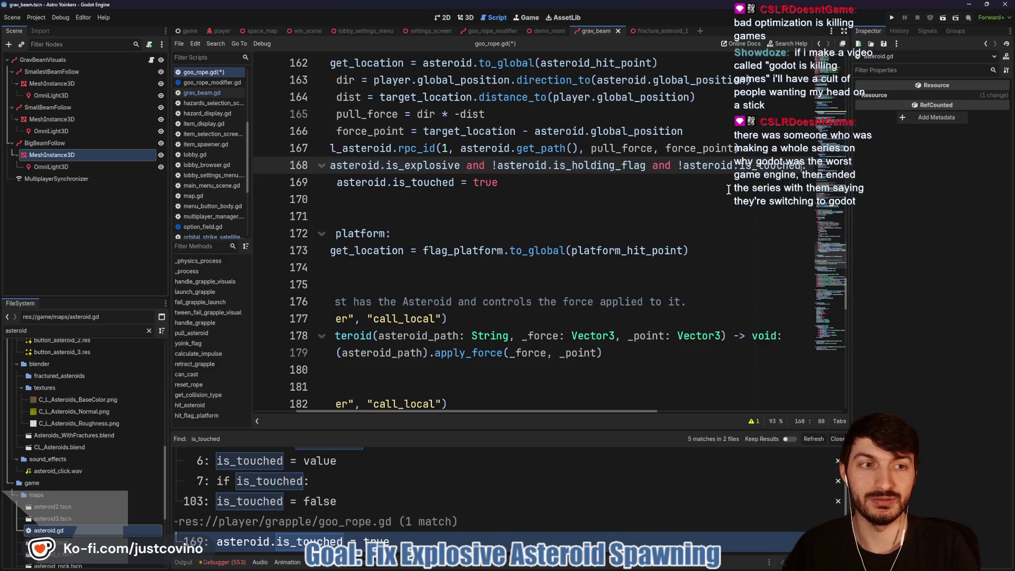
Save goo_rope.gd and run the project.
key("Down")
key("ctrl+s")
key("Down")
key("Down")
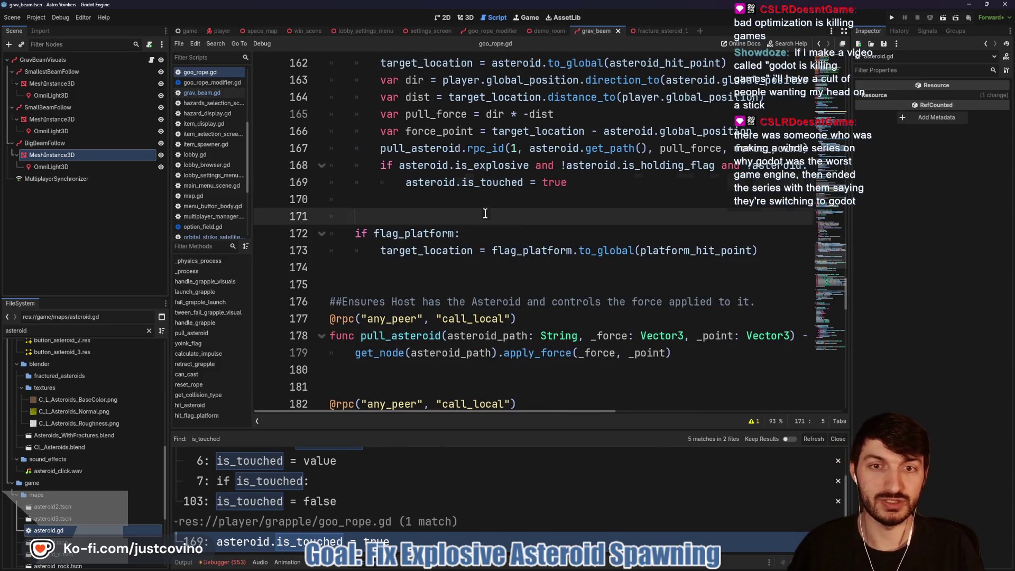
left_click(894, 18)
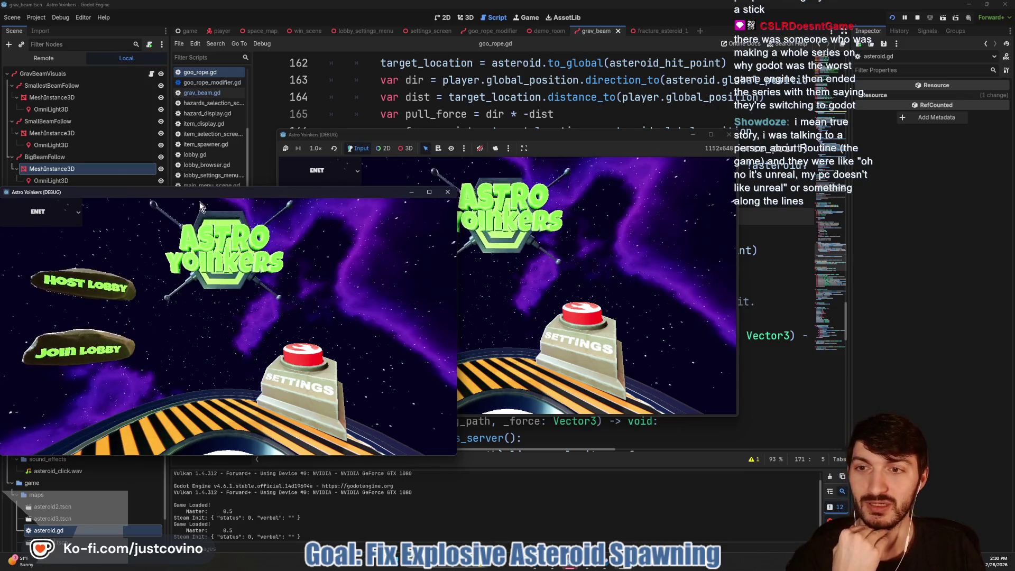
Arrange the two debug game windows side by side, left and right.
left_click_drag(198, 194, 707, 180)
mouse_move(567, 134)
left_mouse_down()
mouse_move(304, 154)
mouse_move(353, 128)
mouse_move(342, 143)
left_mouse_up()
left_click_drag(610, 183, 621, 153)
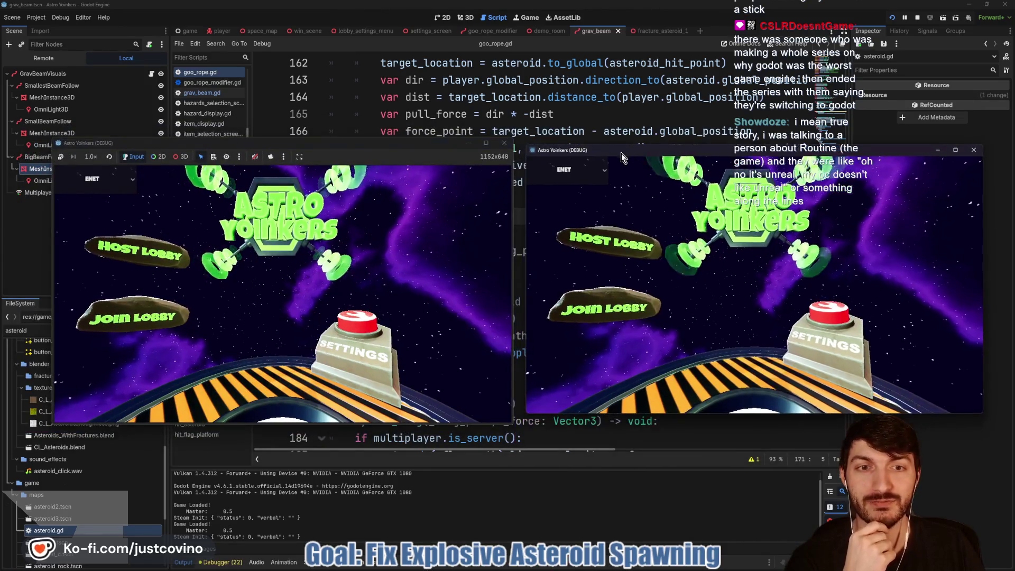
mouse_move(448, 144)
left_mouse_down()
mouse_move(400, 140)
mouse_move(444, 140)
left_mouse_up()
left_click_drag(681, 151, 672, 152)
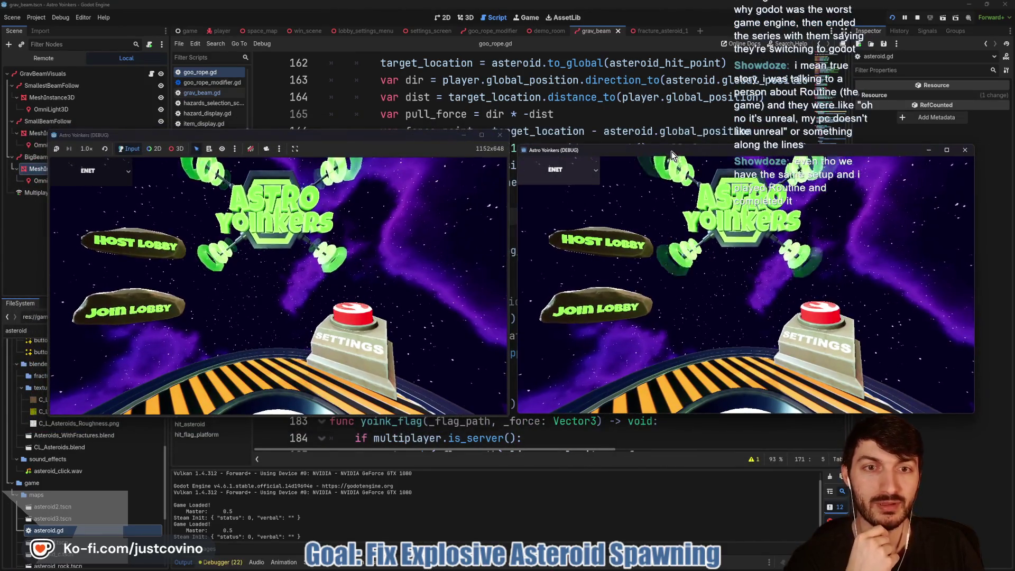
Host a private lobby in the left game, join it from the right, and ready the blue player.
left_click(169, 246)
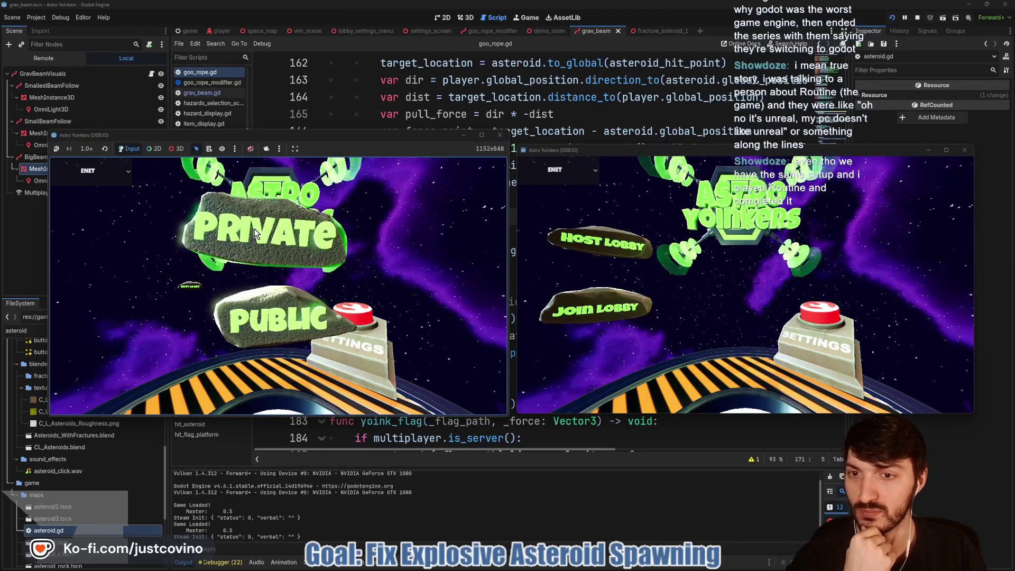
left_click(255, 228)
left_click(613, 320)
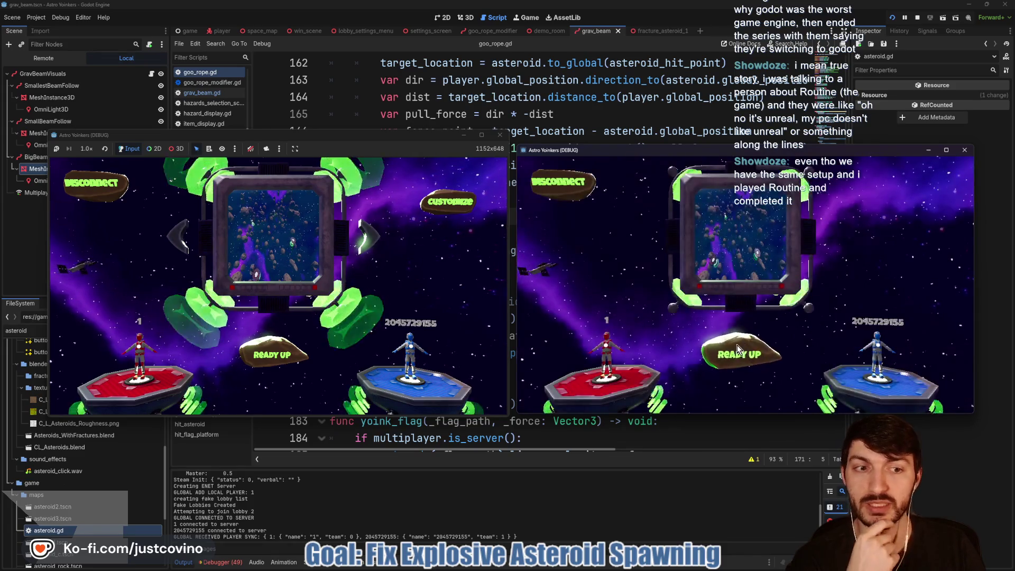
left_click(737, 344)
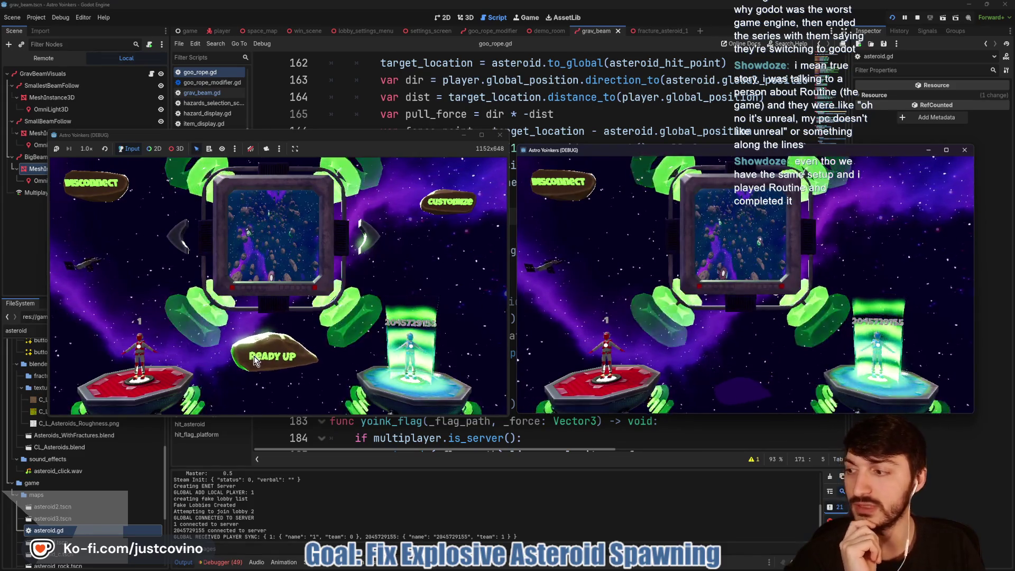
Check the Customize hazards selection, then ready the left player and start the match.
left_click(450, 201)
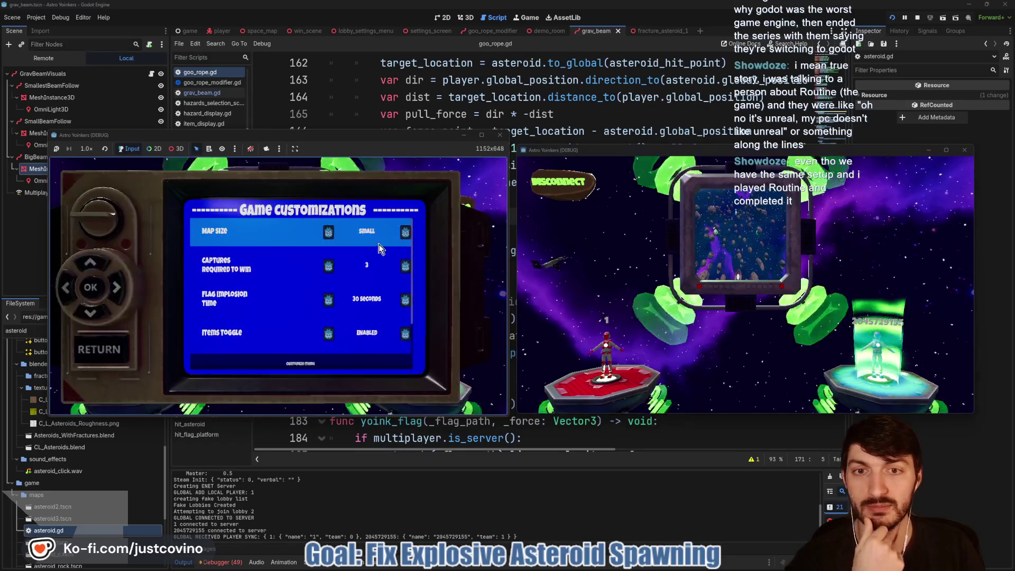
scroll(371, 249, "down", 2)
left_click(373, 252)
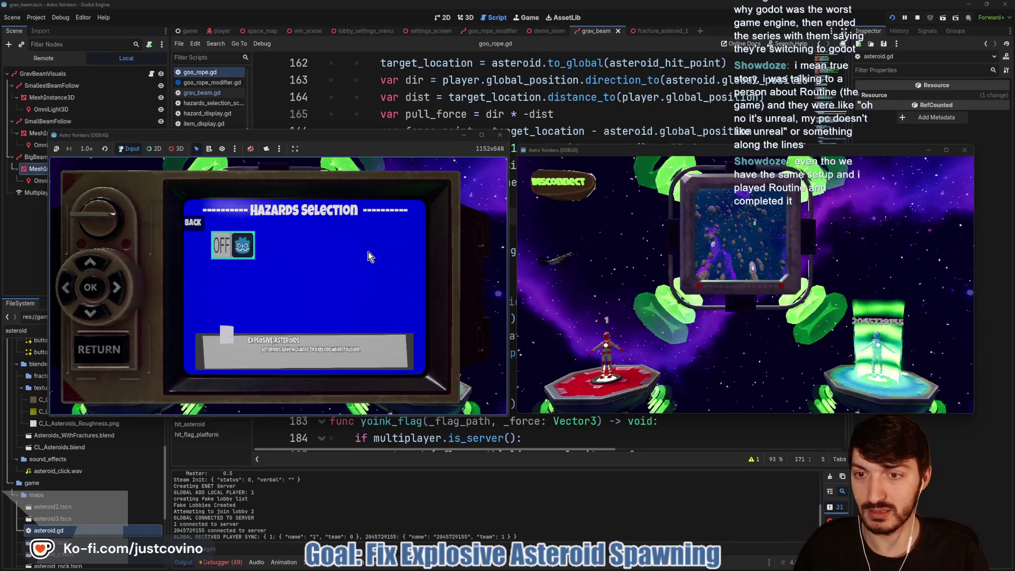
key("Escape")
key("Escape")
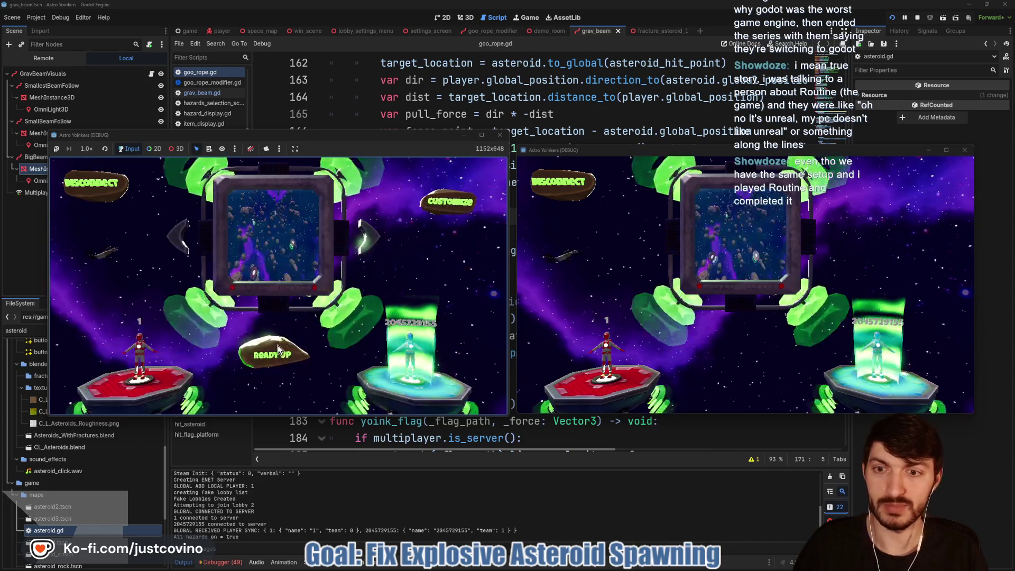
left_click(275, 346)
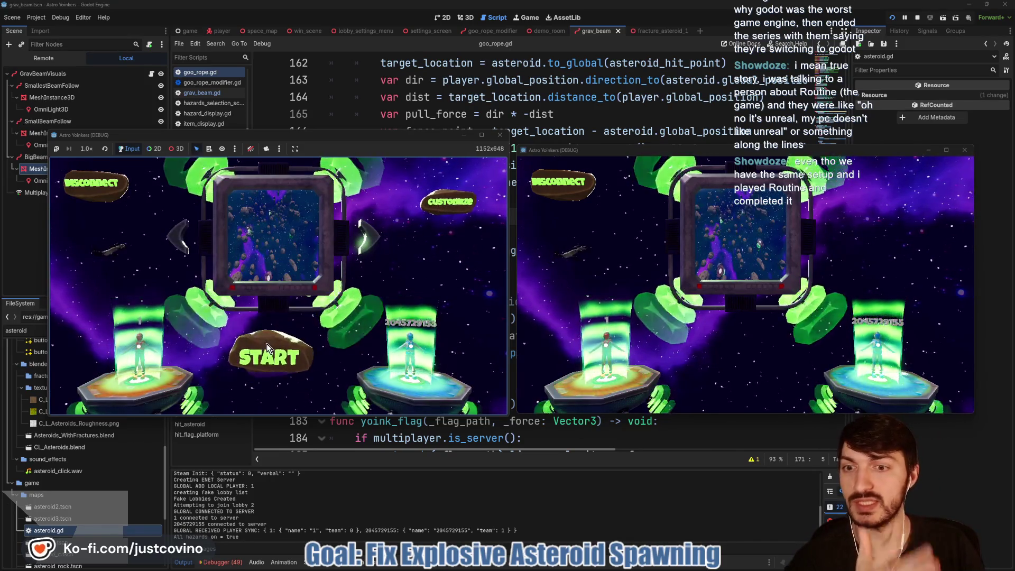
left_click(266, 344)
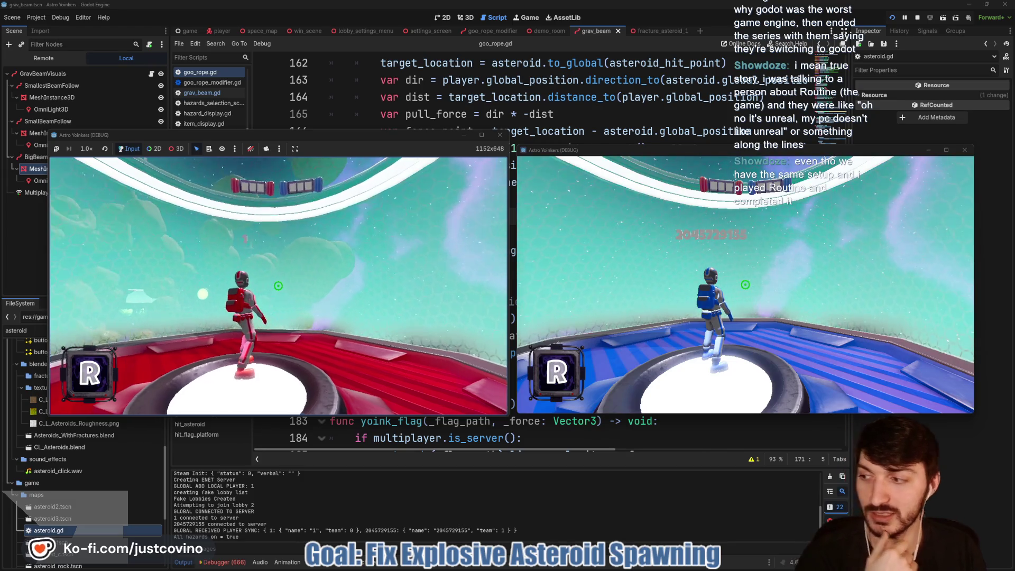
Fire the grav beam at asteroids three times, then stop the game with F8.
key("super")
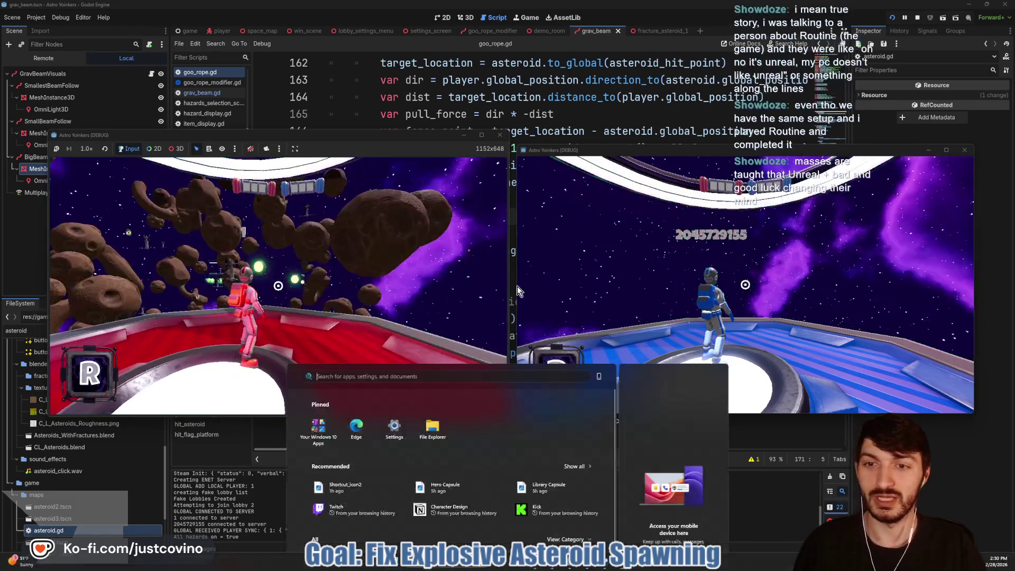
key("super")
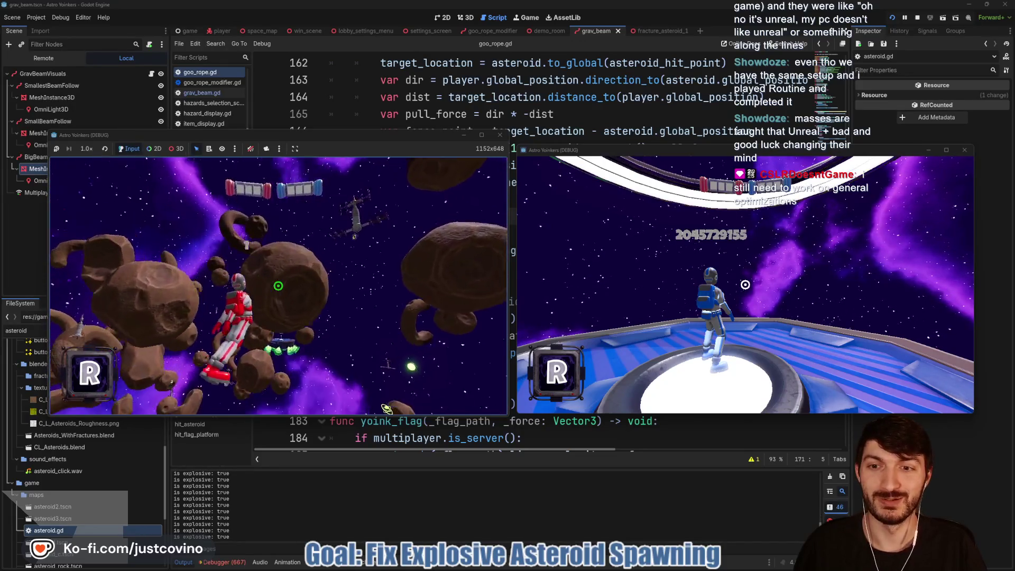
left_click(278, 285)
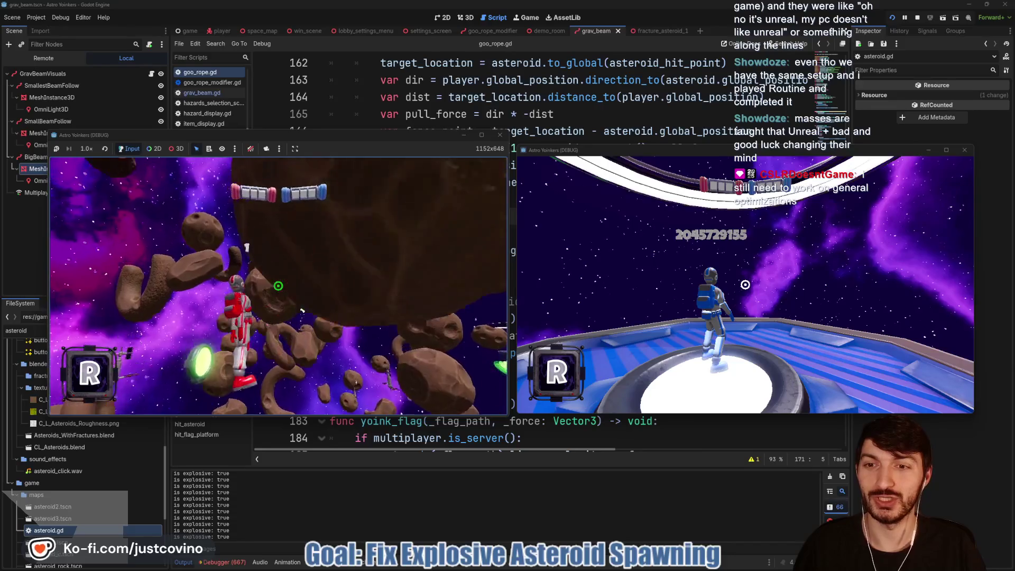
left_click(279, 286)
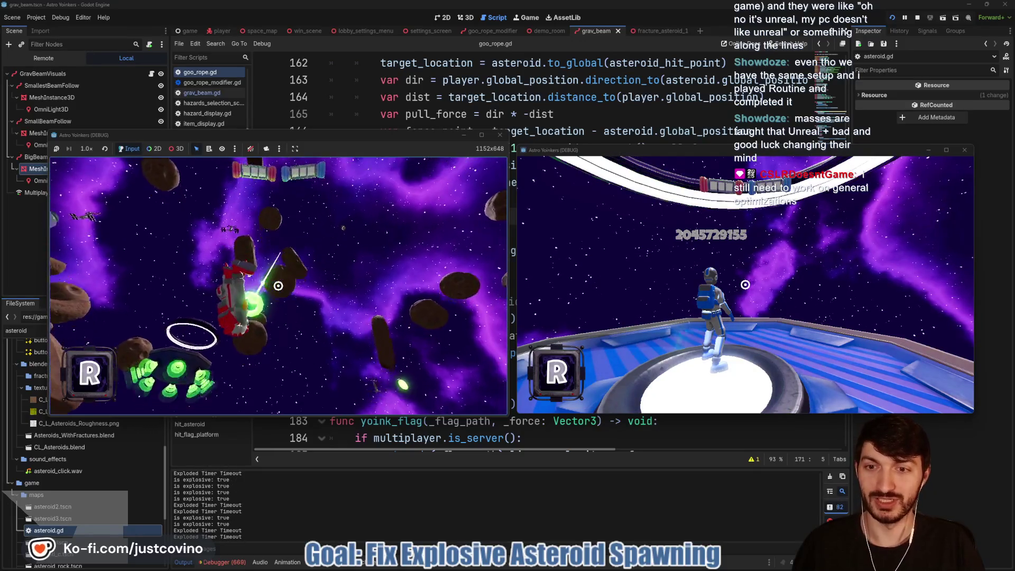
left_click(279, 286)
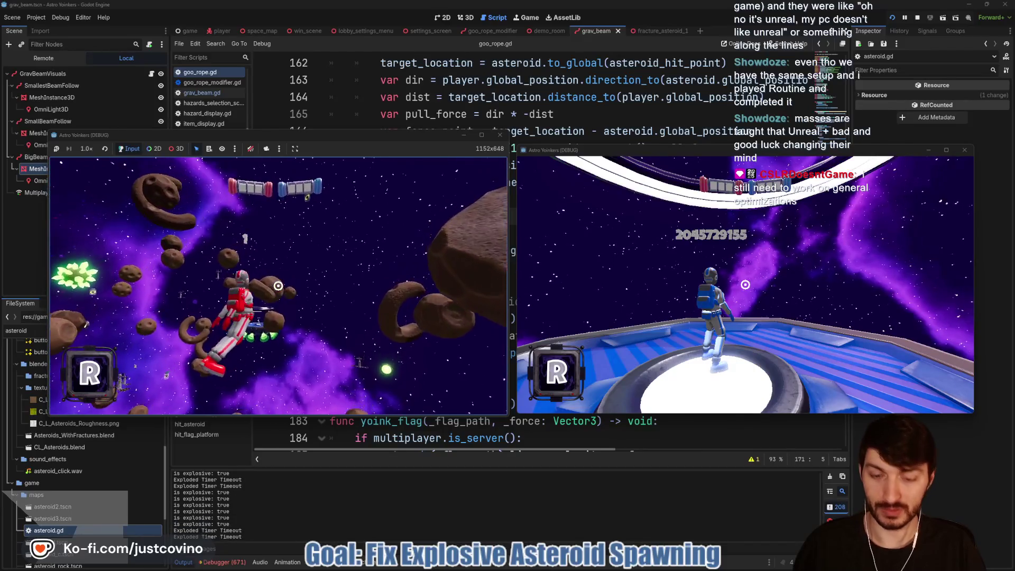
key("F8")
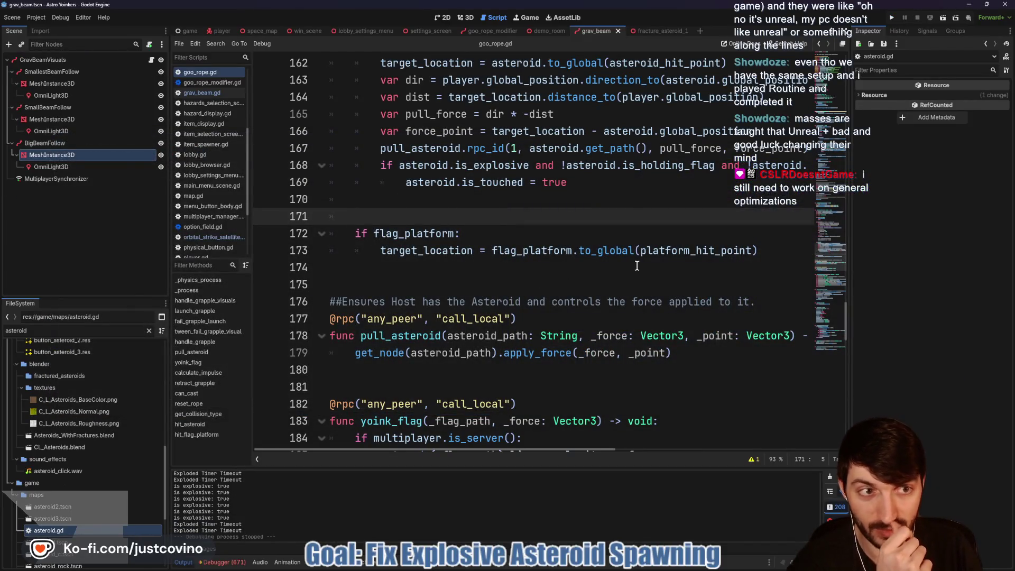
Move '!asteroid.is_touched' to the start of line 168's condition, right after 'if', fixing the 'and'.
scroll(630, 255, "up", 2)
scroll(653, 275, "right", 2)
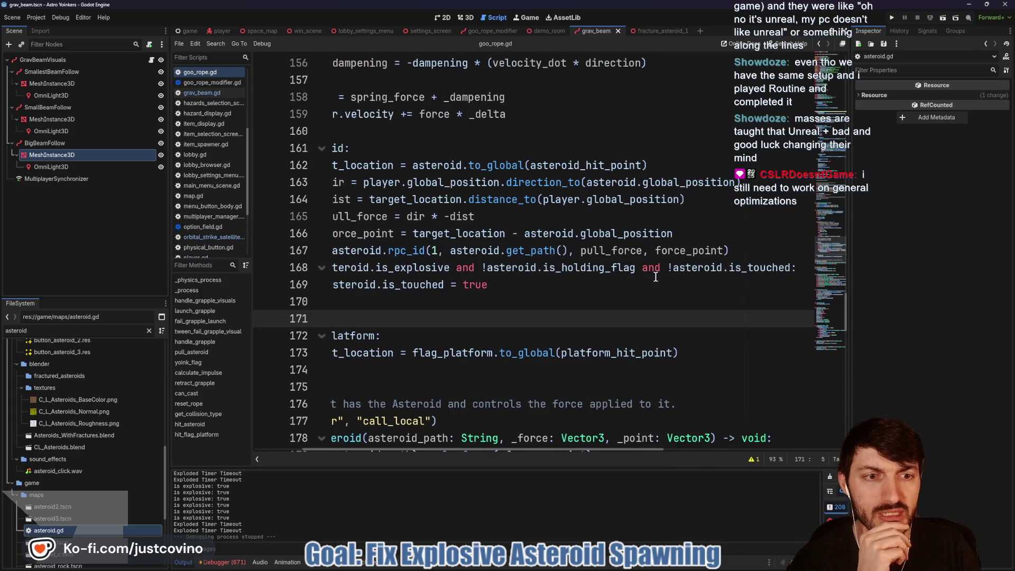
left_click_drag(641, 267, 776, 271)
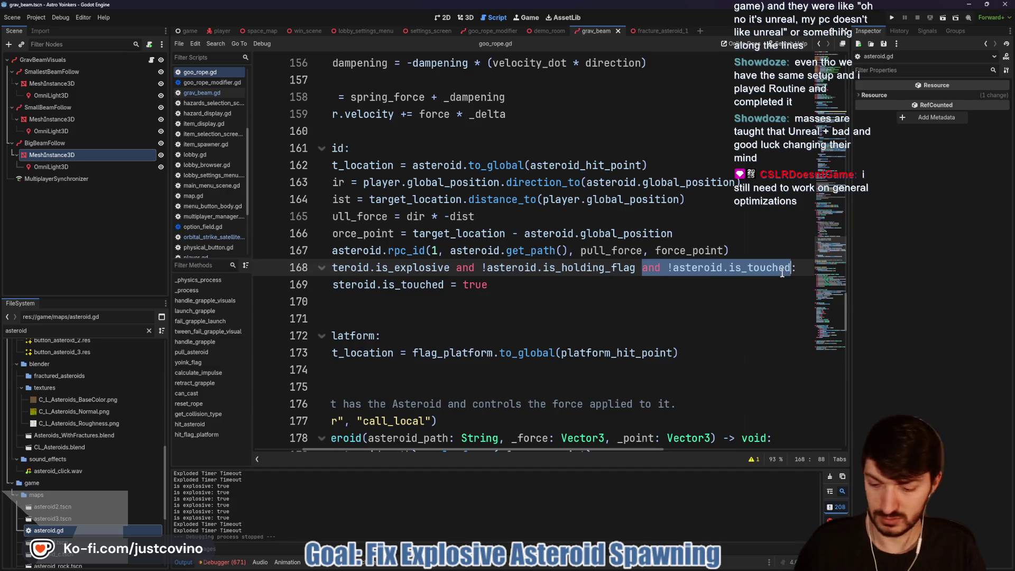
key("BackSpace")
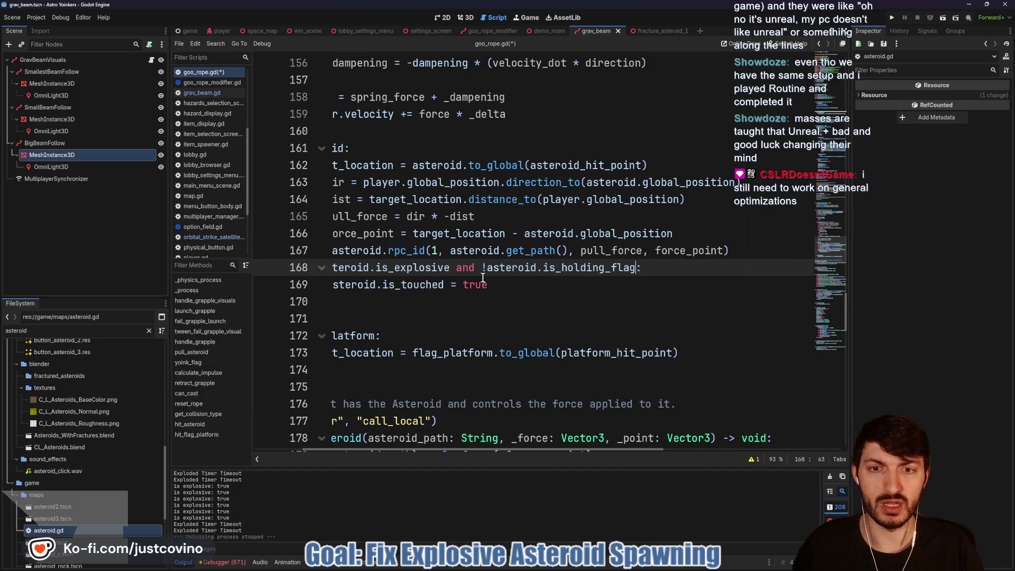
scroll(483, 277, "left", 3)
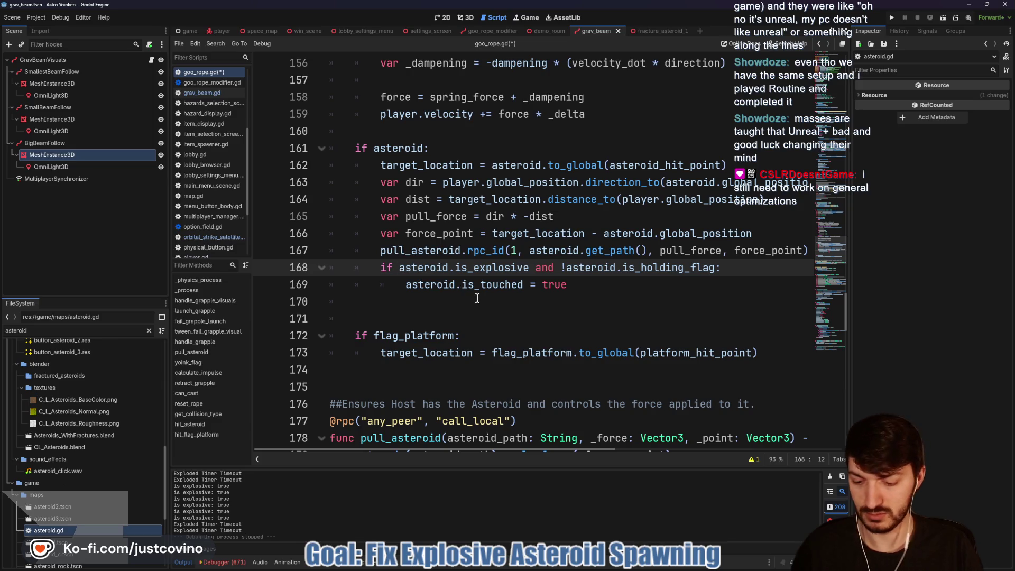
type("and !asteroid.is_touched")
key("BackSpace")
key("BackSpace")
key("BackSpace")
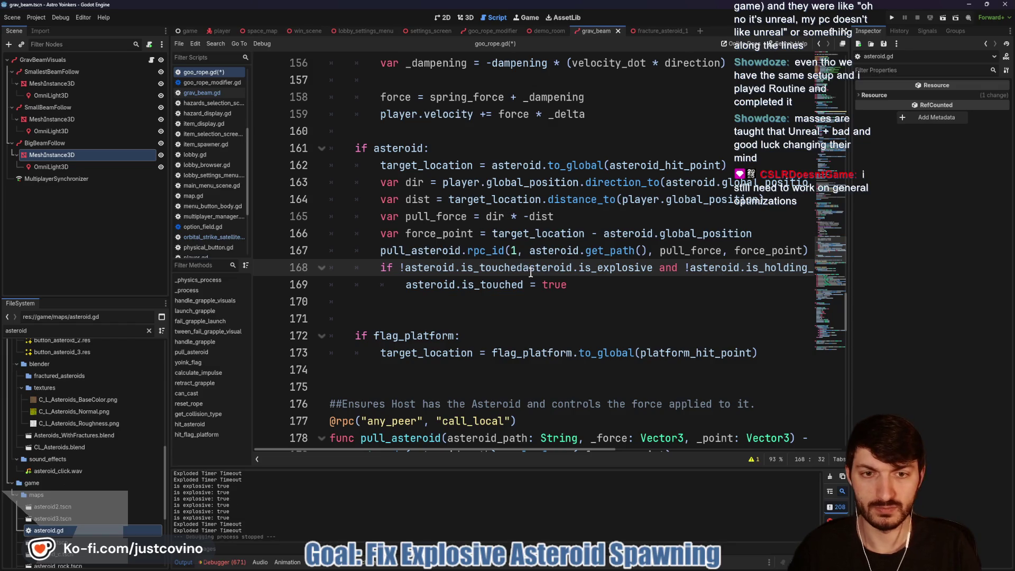
type("and")
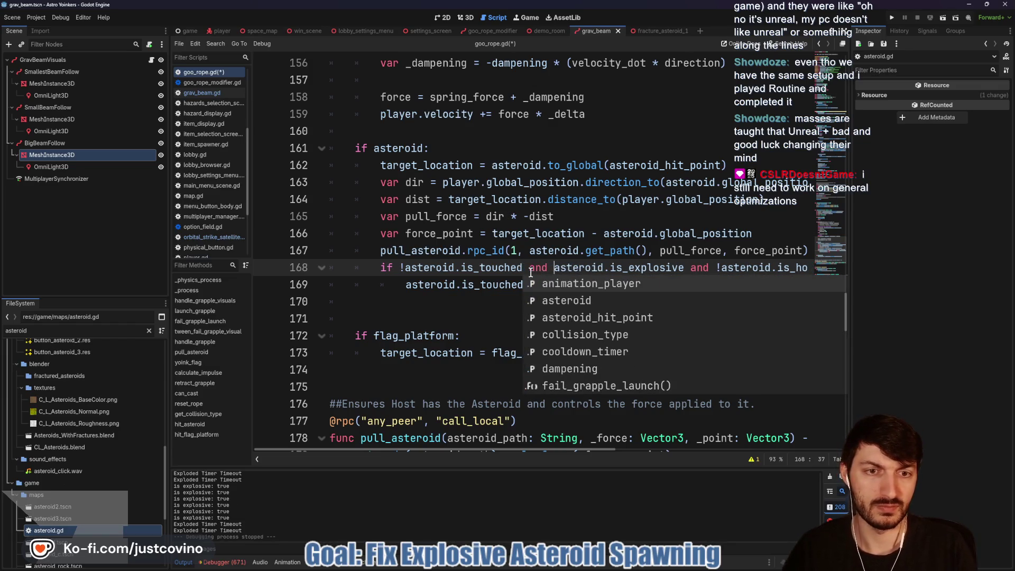
key("ctrl+Right")
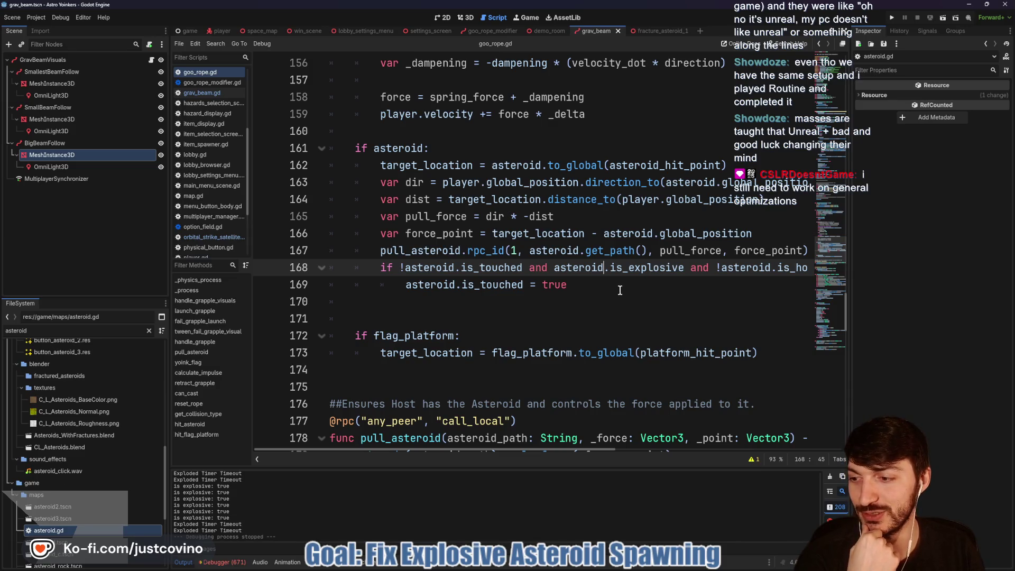
Put the caret on empty line 170, then switch to the fracture_asteroid_1 scene tab.
left_click(568, 290)
left_click(578, 296)
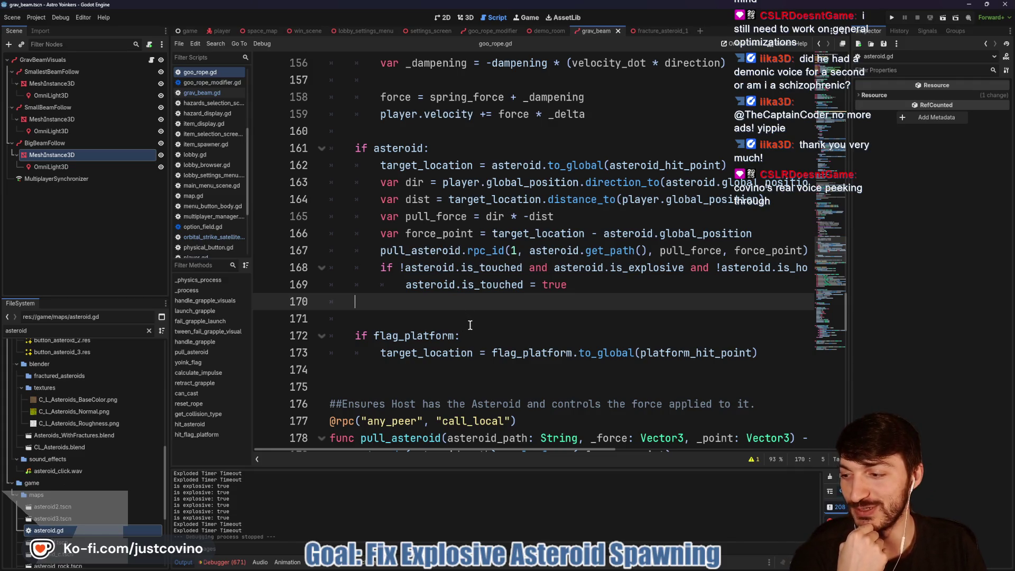
left_click(654, 30)
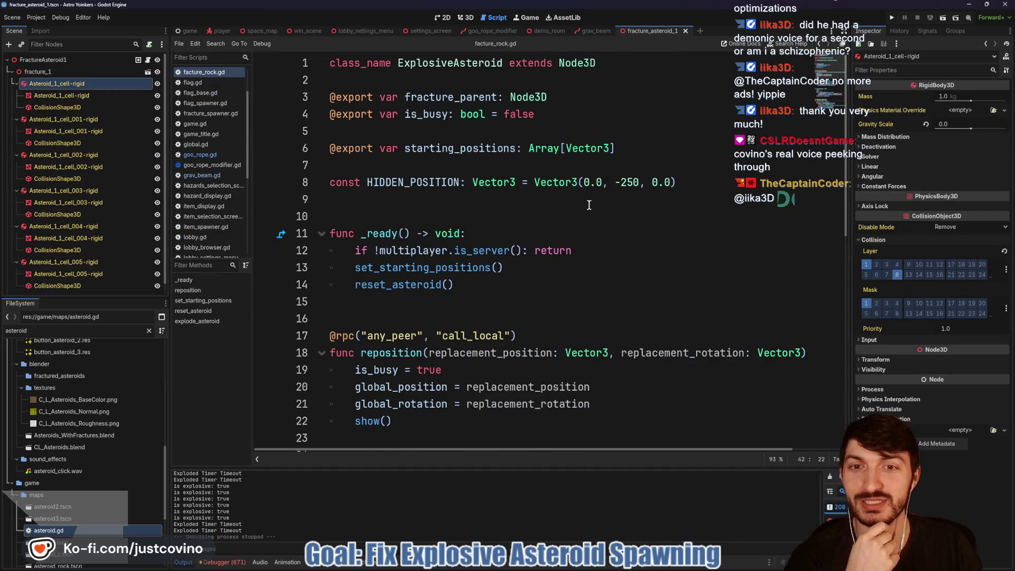
Scroll fracture_rock.gd to the reposition function and place the caret after show() and on line 23.
scroll(512, 206, "down", 1)
scroll(485, 212, "up", 1)
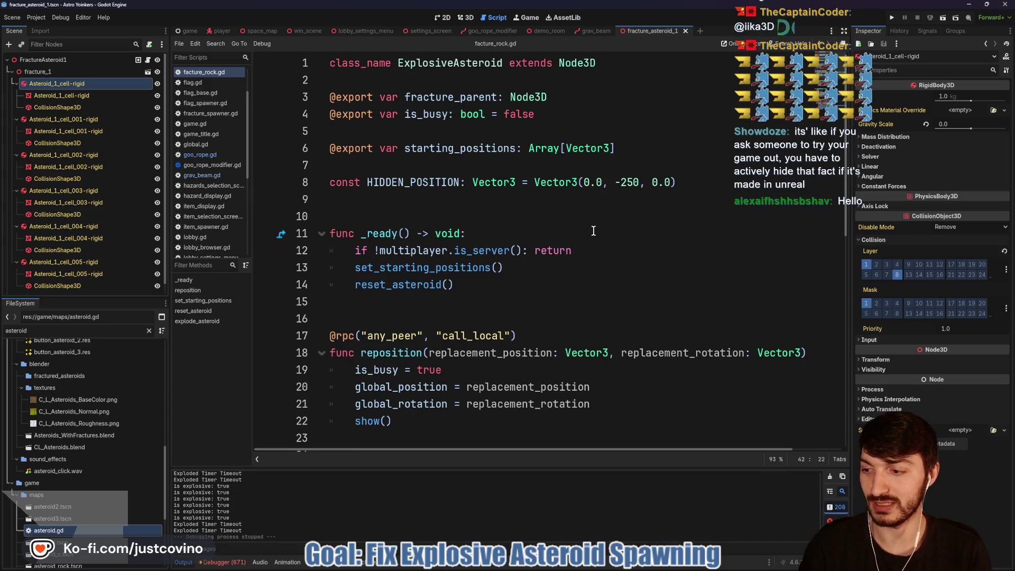
scroll(424, 318, "down", 2)
left_click(402, 318)
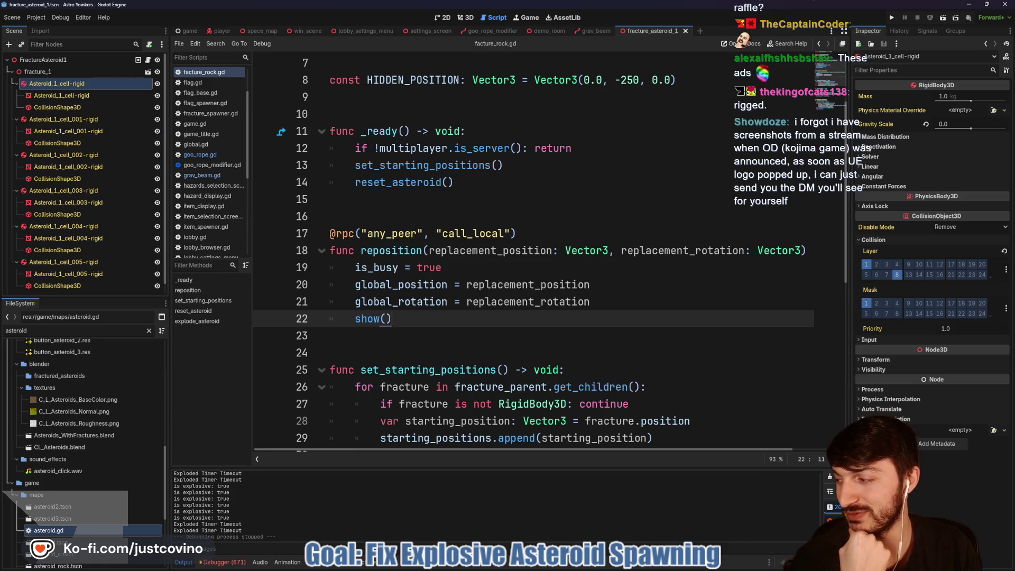
left_click(439, 334)
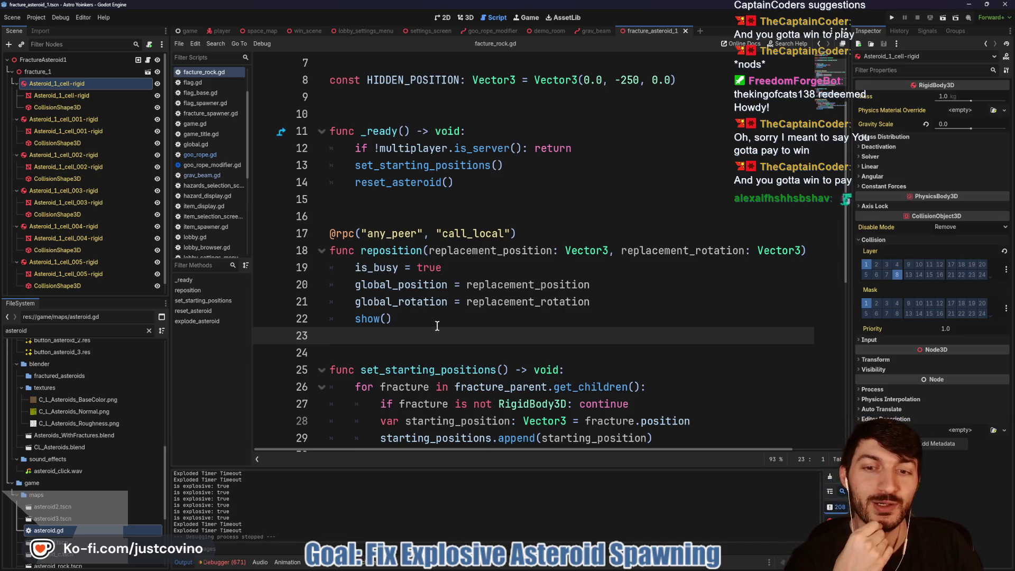
Click empty lines 24, 16 and 15 in fracture_rock.gd, then bring the FFS Leaderboard browser page forward.
scroll(396, 337, "down", 1)
left_click(359, 298)
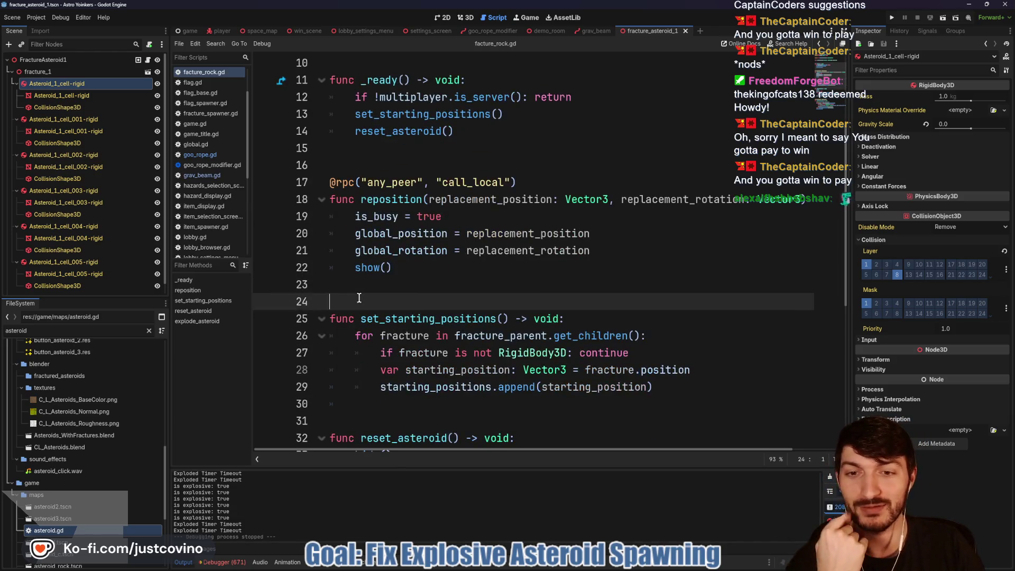
scroll(359, 283, "up", 2)
left_click(368, 264)
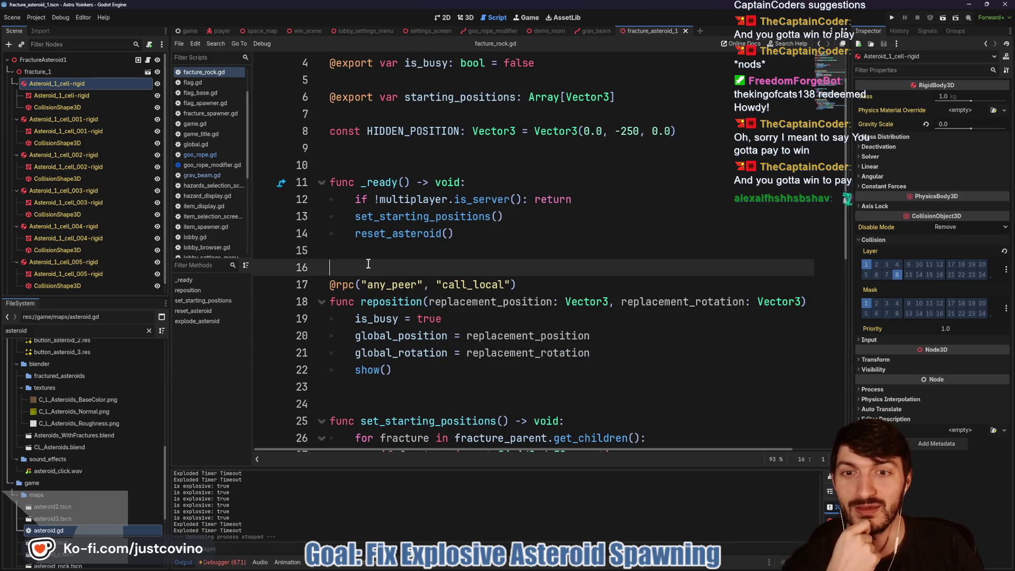
left_click(381, 248)
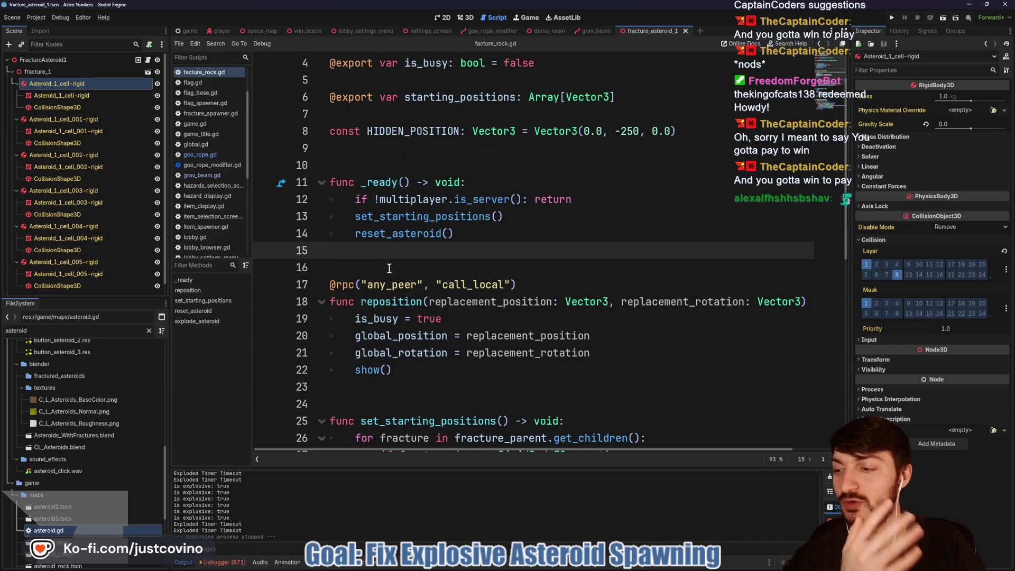
left_click(542, 570)
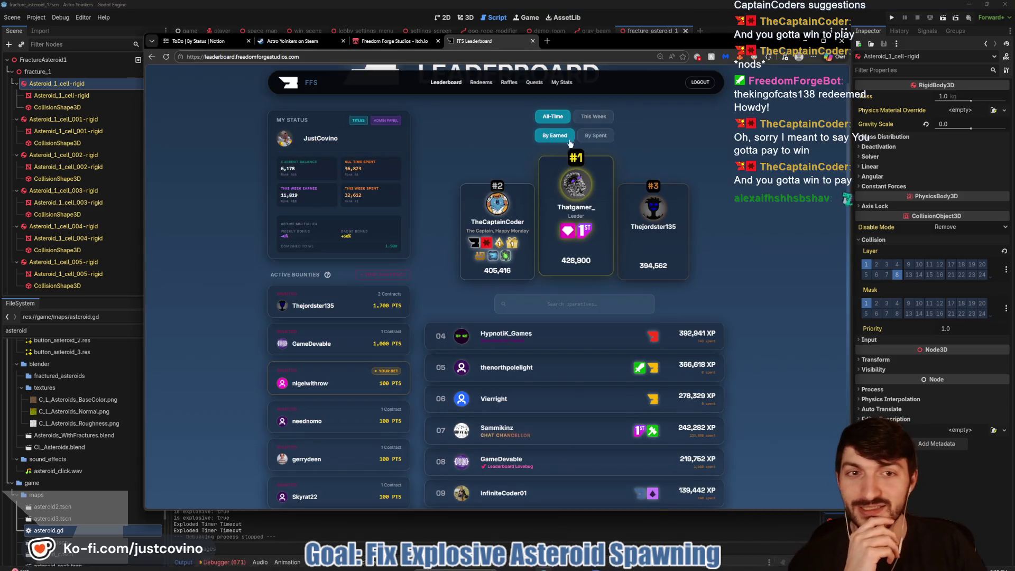
Rank the leaderboard By Spent, then Alt+Tab back to fracture_rock.gd.
left_click(612, 141)
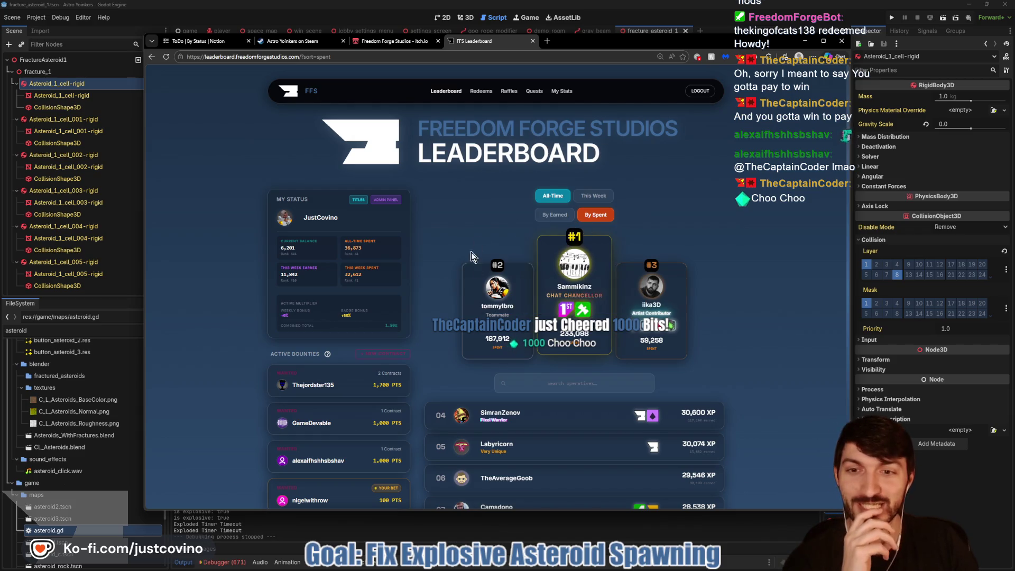
key("alt+Tab")
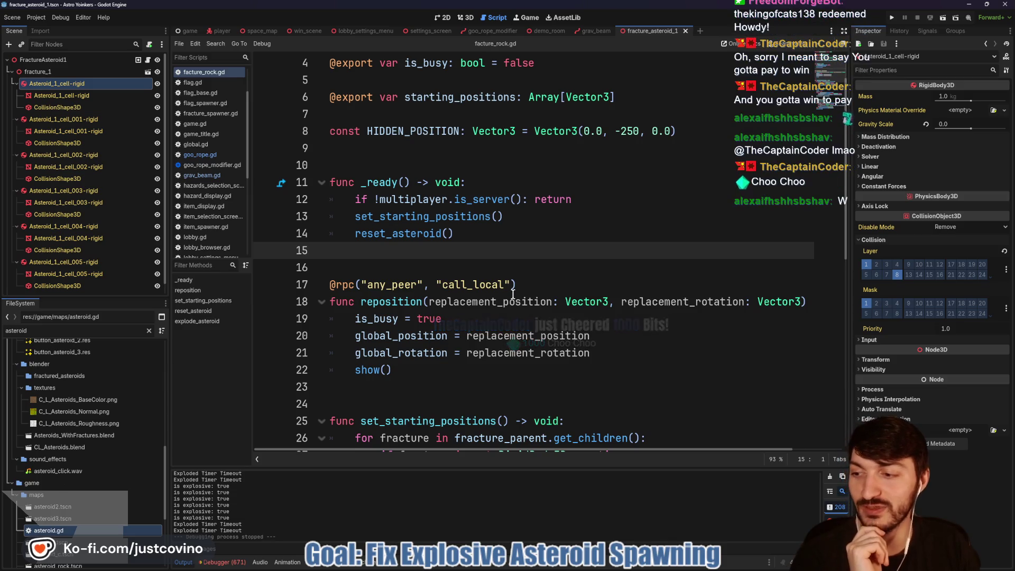
left_click(442, 319)
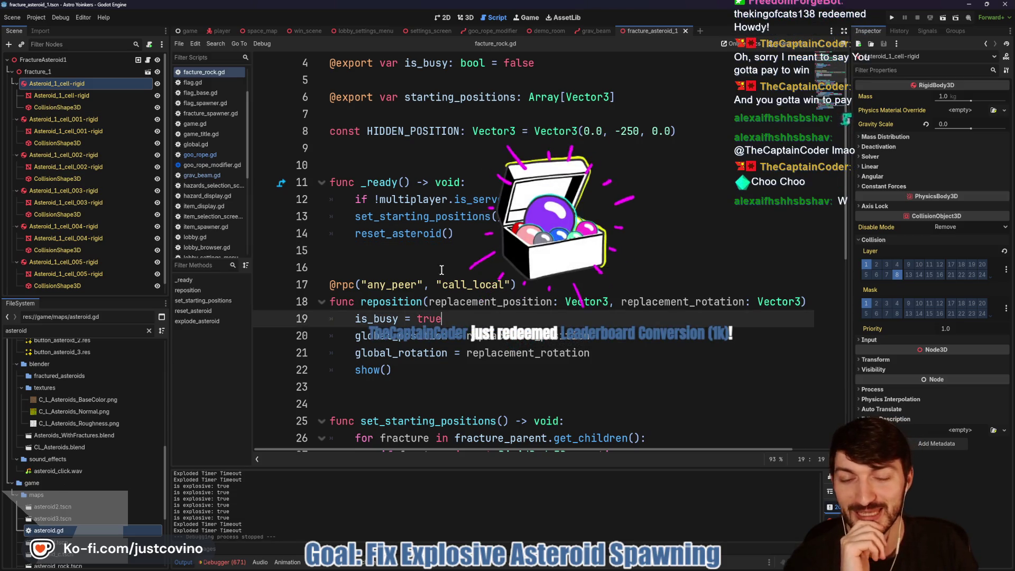
left_click(442, 270)
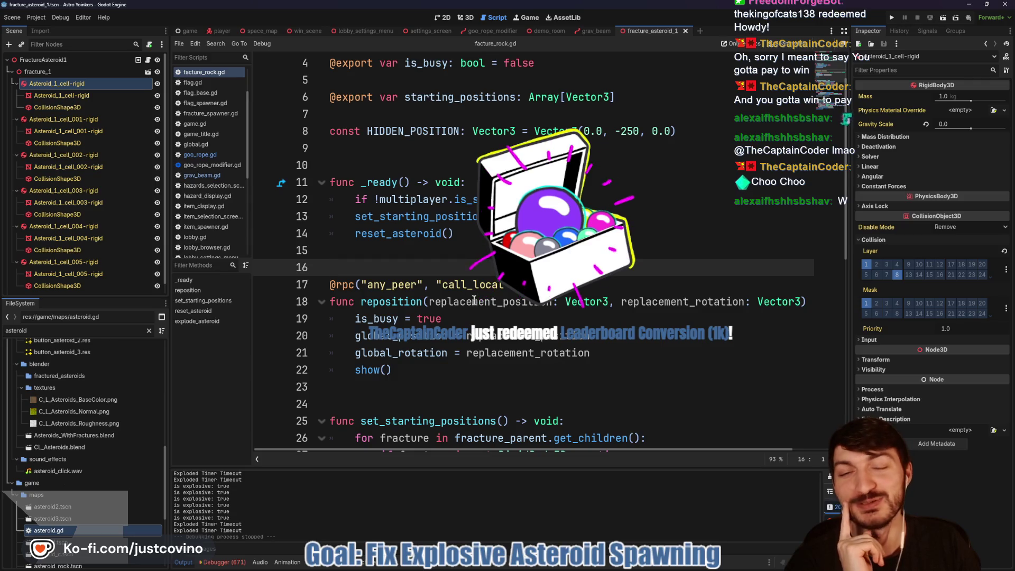
key("Up")
scroll(436, 339, "down", 1)
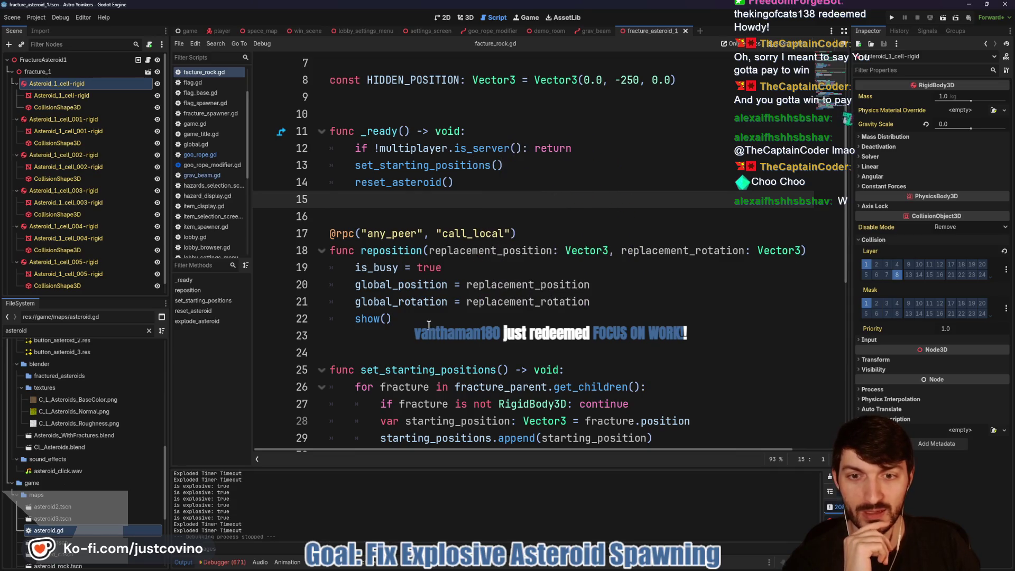
scroll(467, 317, "up", 3)
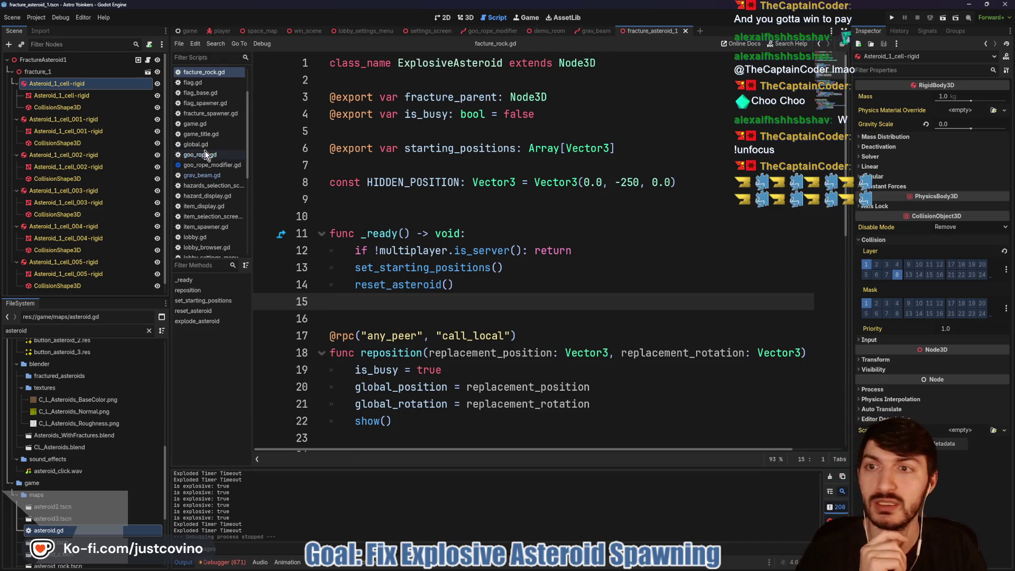
scroll(220, 113, "up", 3)
Save asteroid.gd with EXPLOSION_CHANCE at 0.95 and run the game as two debug instances.
left_click(201, 72)
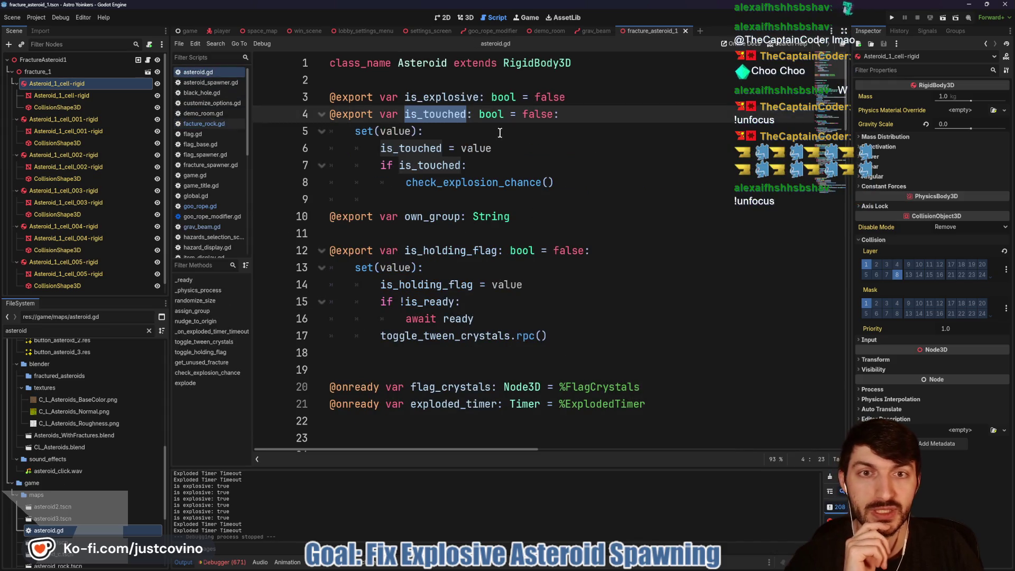
scroll(535, 288, "down", 2)
scroll(539, 285, "up", 2)
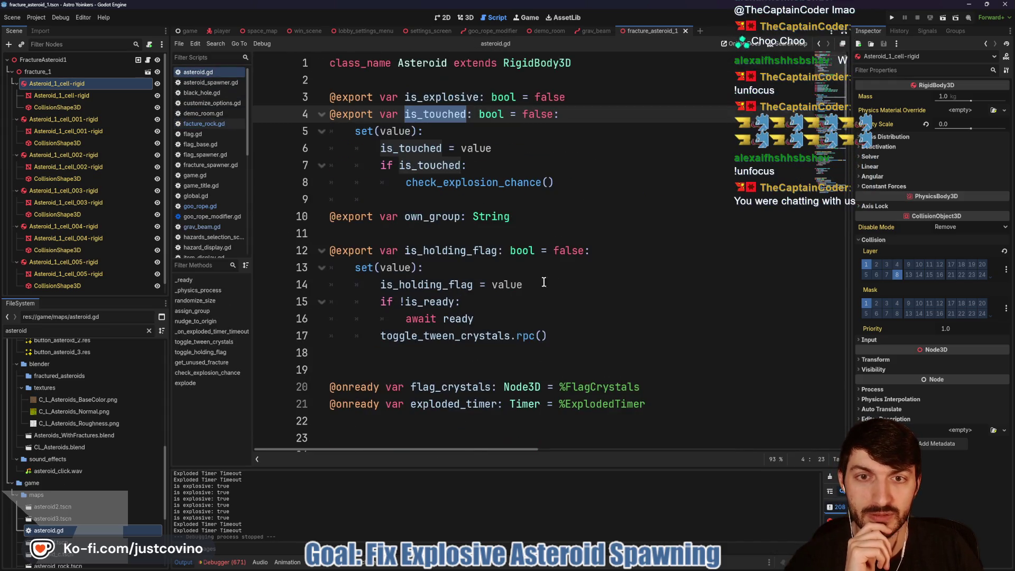
scroll(468, 212, "down", 2)
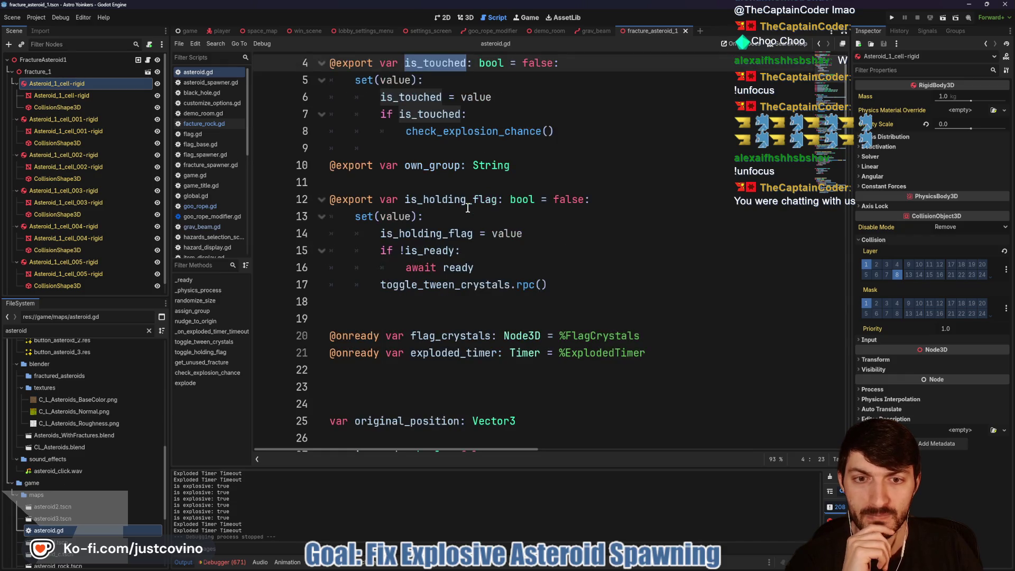
scroll(469, 288, "down", 3)
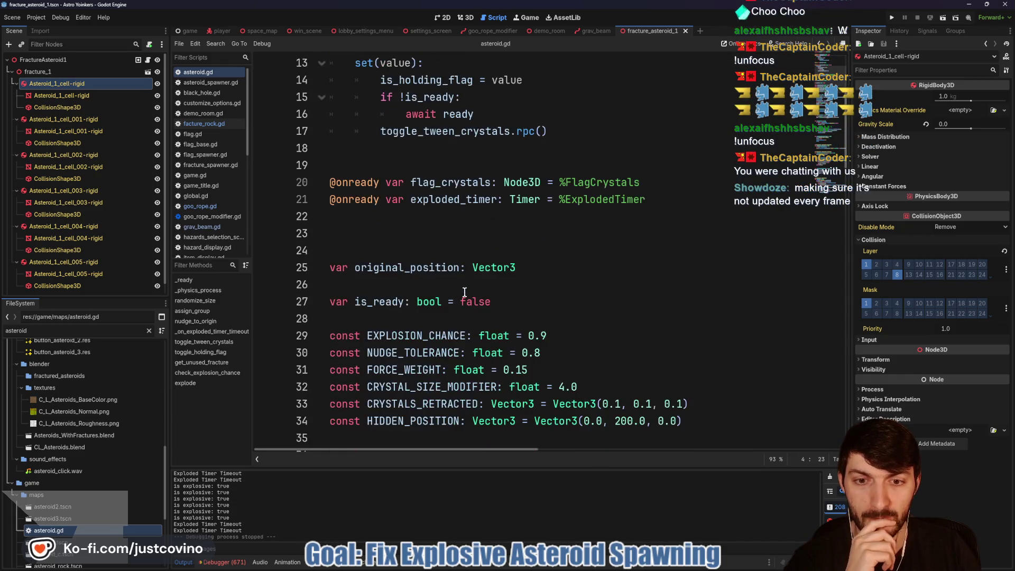
left_click(640, 288)
type("5")
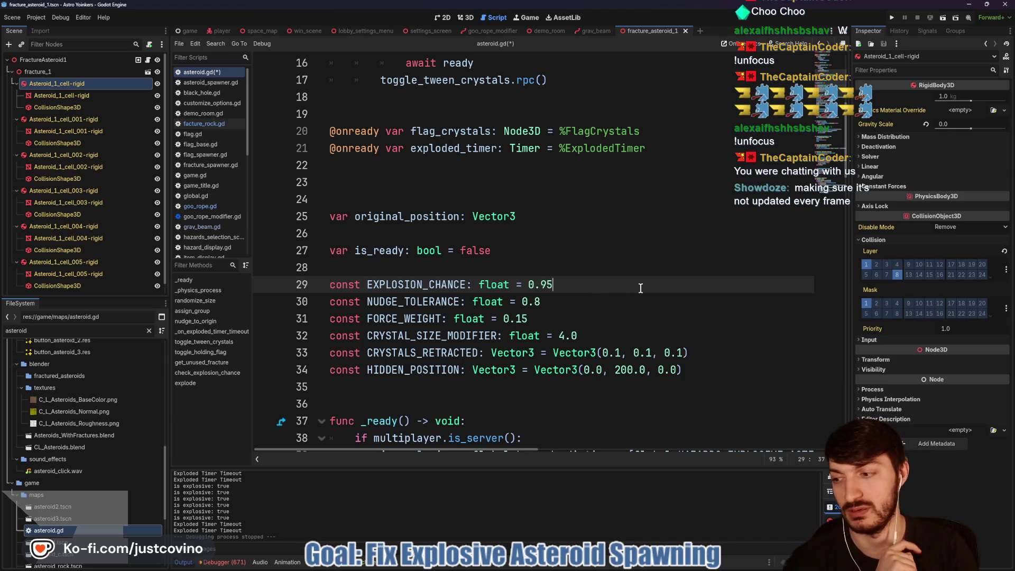
key("ctrl+s")
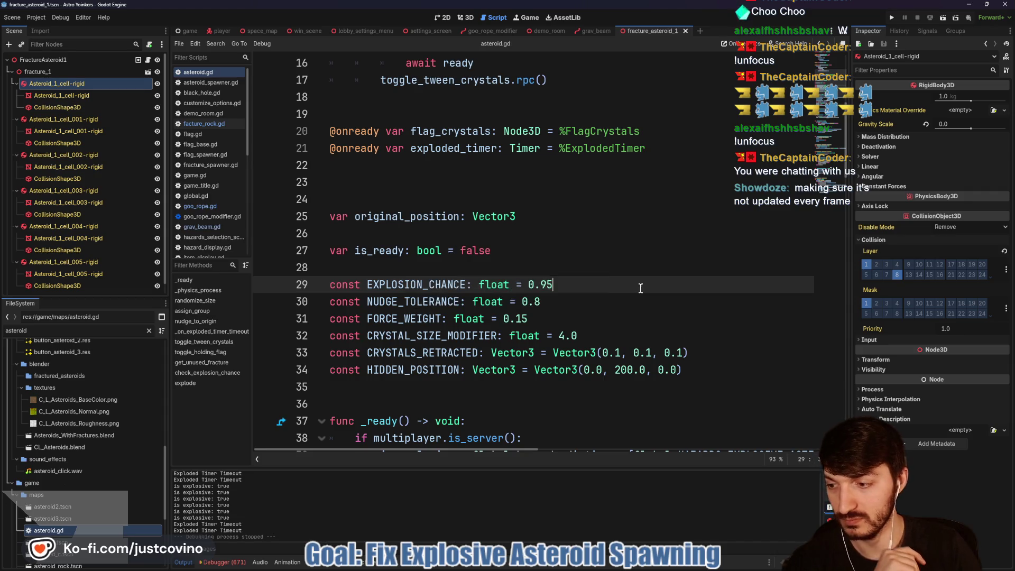
key("F5")
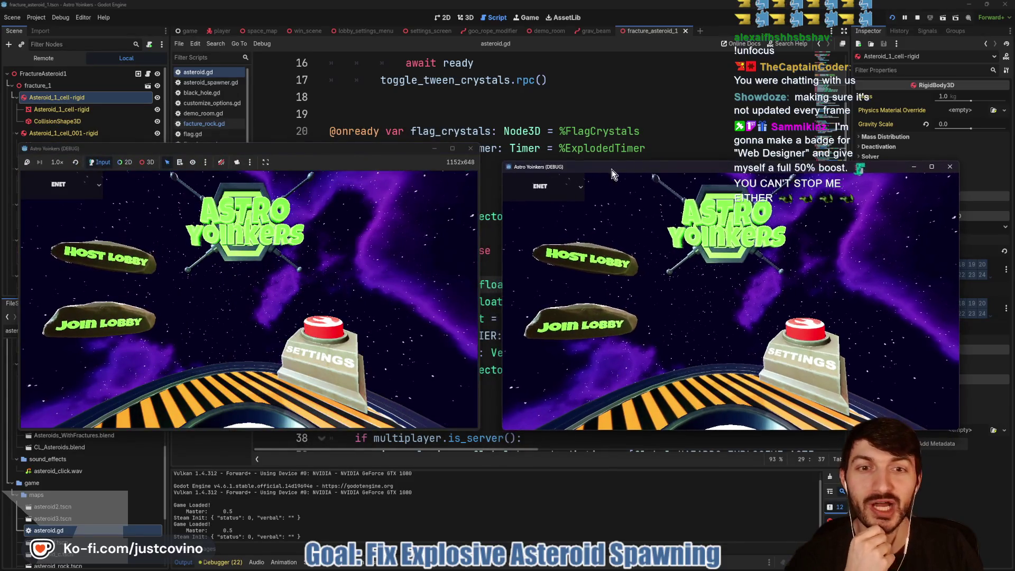
Host a private lobby in the first window and join it from the second window.
left_click(133, 253)
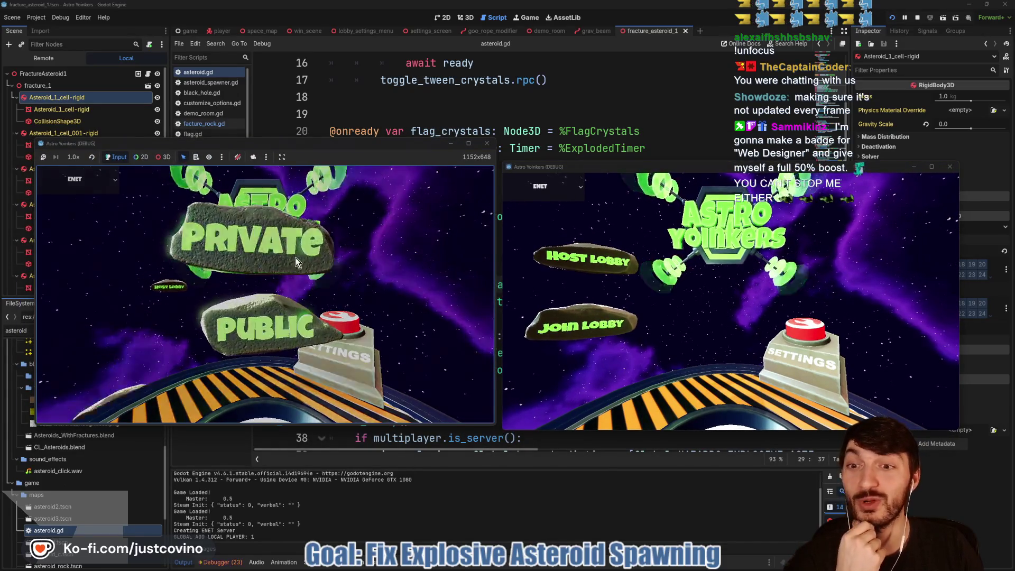
left_click(296, 258)
left_click(582, 326)
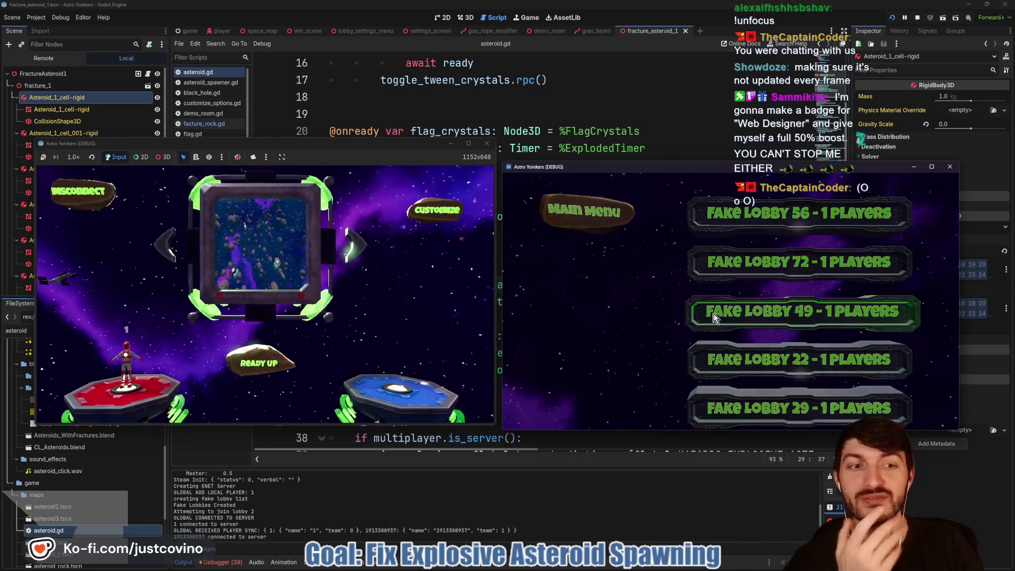
left_click(714, 317)
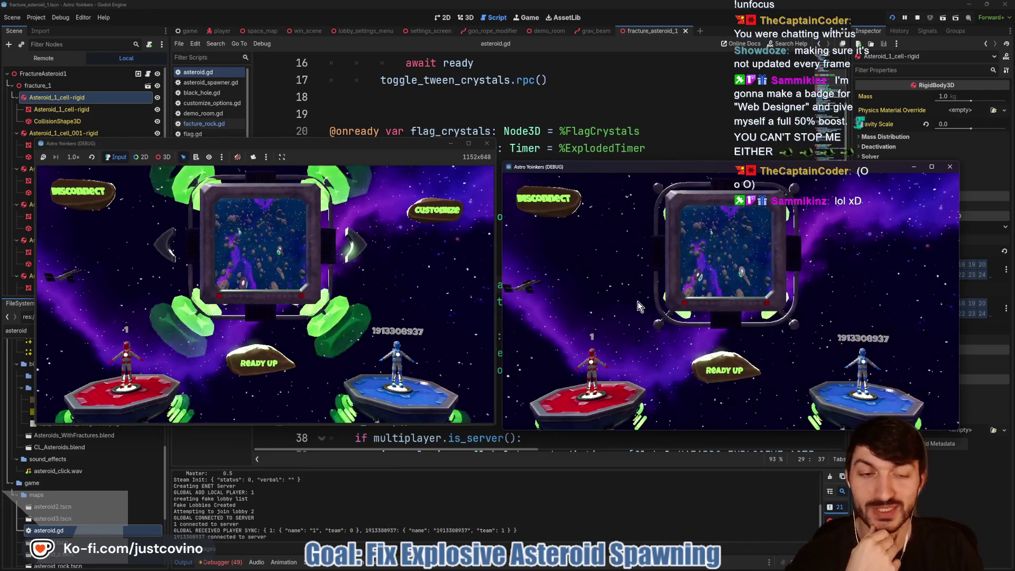
Turn on the Hazards Toggle in Customize and start the match.
left_click(438, 210)
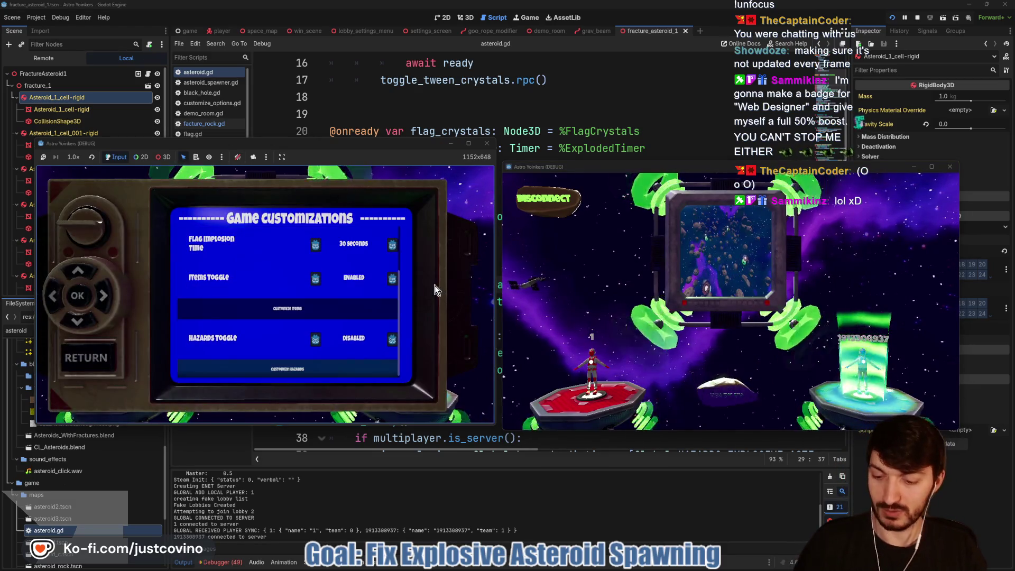
left_click(288, 369)
left_click(182, 221)
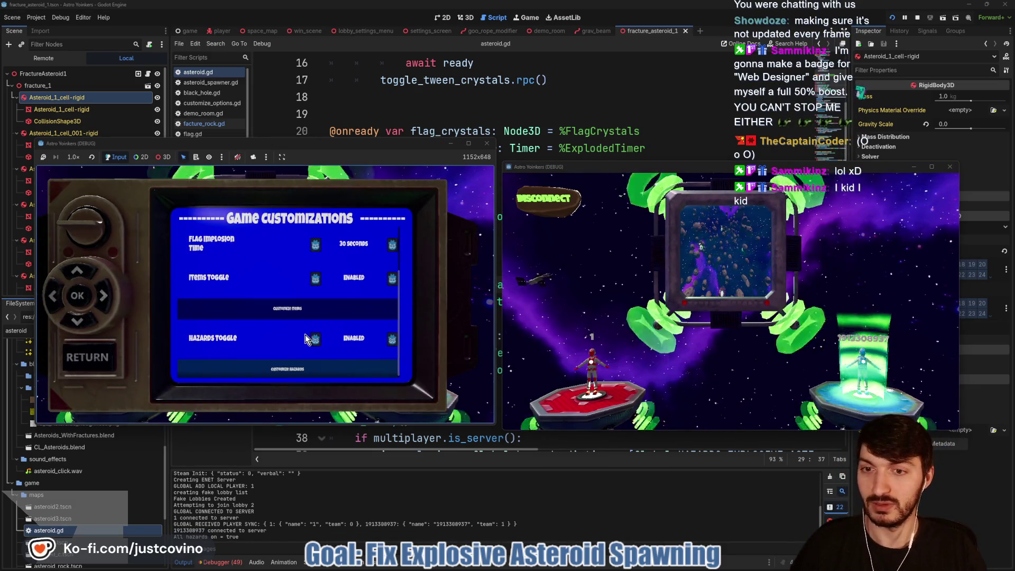
key("Escape")
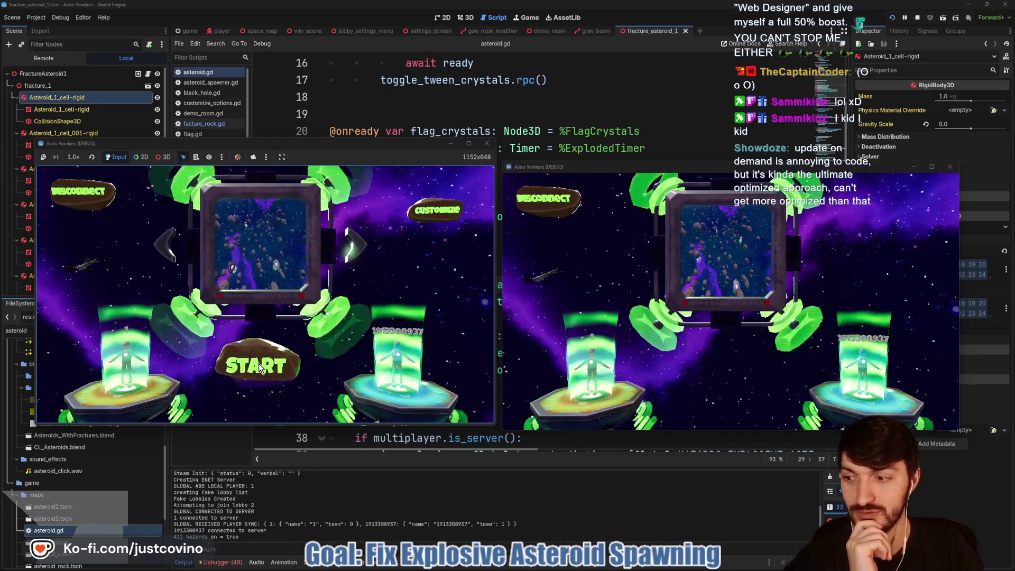
left_click(259, 368)
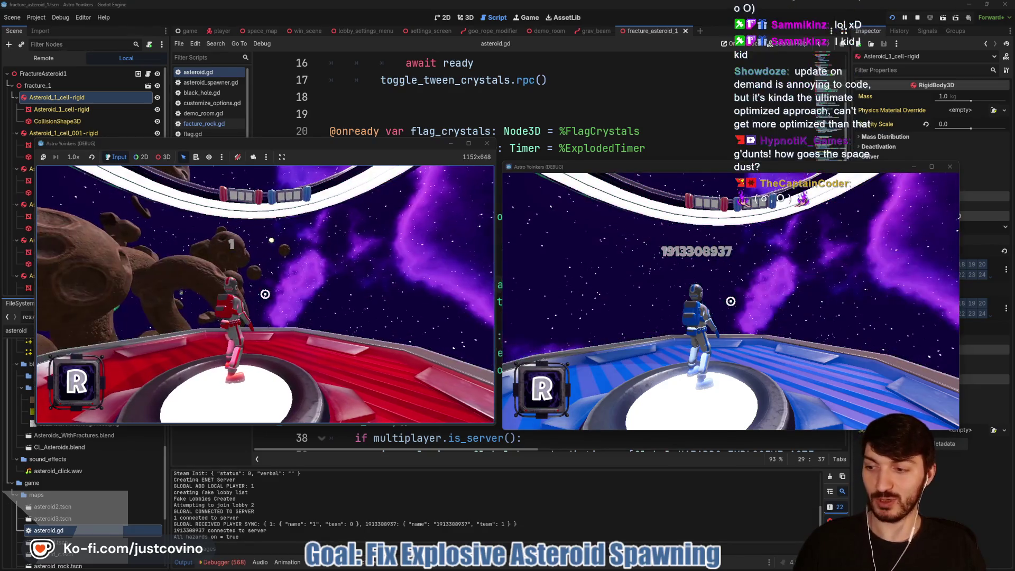
Walk the red player off the platform into the asteroid field.
key("super")
key("super")
key("w")
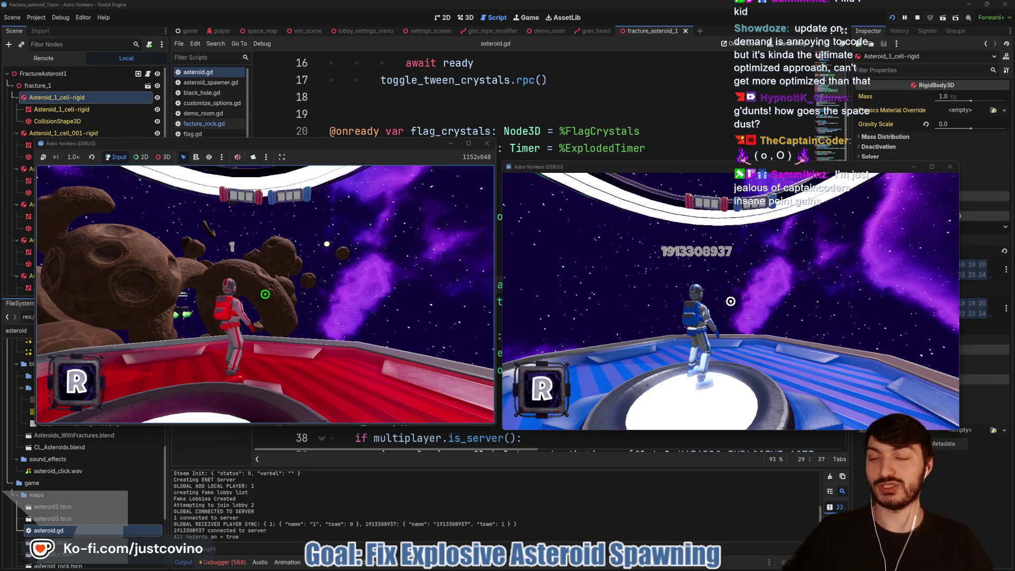
key("w")
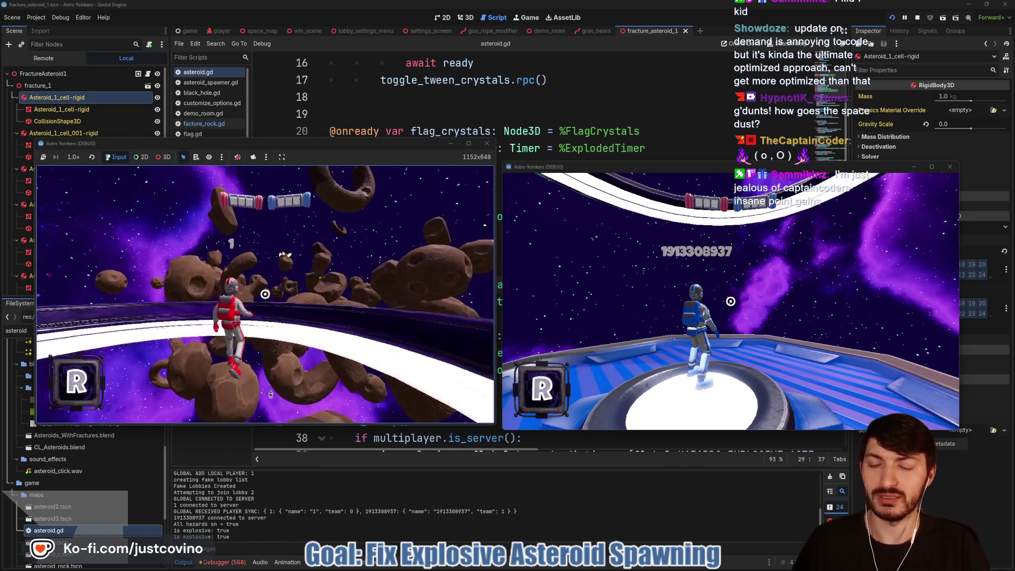
key("w")
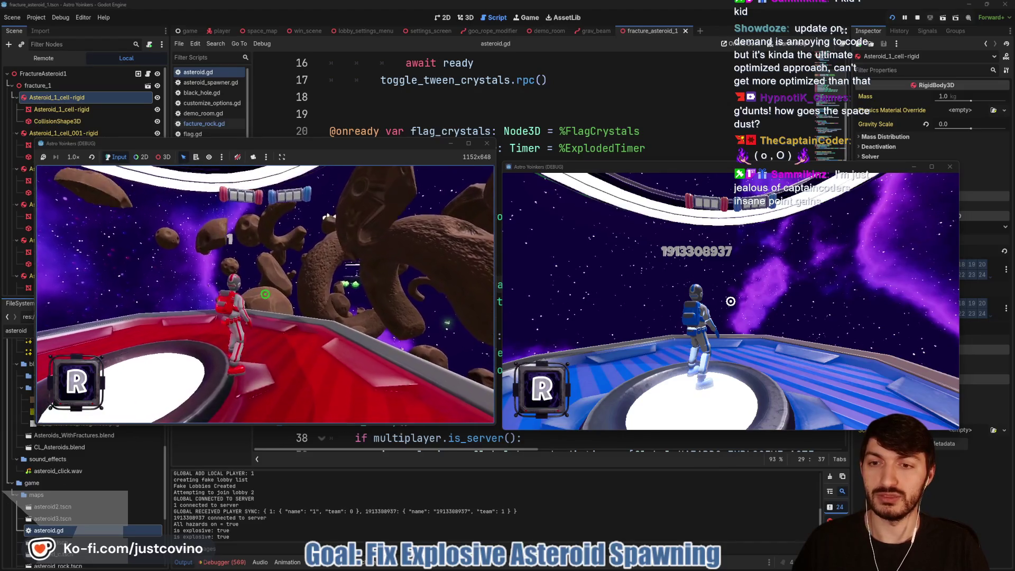
key("w")
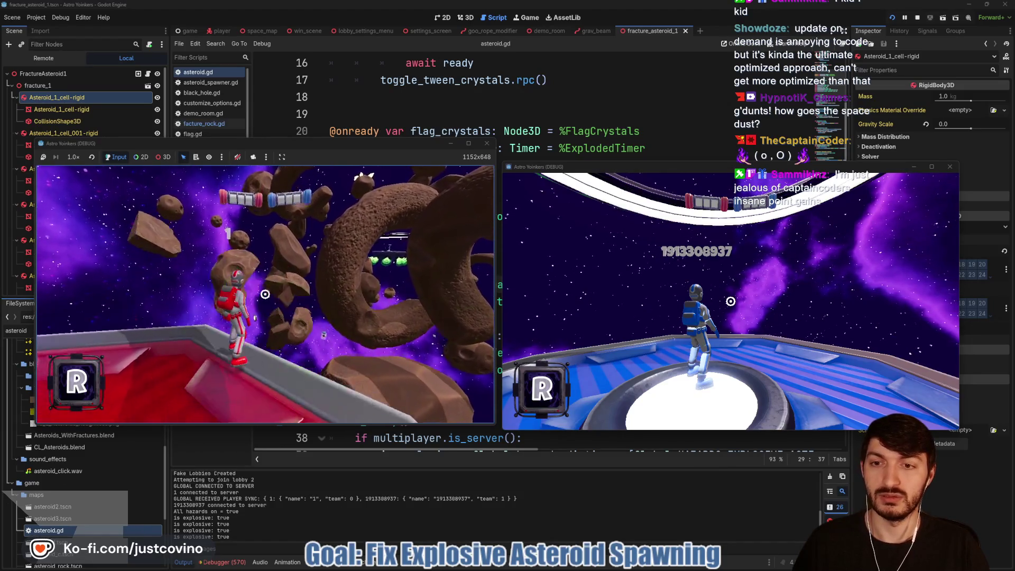
key("w")
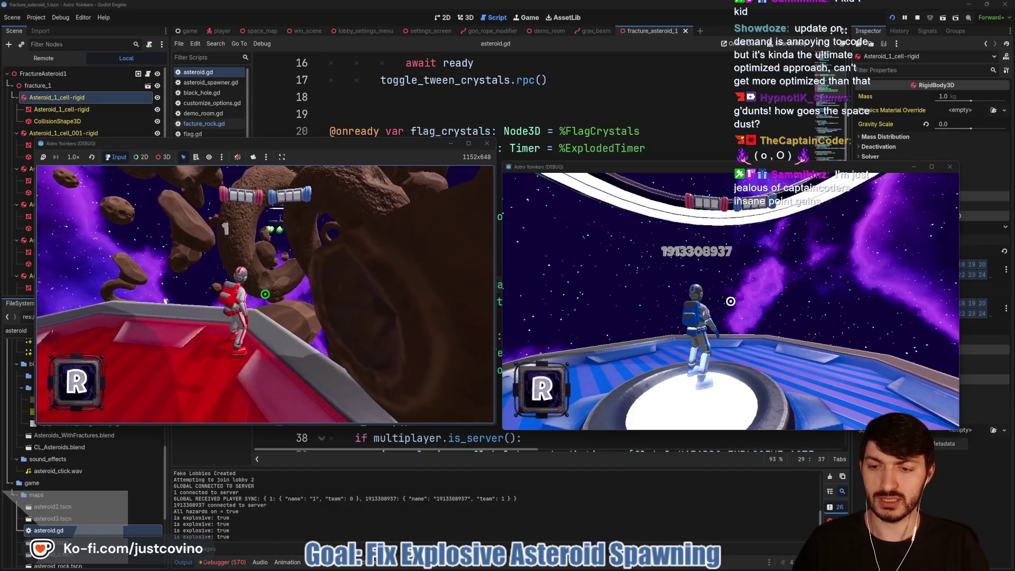
Fire the grav beam at asteroids until the big one fractures, then stop the game.
left_click(265, 294)
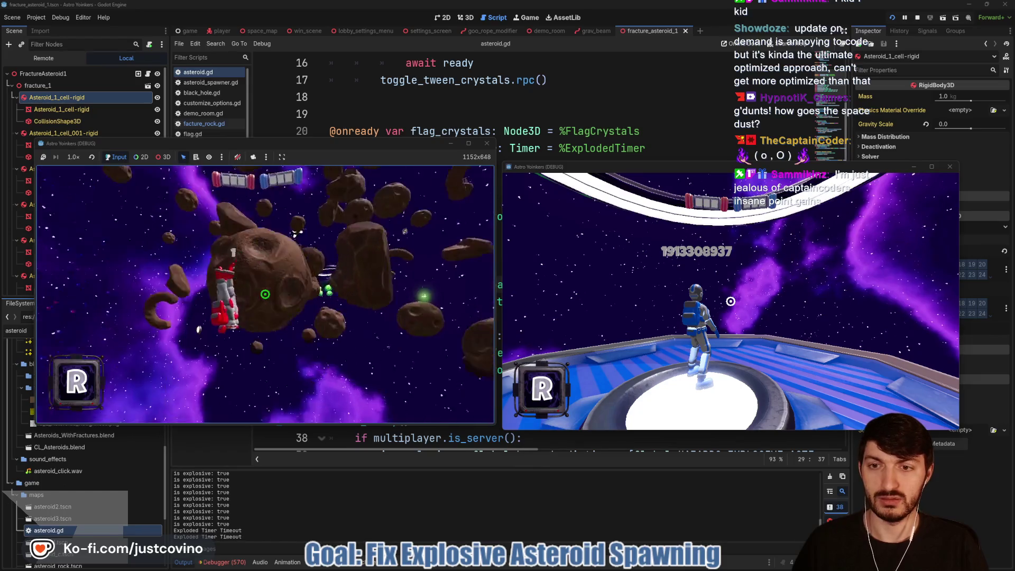
left_click(265, 294)
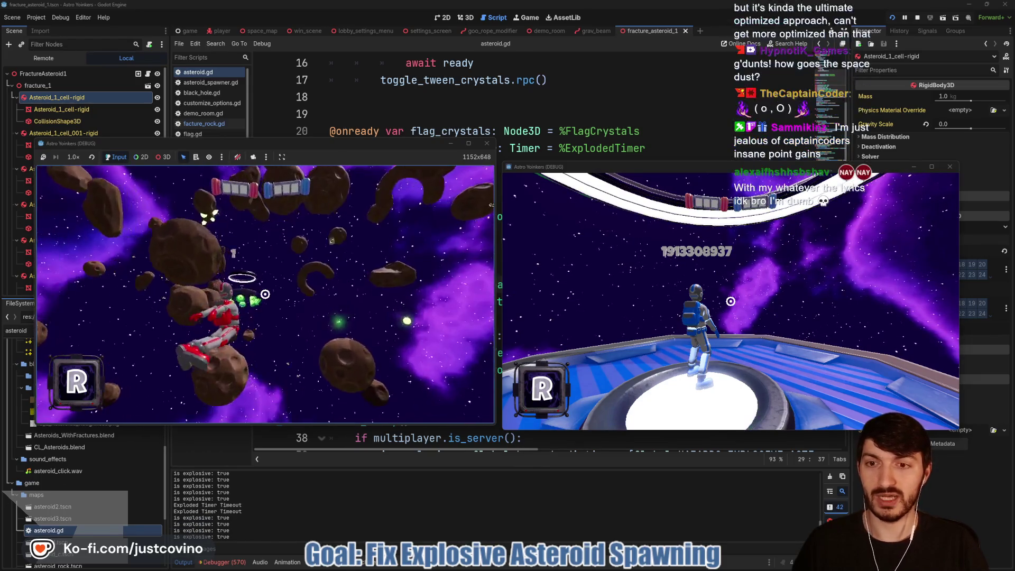
left_click(265, 294)
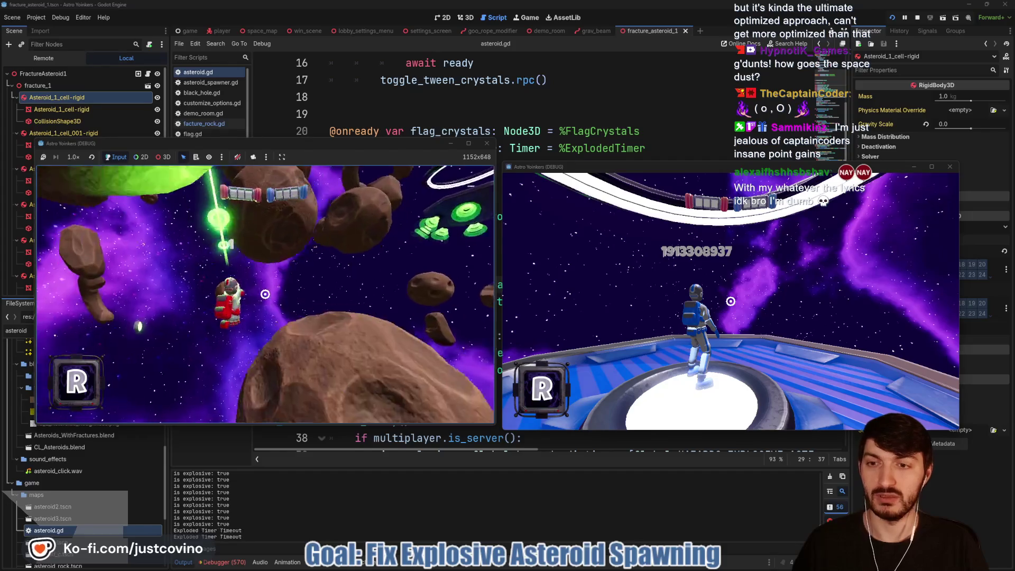
left_click(265, 294)
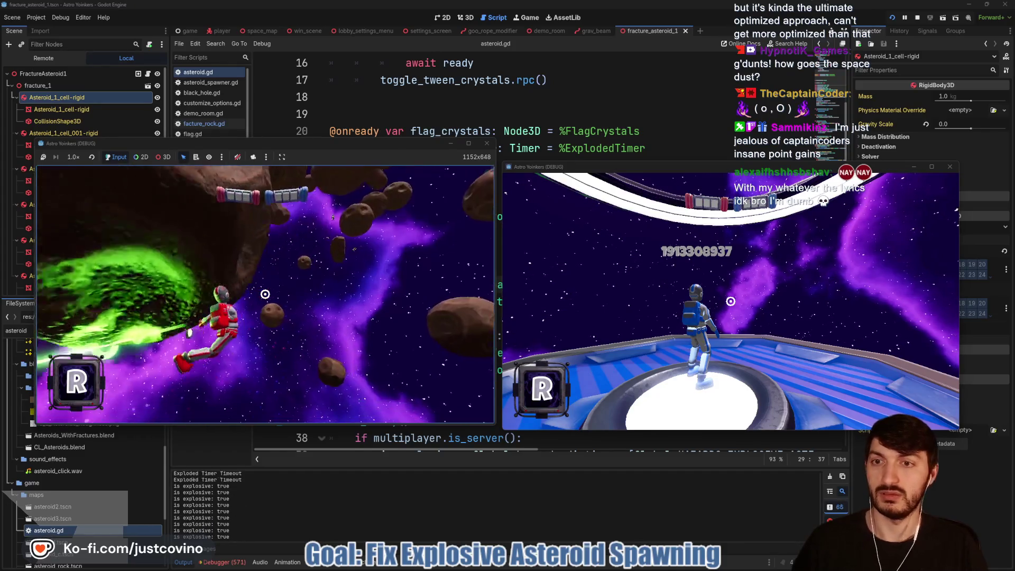
left_click(265, 294)
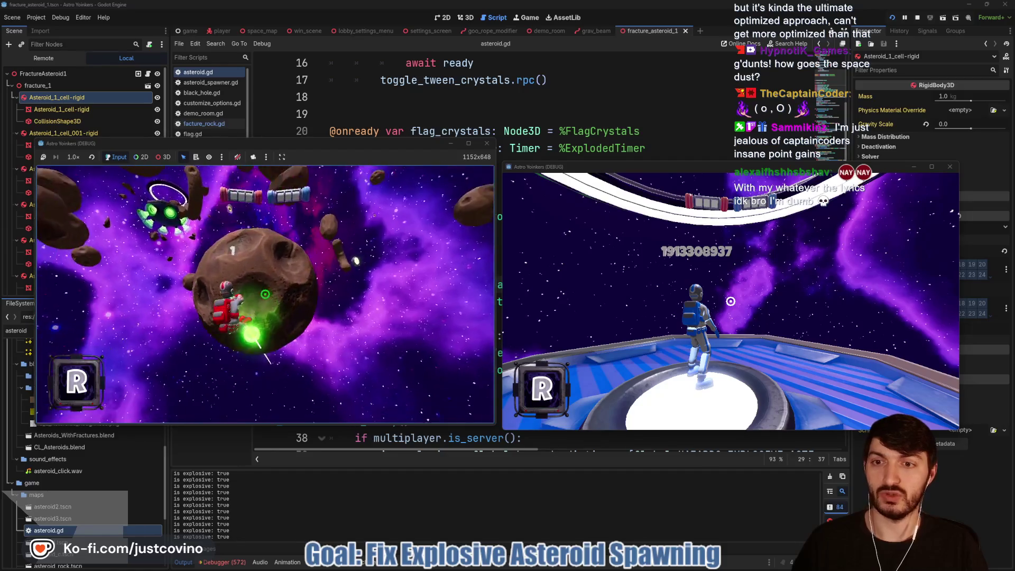
left_click(265, 294)
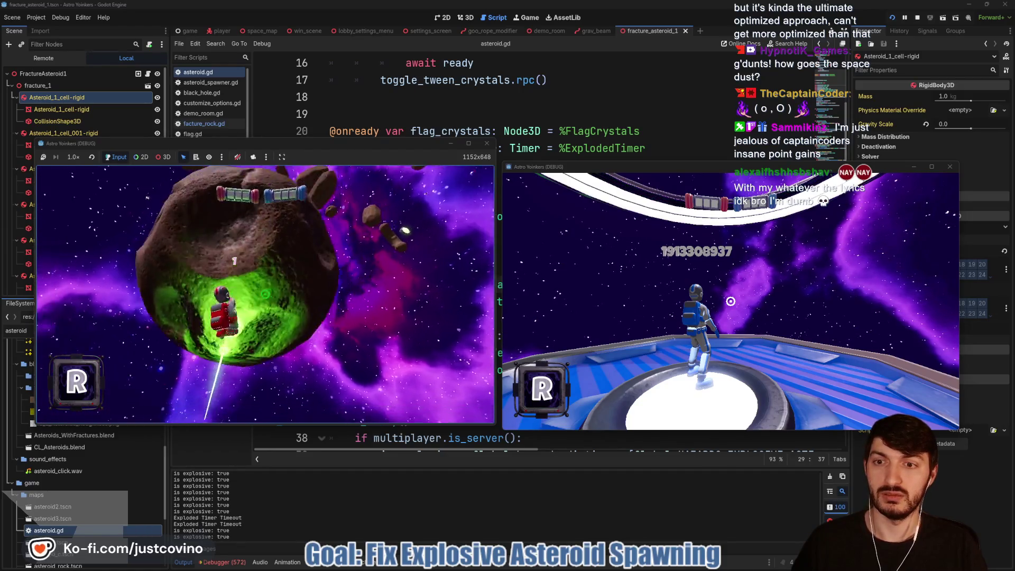
key("F8")
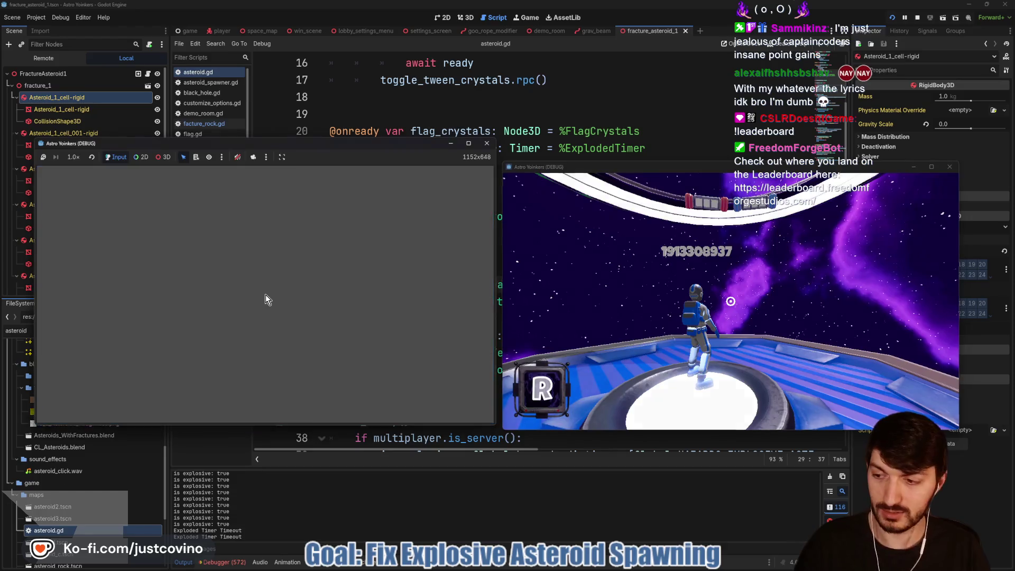
scroll(534, 271, "down", 2)
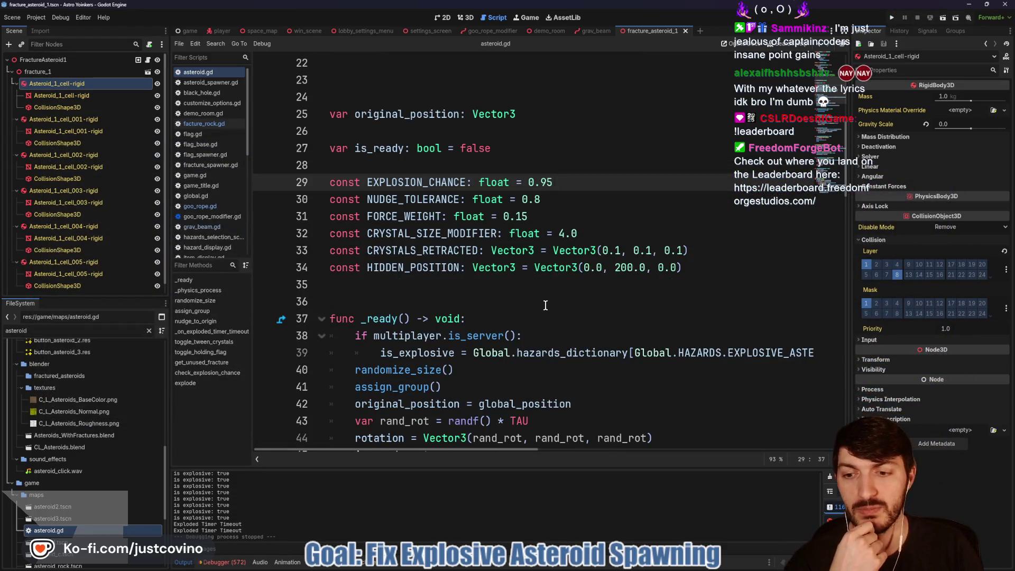
scroll(535, 337, "down", 6)
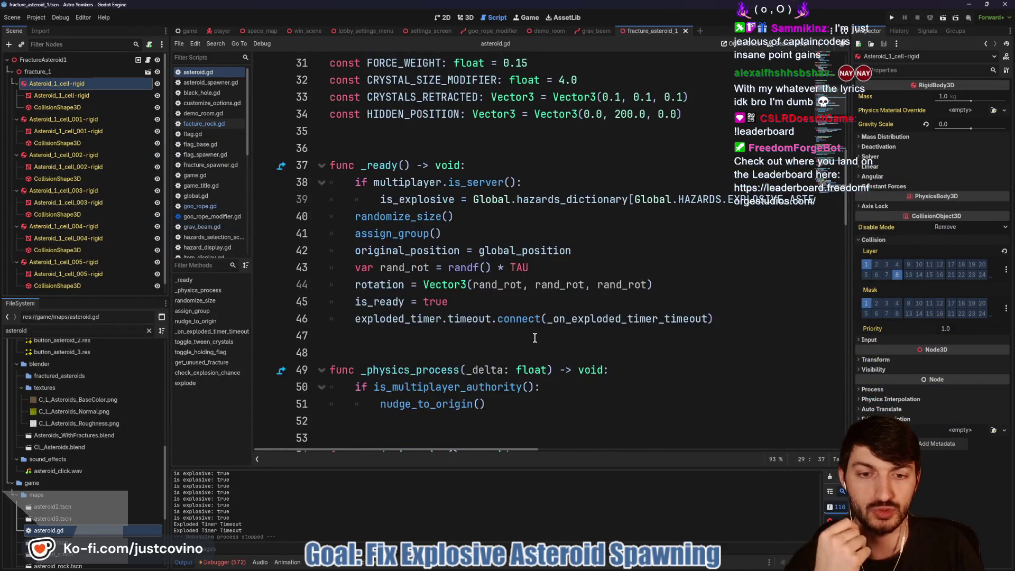
scroll(543, 339, "down", 3)
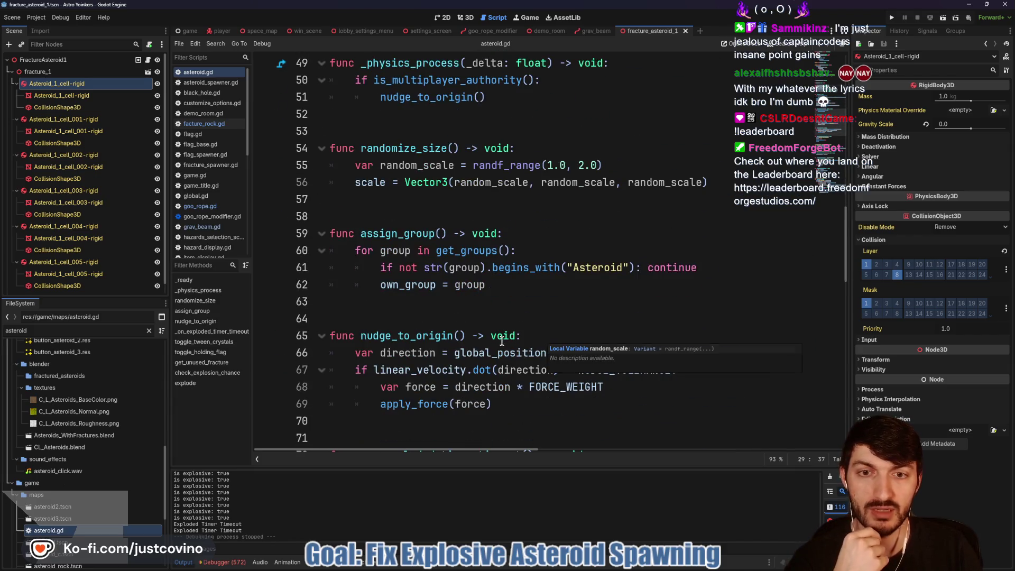
scroll(500, 337, "down", 3)
scroll(500, 337, "down", 5)
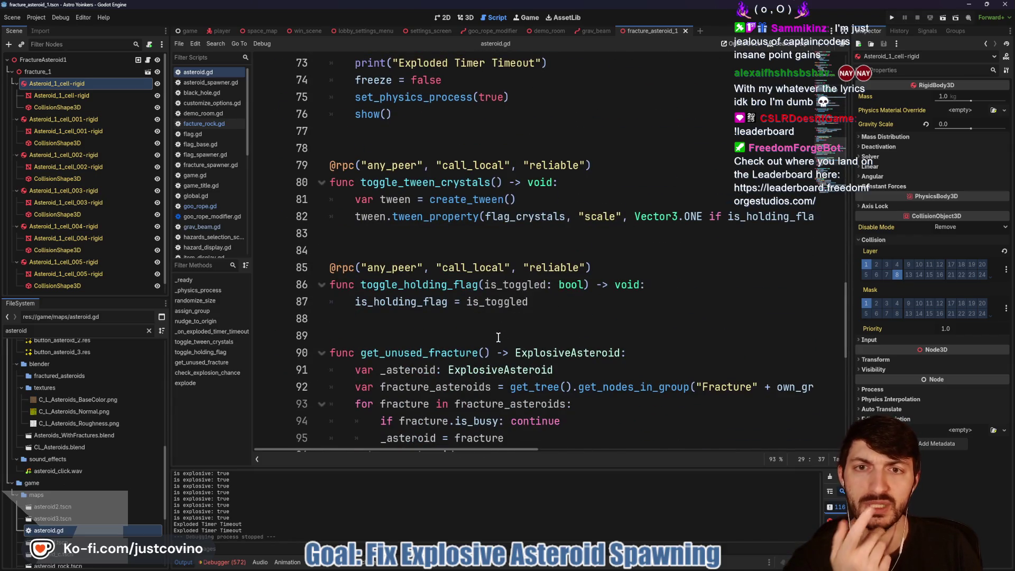
scroll(499, 336, "down", 2)
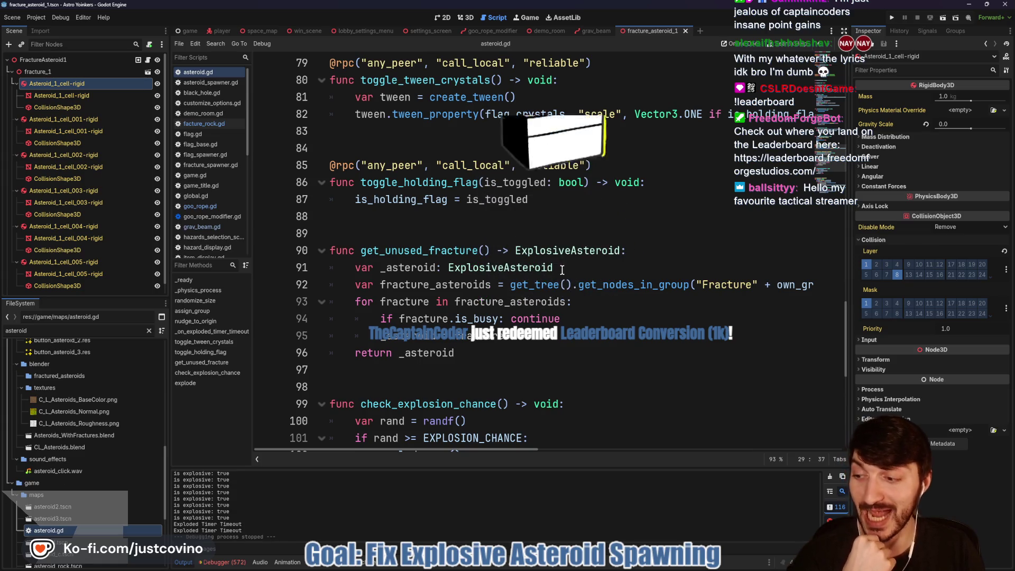
Open grav_beam.gd from the grav_beam scene, go to blank line 18, then switch to the browser leaderboard.
left_click(595, 30)
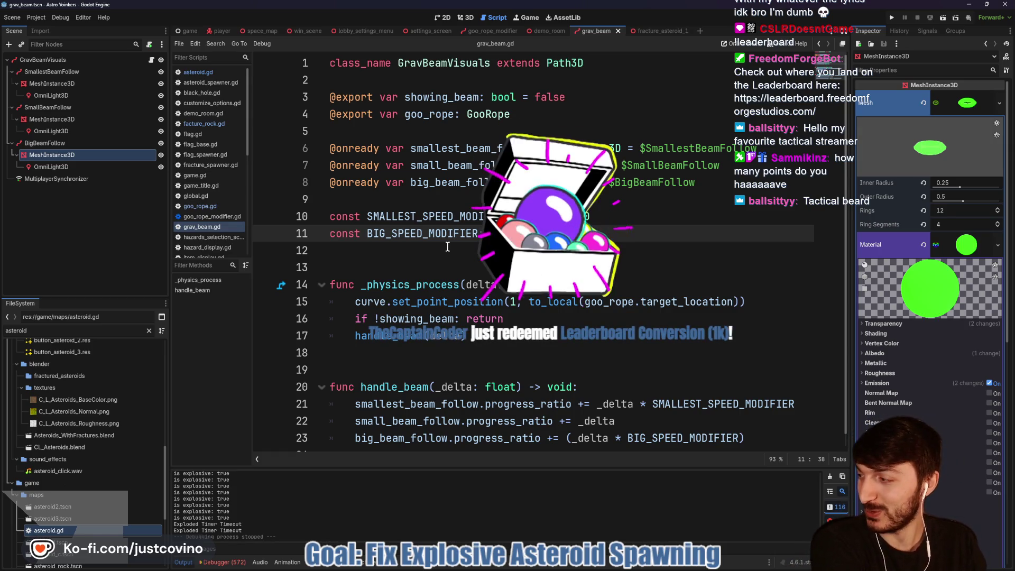
left_click(568, 344)
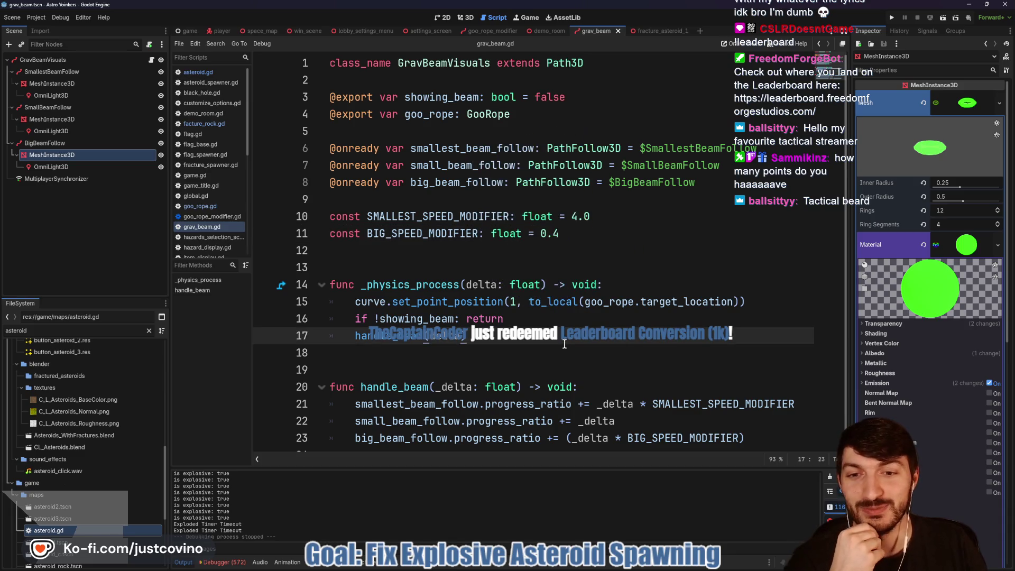
scroll(562, 338, "down", 1)
key("Down")
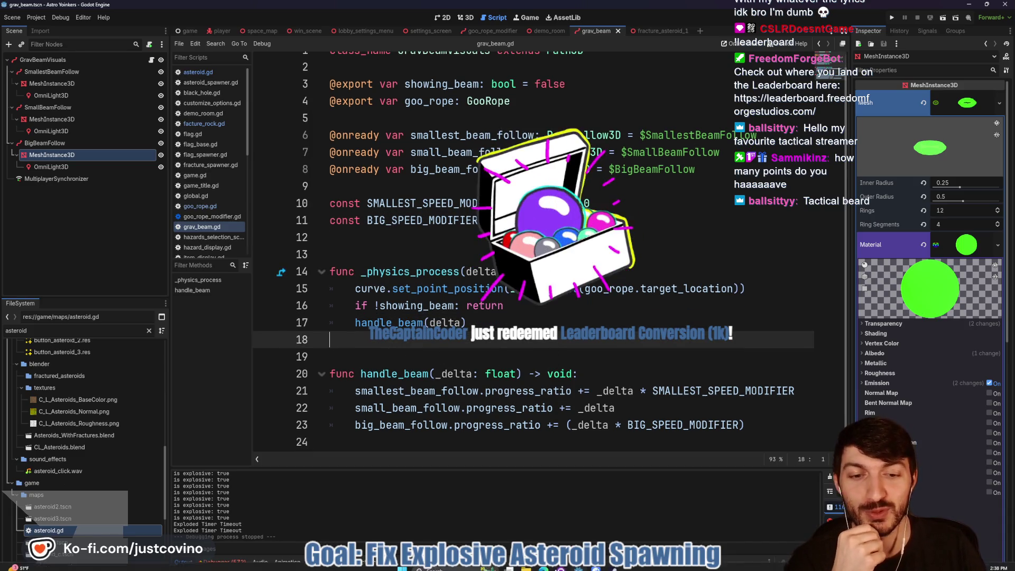
key("alt+Tab")
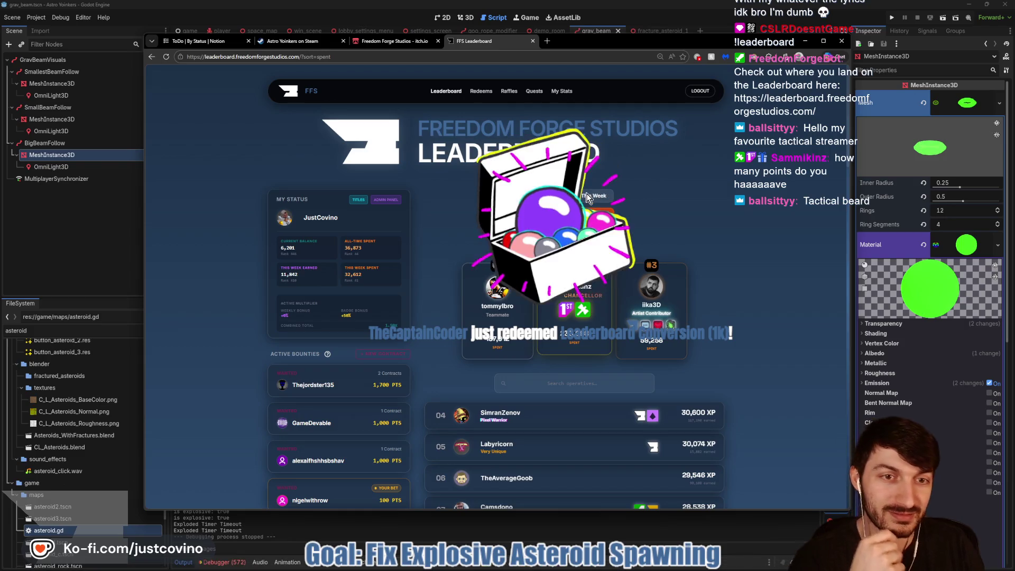
Reload the Freedom Forge Studios leaderboard, compare This Week and All-Time rankings, then return to Godot.
key("F5")
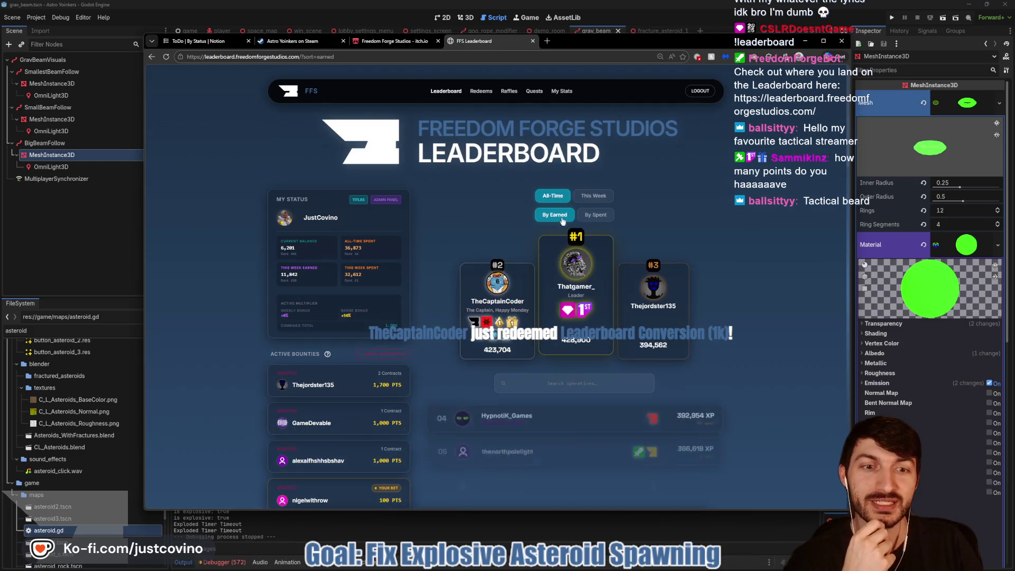
left_click(594, 193)
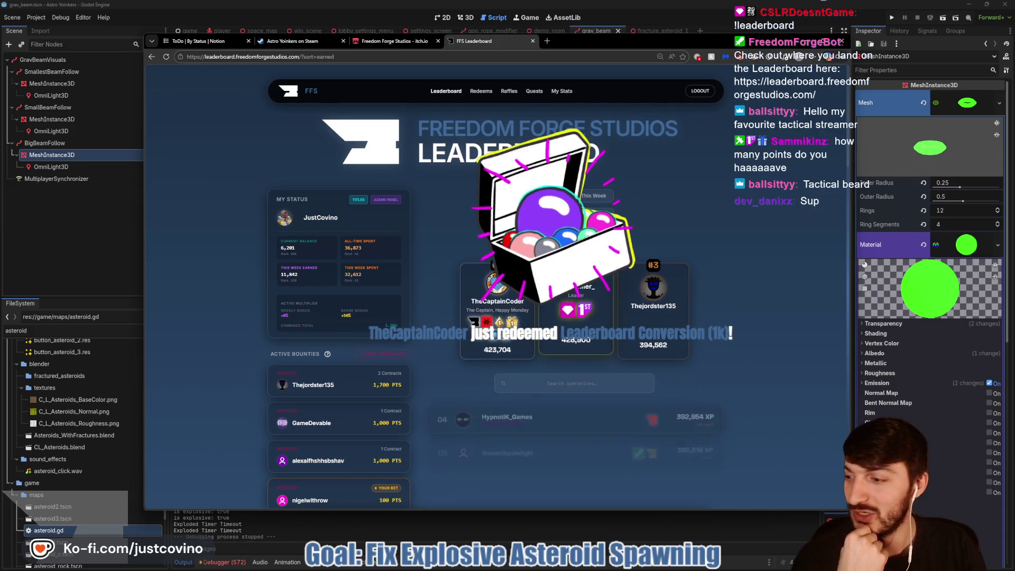
left_click(593, 196)
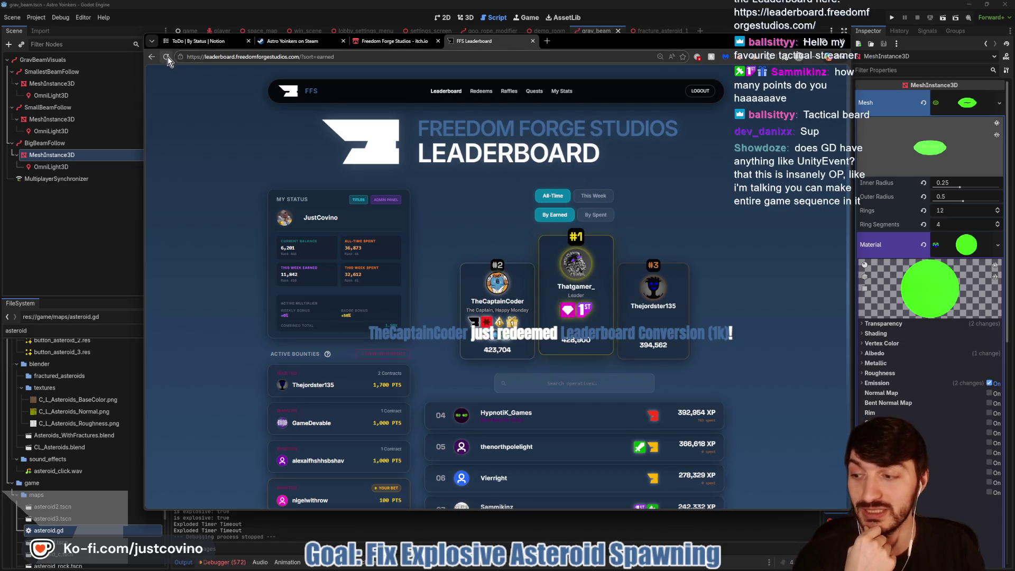
left_click(90, 225)
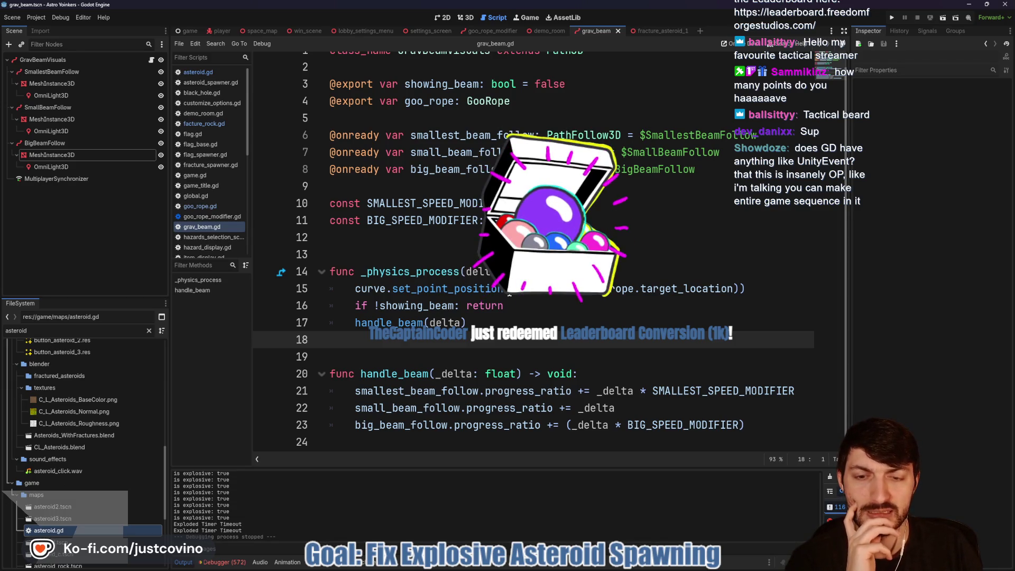
Open goo_rope.gd and inspect the is_touched check and the pull_asteroid code around line 168.
left_click(490, 31)
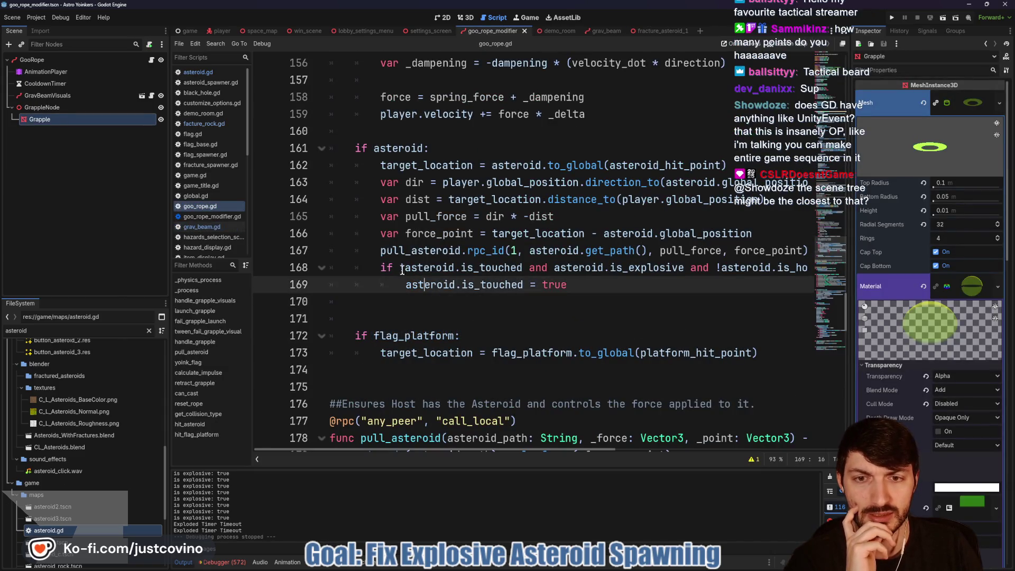
left_click_drag(402, 270, 779, 271)
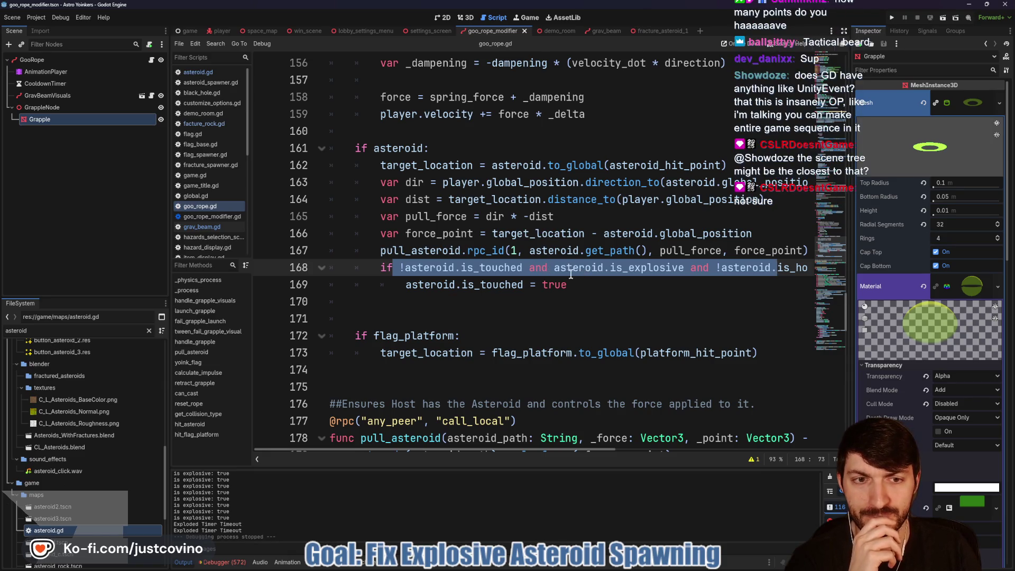
double_click(445, 251)
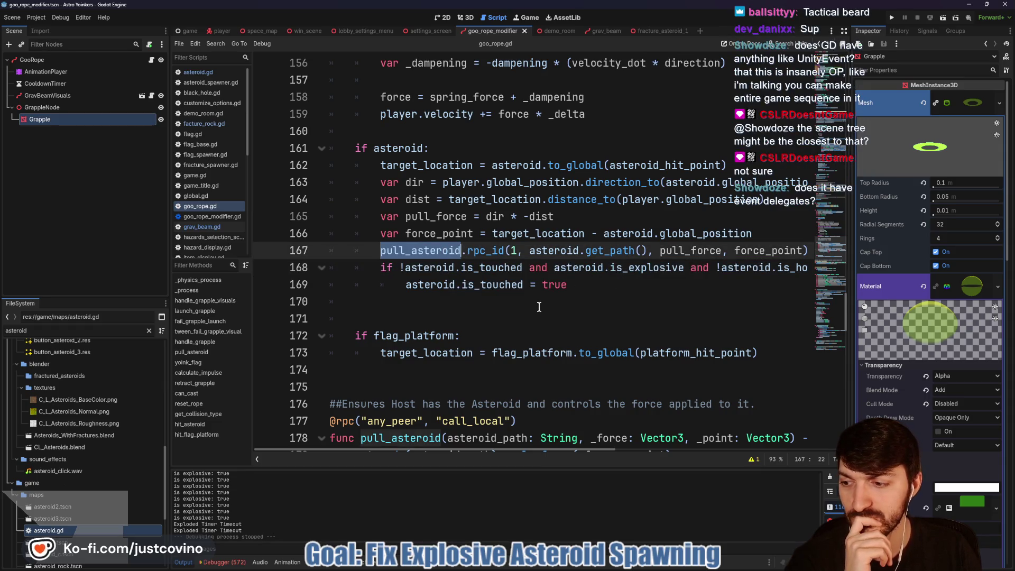
scroll(593, 286, "right", 4)
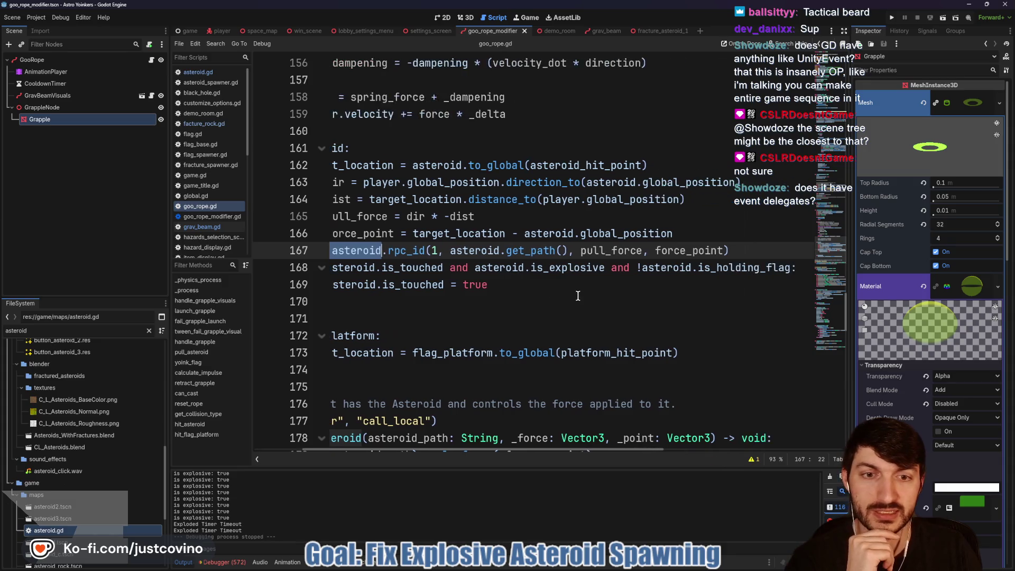
scroll(556, 299, "left", 4)
scroll(556, 299, "down", 2)
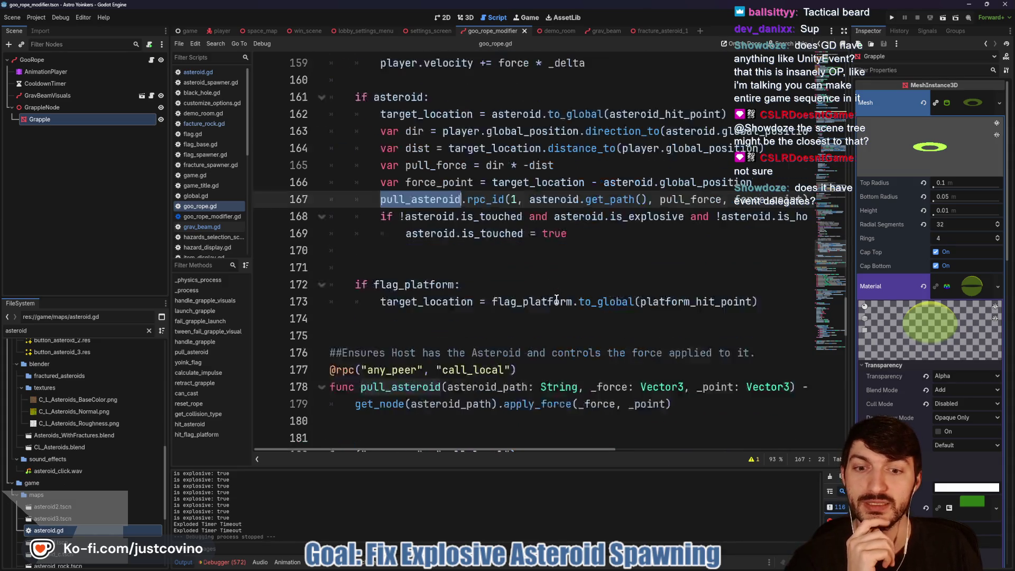
left_click(529, 354)
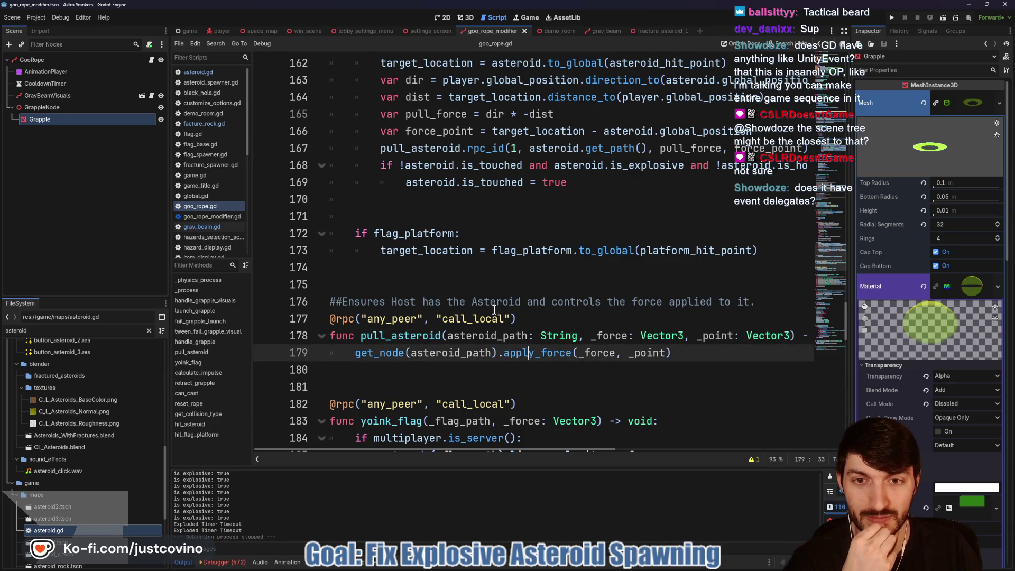
scroll(494, 310, "up", 3)
scroll(496, 309, "up", 10)
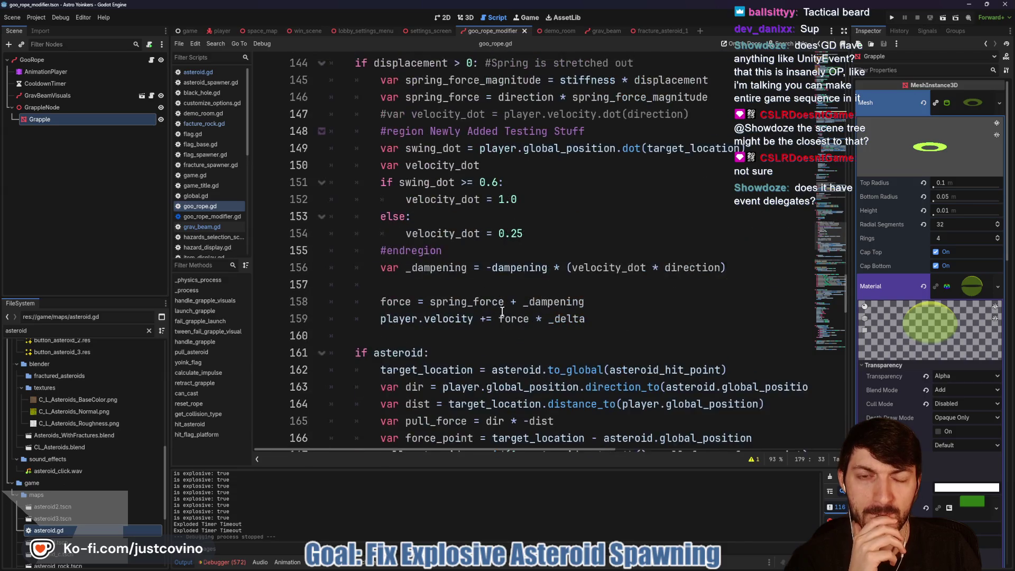
scroll(501, 315, "down", 4)
scroll(500, 315, "down", 6)
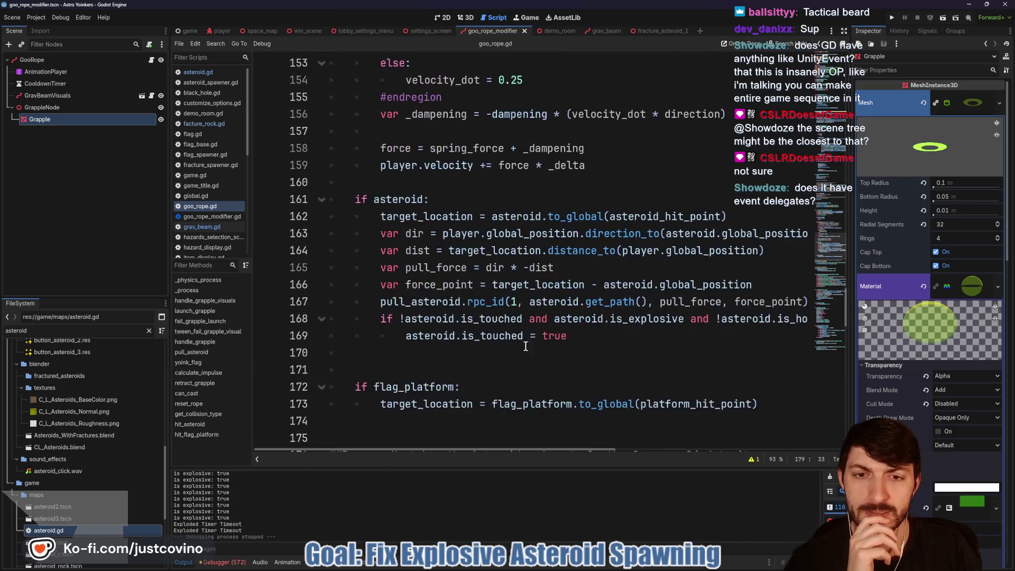
Select the explosive-asteroid is_touched if block and cut it from the asteroid pull branch.
left_click(585, 336)
scroll(578, 339, "up", 1)
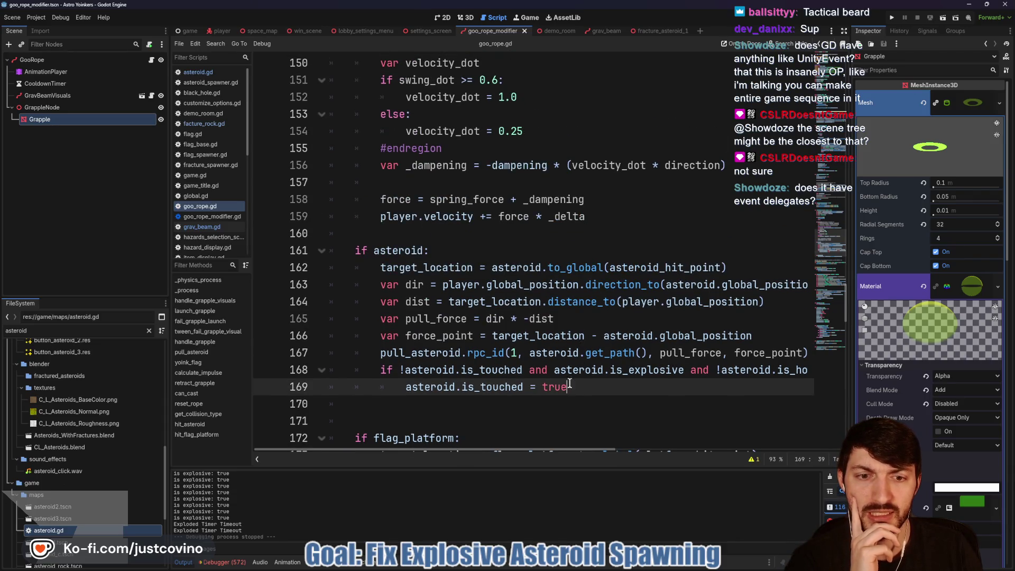
left_click_drag(570, 384, 339, 373)
scroll(522, 344, "up", 10)
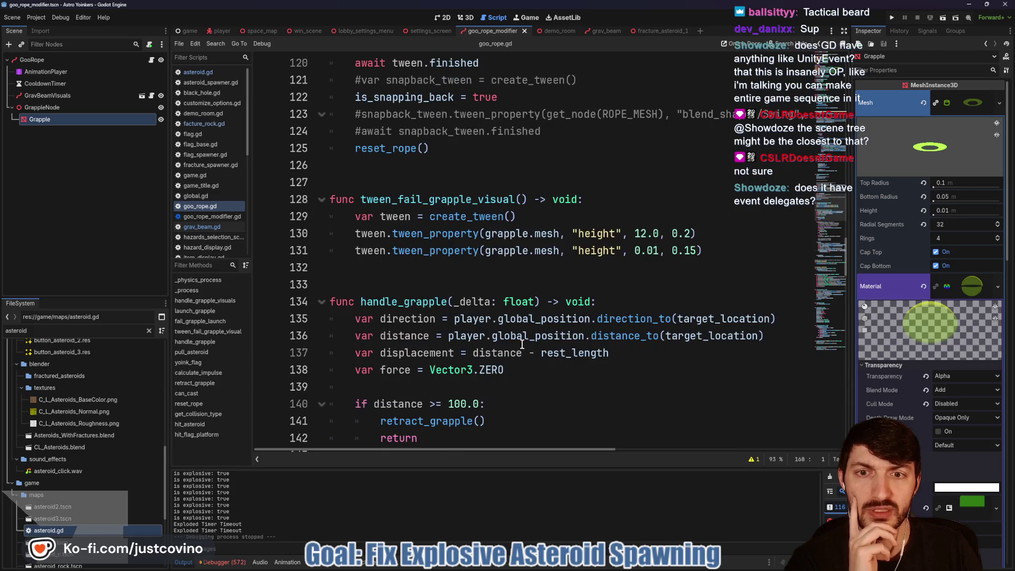
scroll(522, 344, "up", 8)
scroll(469, 317, "down", 5)
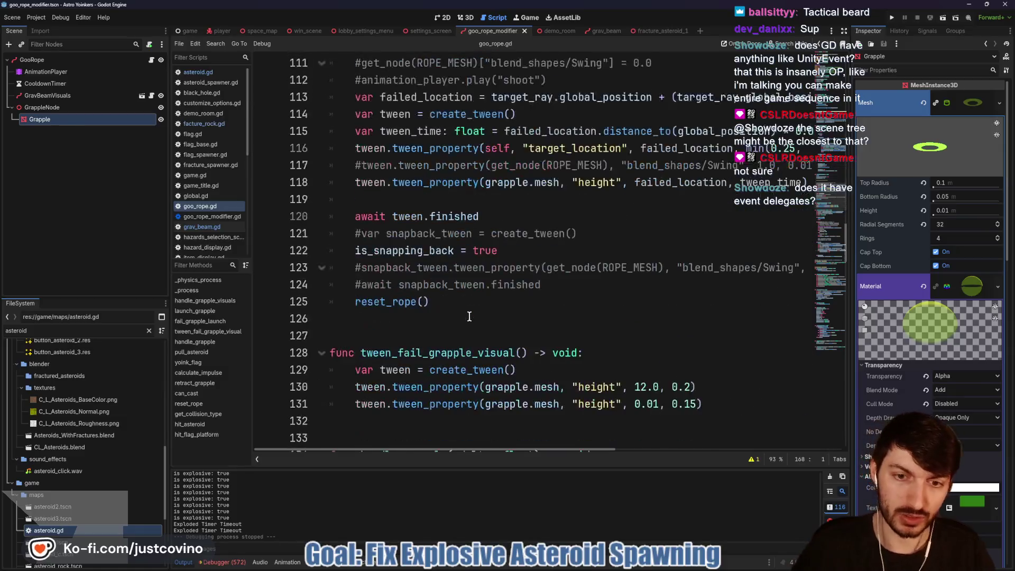
scroll(469, 317, "down", 12)
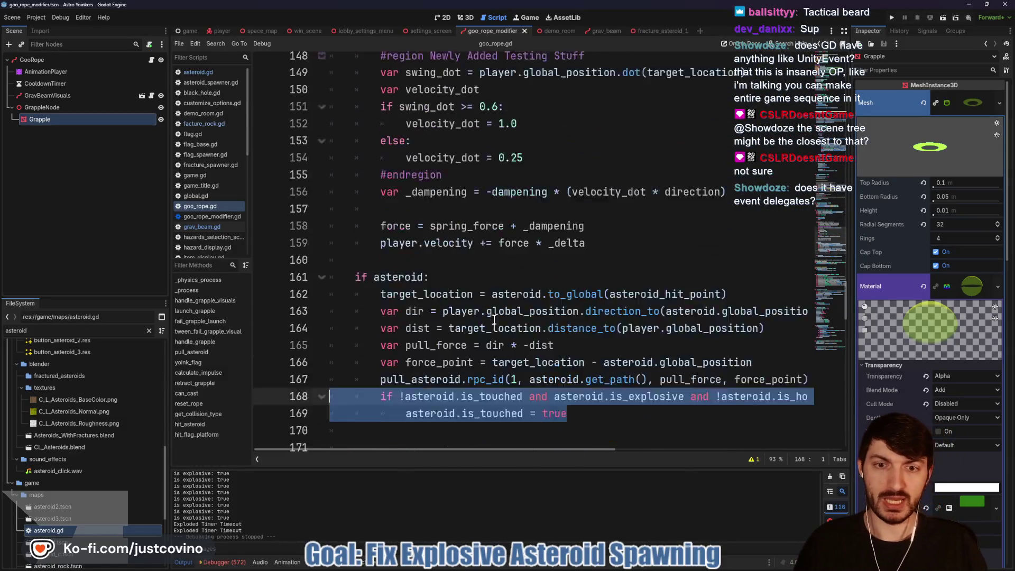
scroll(495, 320, "down", 4)
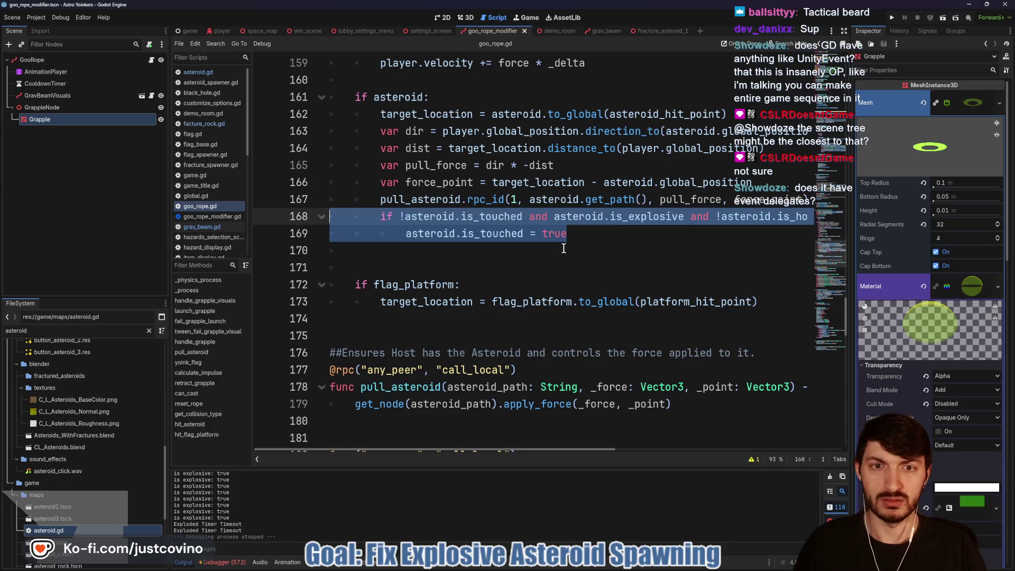
key("BackSpace")
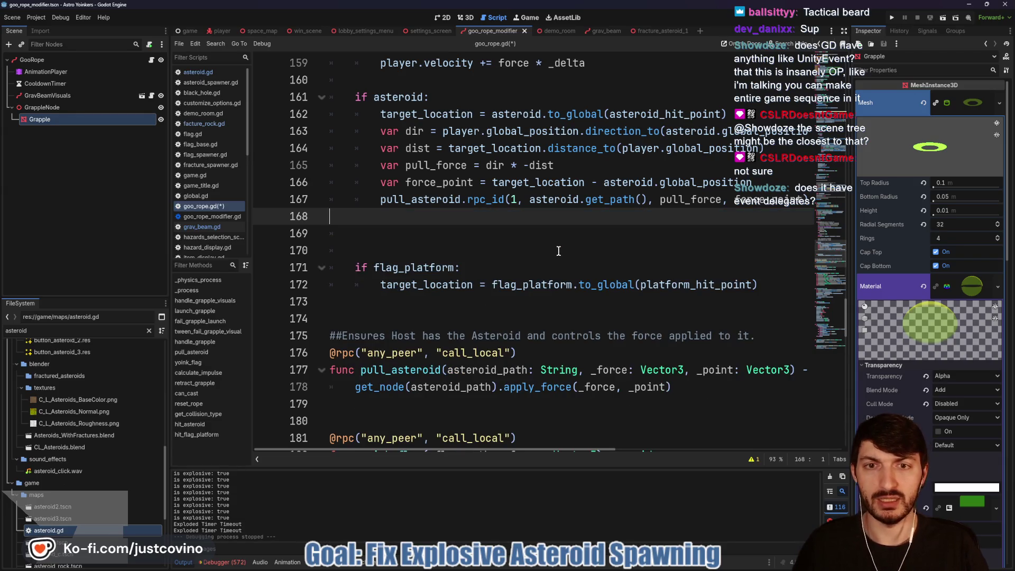
Remove the leftover empty line and paste the is_touched block into hit_asteroid.
key("BackSpace")
scroll(558, 251, "up", 15)
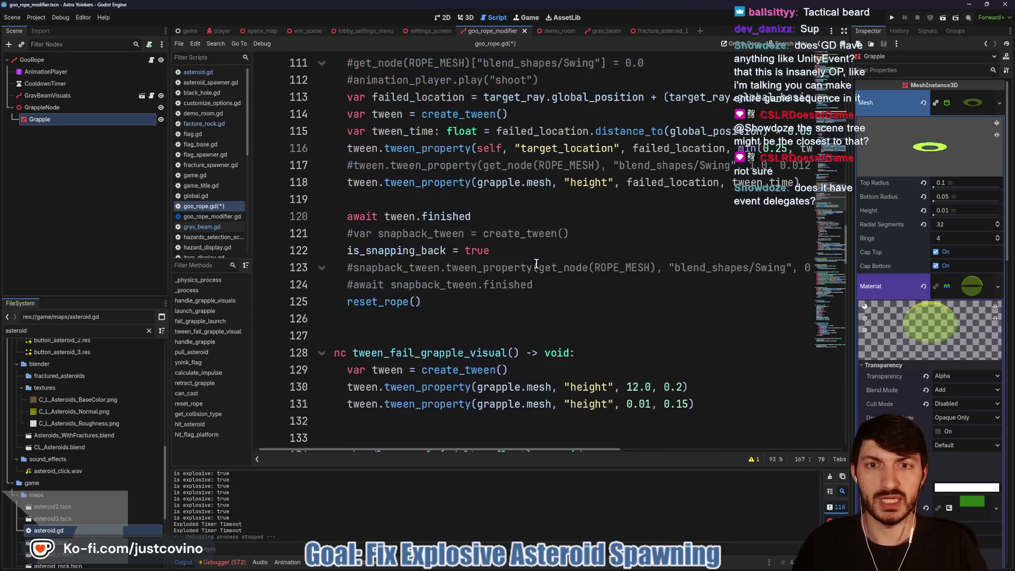
scroll(537, 263, "up", 10)
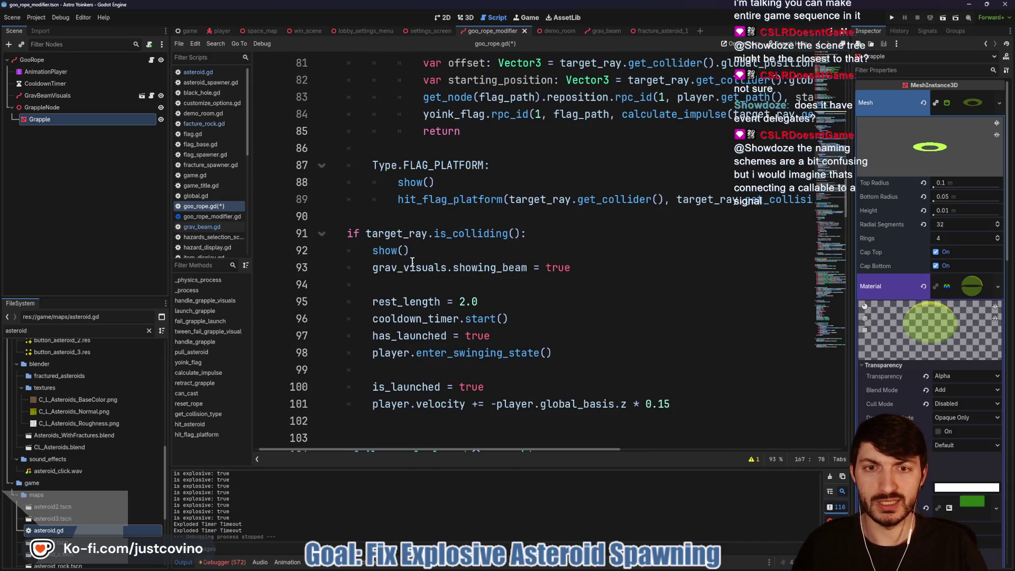
scroll(539, 283, "up", 8)
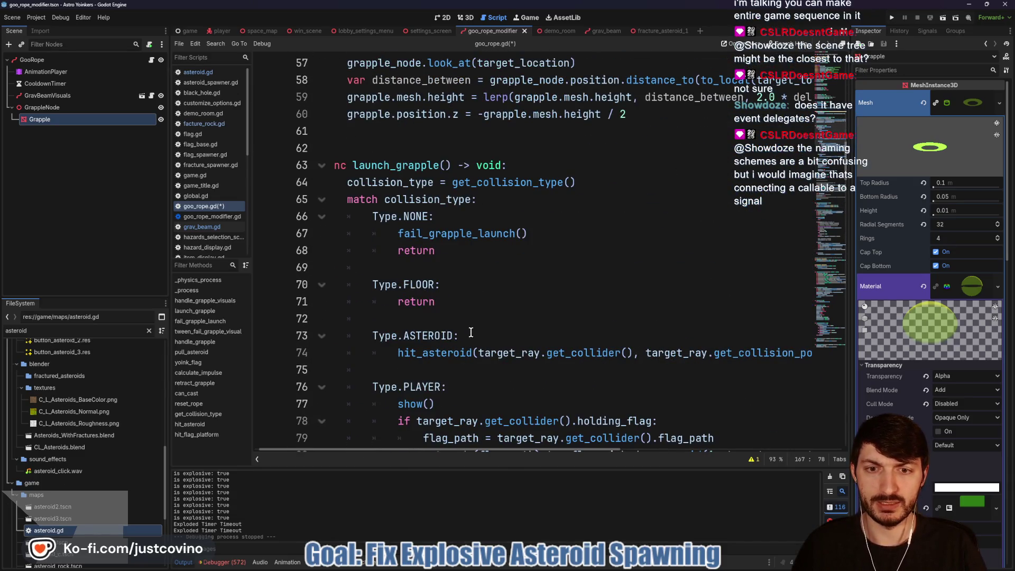
scroll(469, 323, "down", 1)
left_click(542, 314)
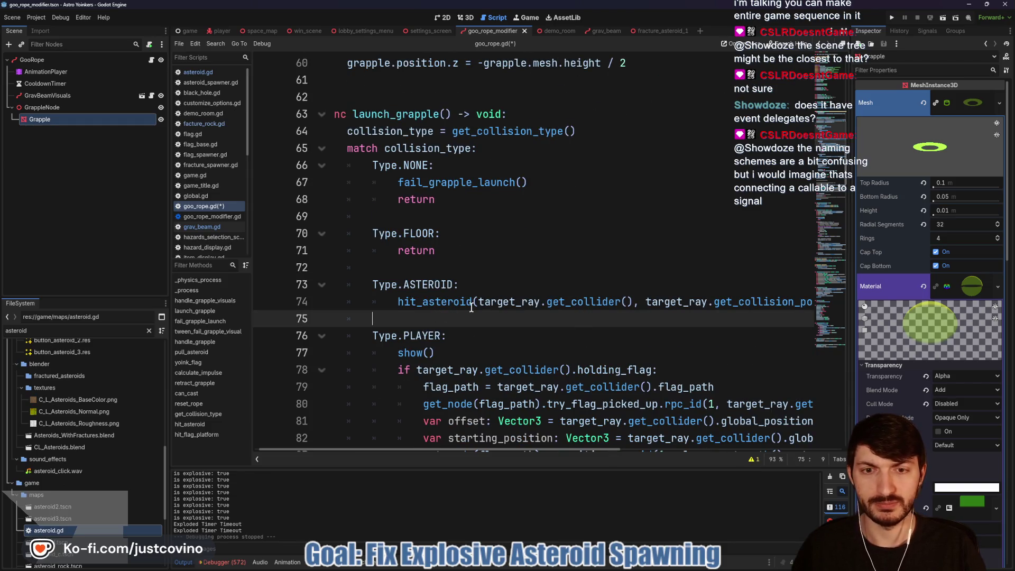
left_click(429, 303, "ctrl")
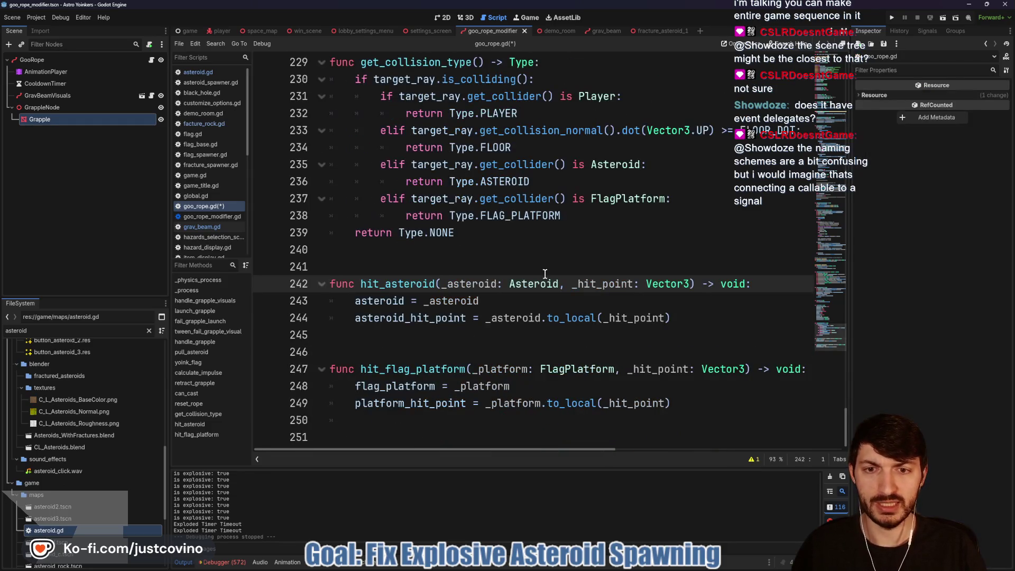
left_click(388, 332)
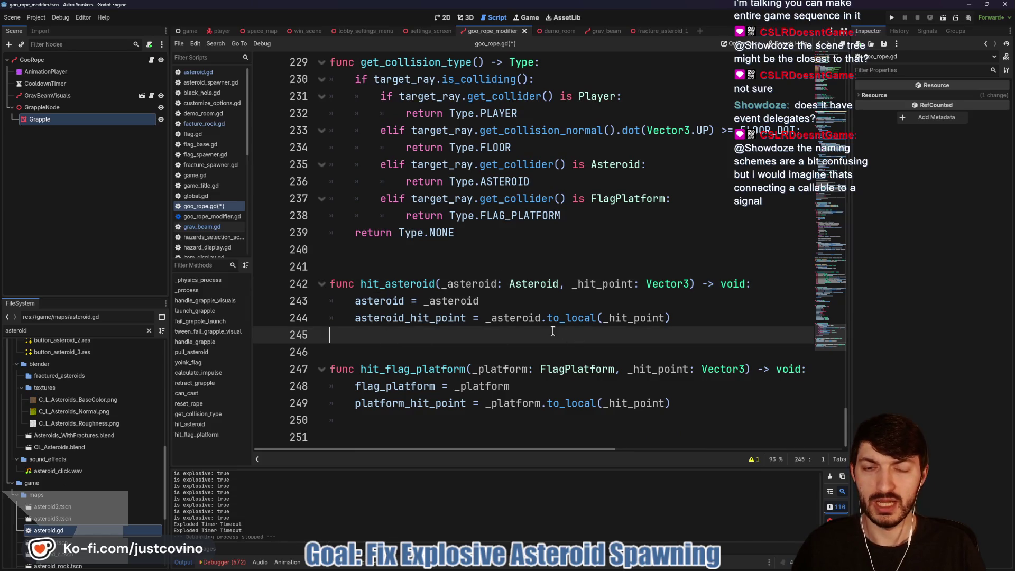
key("ctrl+v")
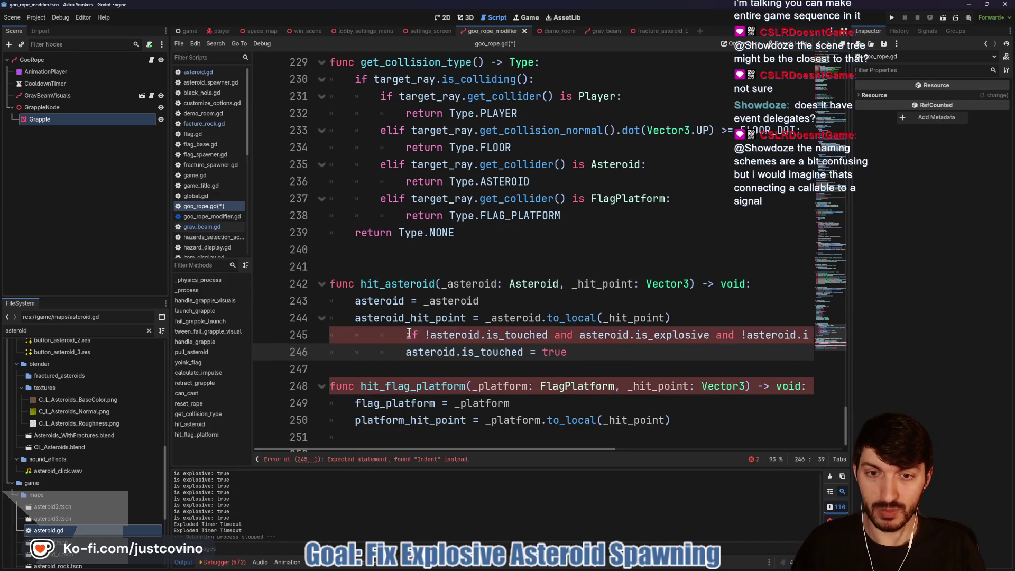
Fix the pasted block's indentation, drop '!asteroid.is_touched and ' from the condition, save goo_rope.gd and run.
left_click(404, 335)
key("BackSpace")
key("BackSpace")
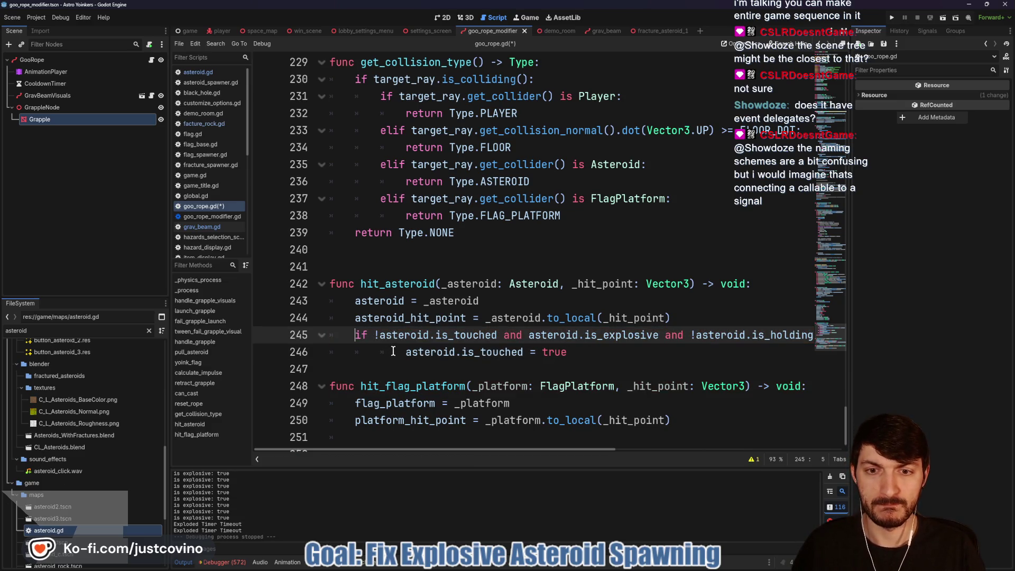
mouse_move(349, 334)
left_mouse_down()
mouse_move(522, 339)
mouse_move(373, 332)
left_mouse_up()
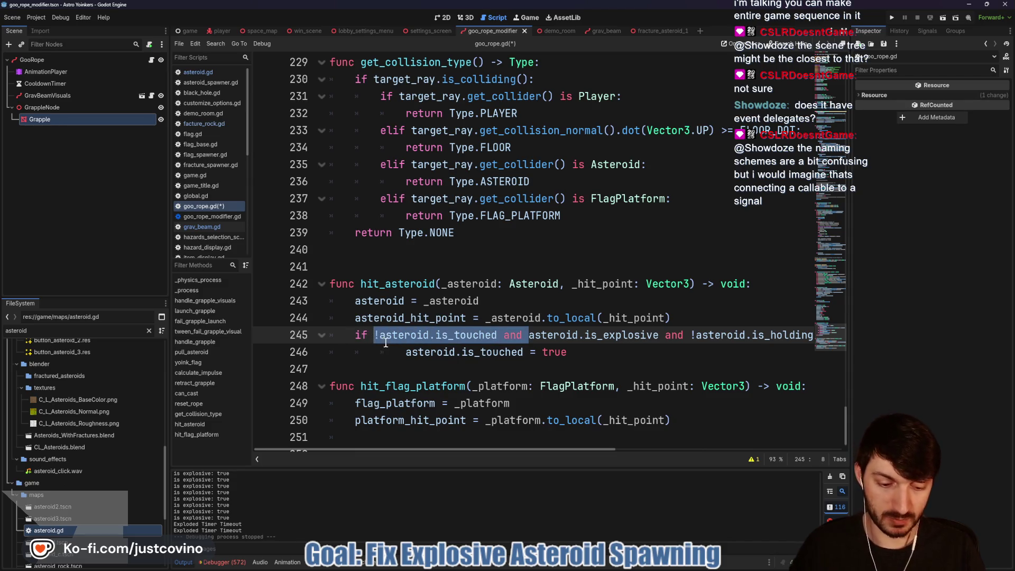
key("BackSpace")
left_click(400, 351)
key("BackSpace")
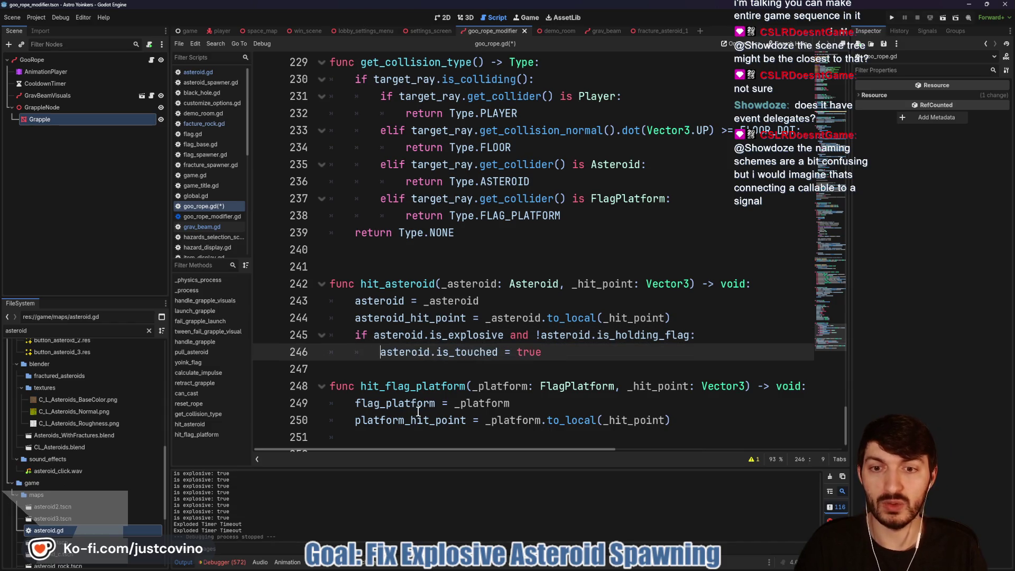
left_click(560, 369)
key("Return")
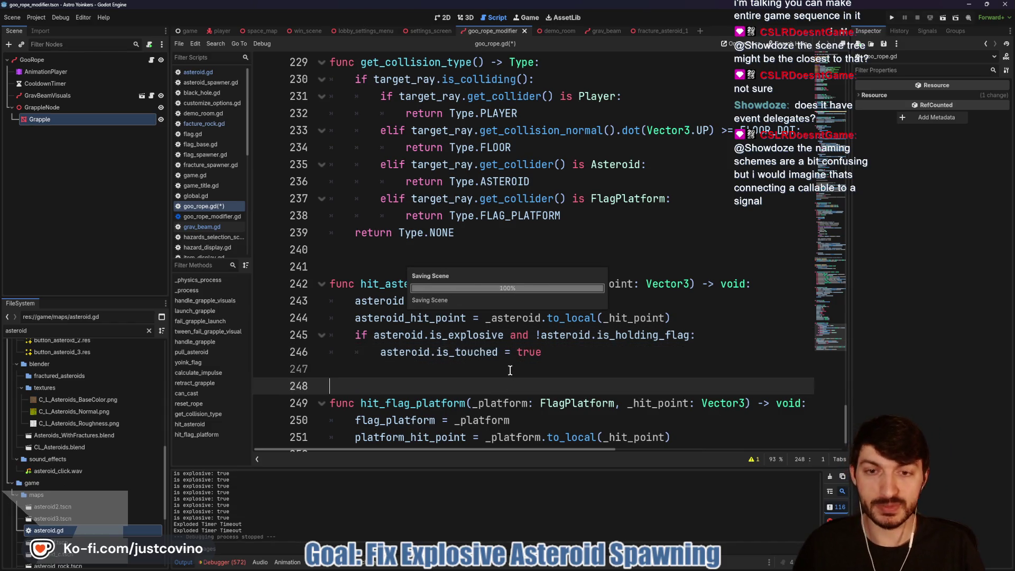
key("ctrl+s")
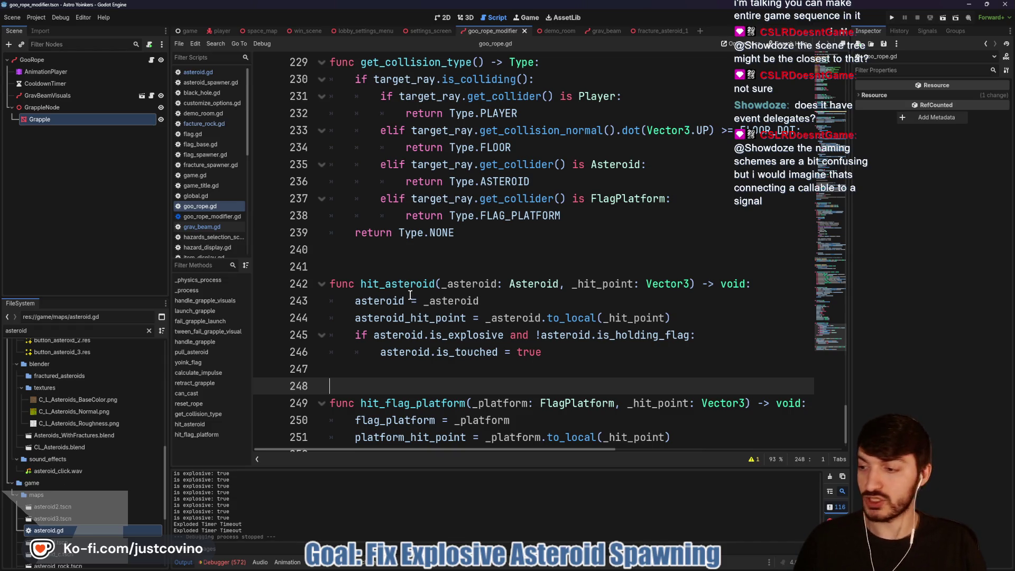
left_click(892, 16)
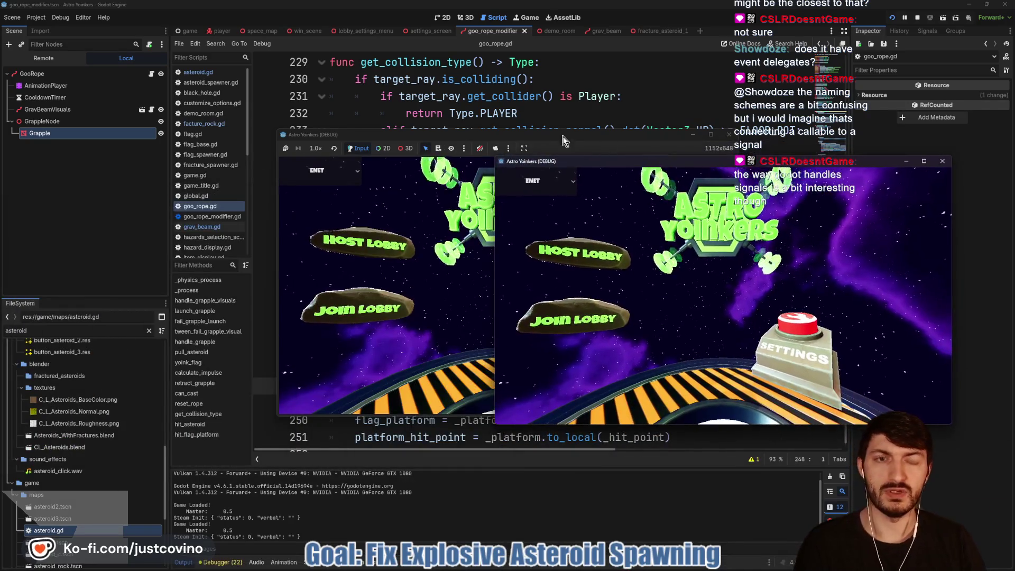
Host a private lobby in the first game window and join it from the second.
left_click_drag(480, 138, 313, 148)
left_click(177, 249)
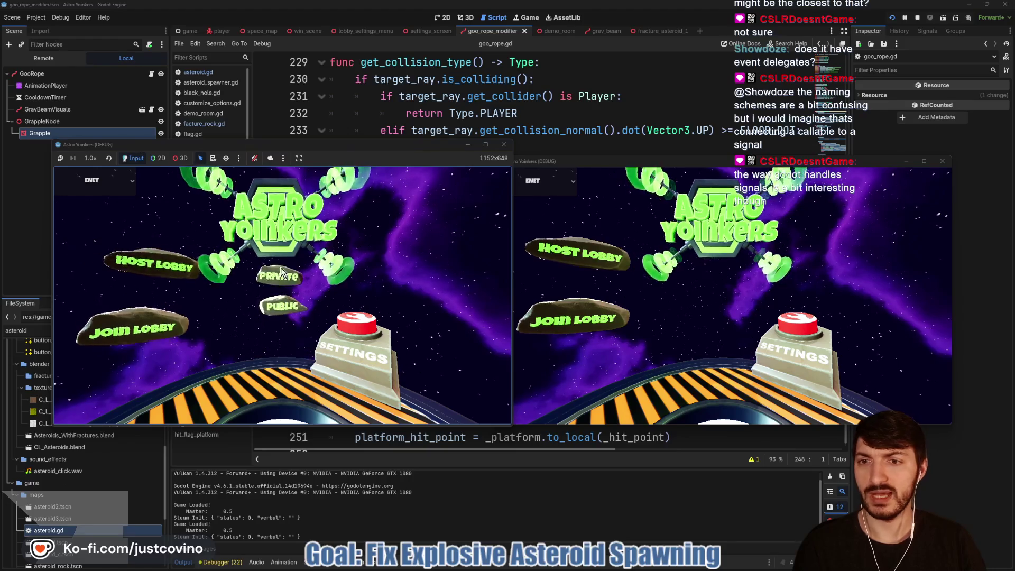
left_click(321, 267)
left_click(578, 315)
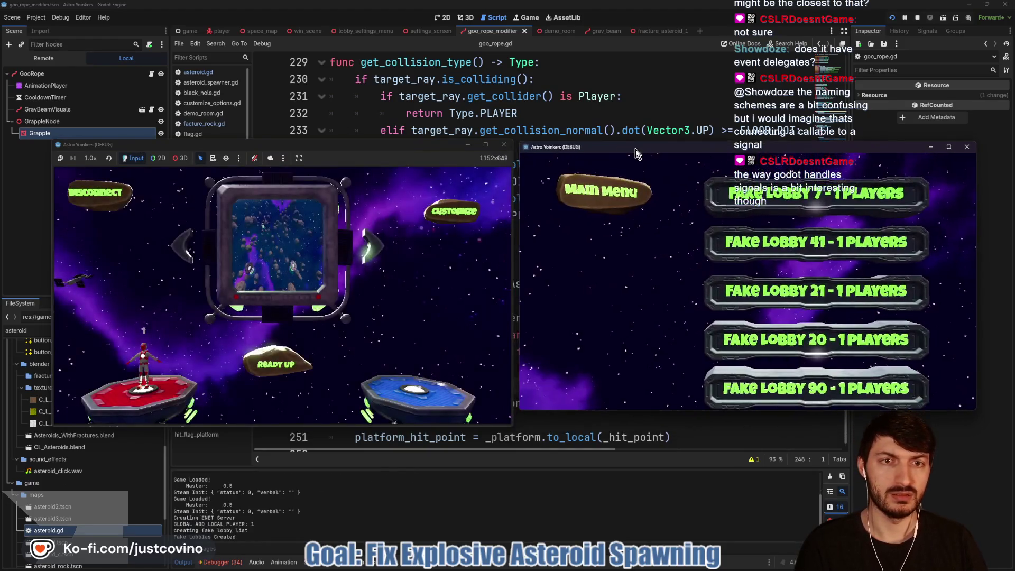
left_click(776, 241)
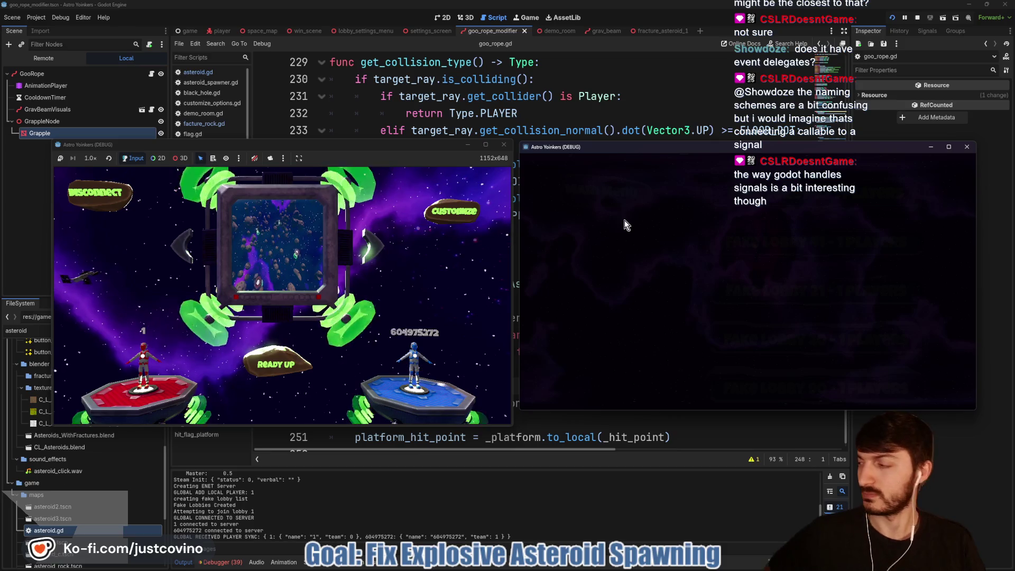
Turn on explosive asteroids in Customize > Hazards and ready up the host player.
left_click(442, 210)
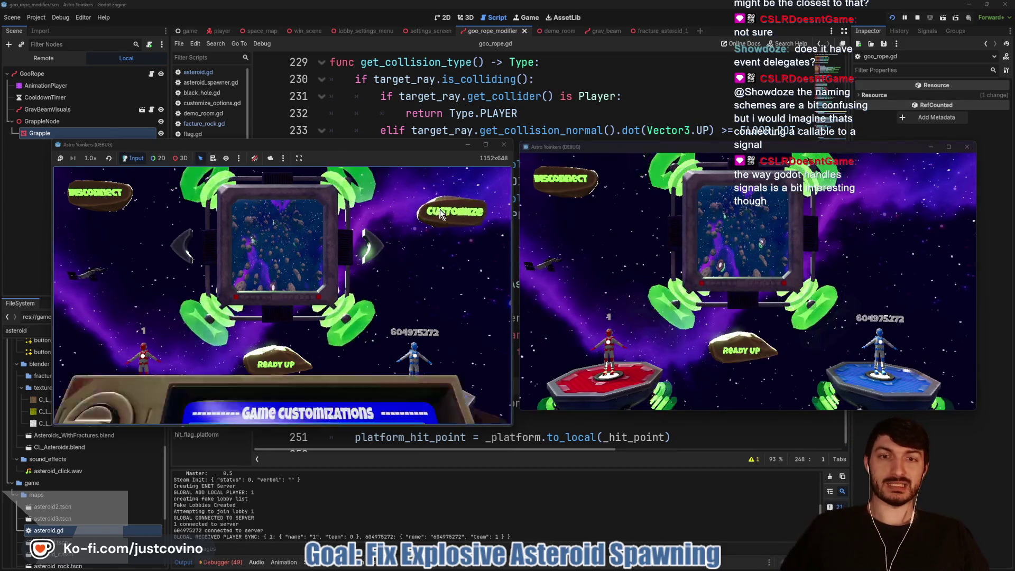
left_click(424, 214)
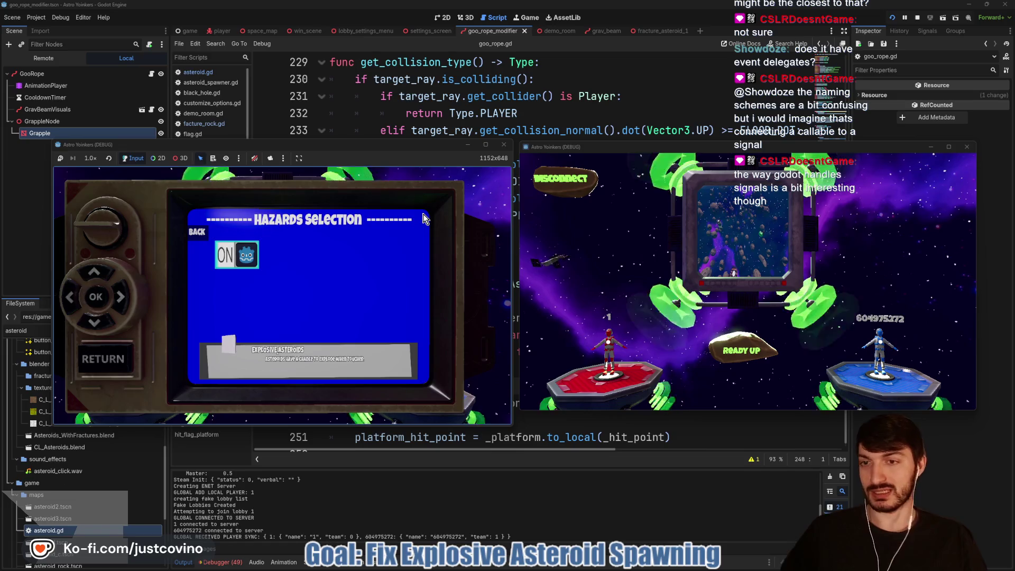
key("Escape")
key("Escape")
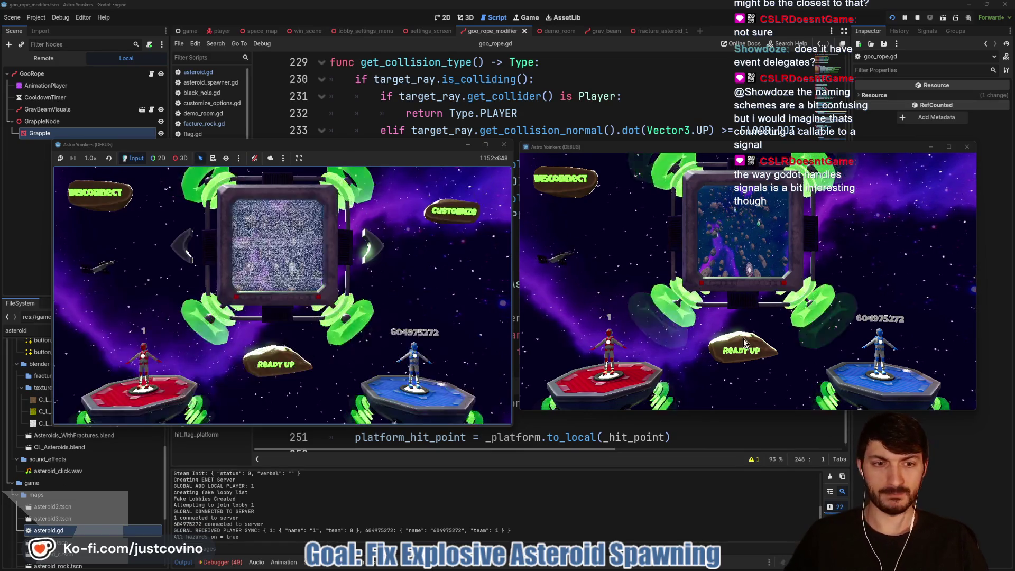
left_click(265, 347)
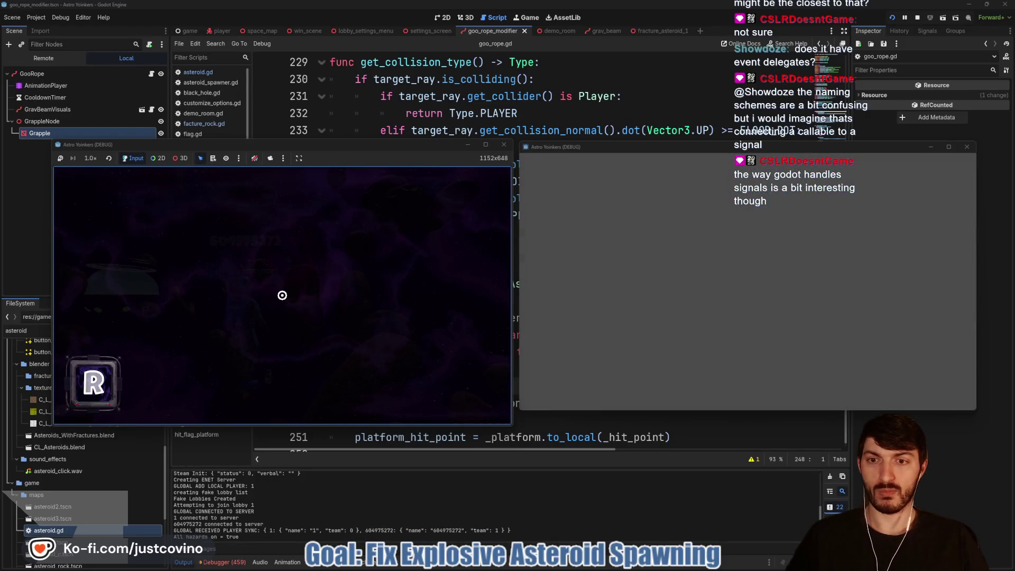
key("super")
key("super")
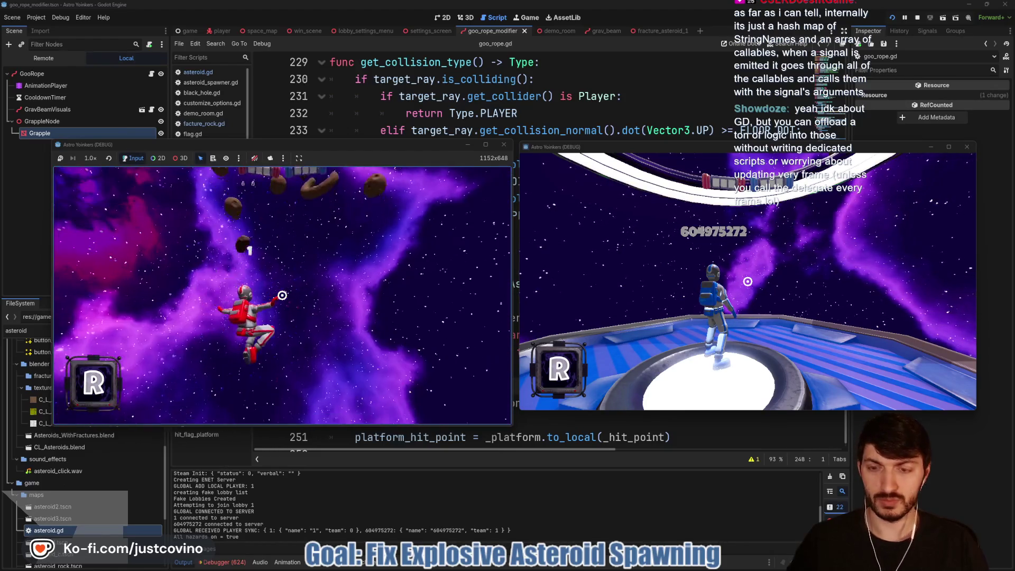
Stop the test run after playing the match among the asteroids.
key("F8")
Lower EXPLOSION_CHANCE in asteroid.gd to 0.85, save, and relaunch the game.
left_click(525, 256)
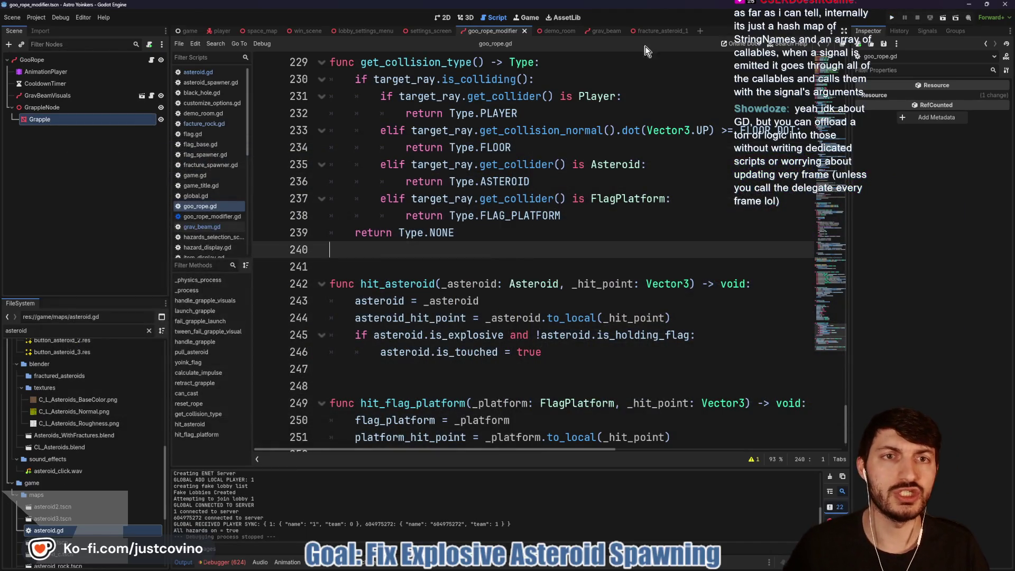
left_click(209, 72)
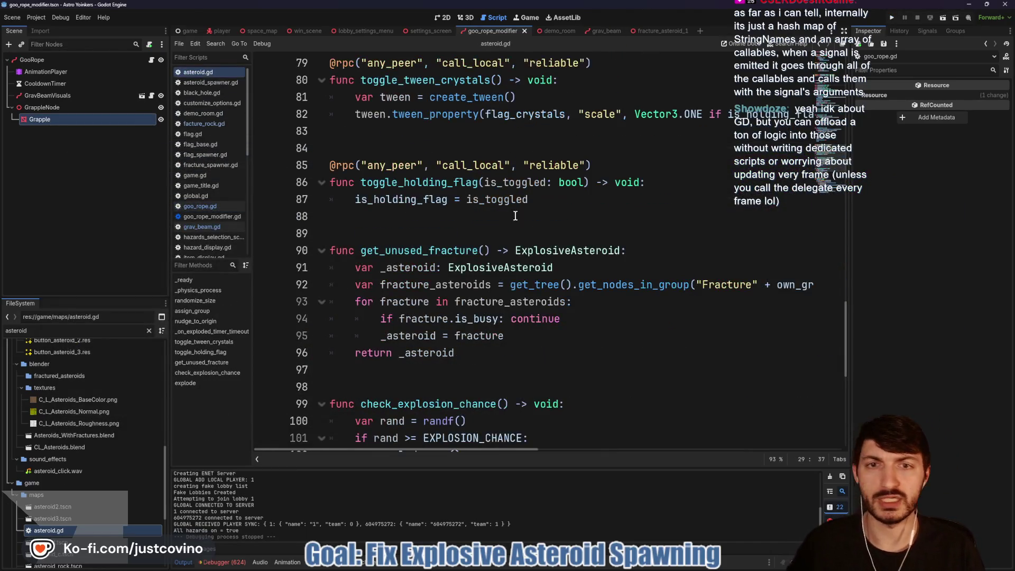
scroll(514, 259, "up", 15)
scroll(515, 258, "up", 2)
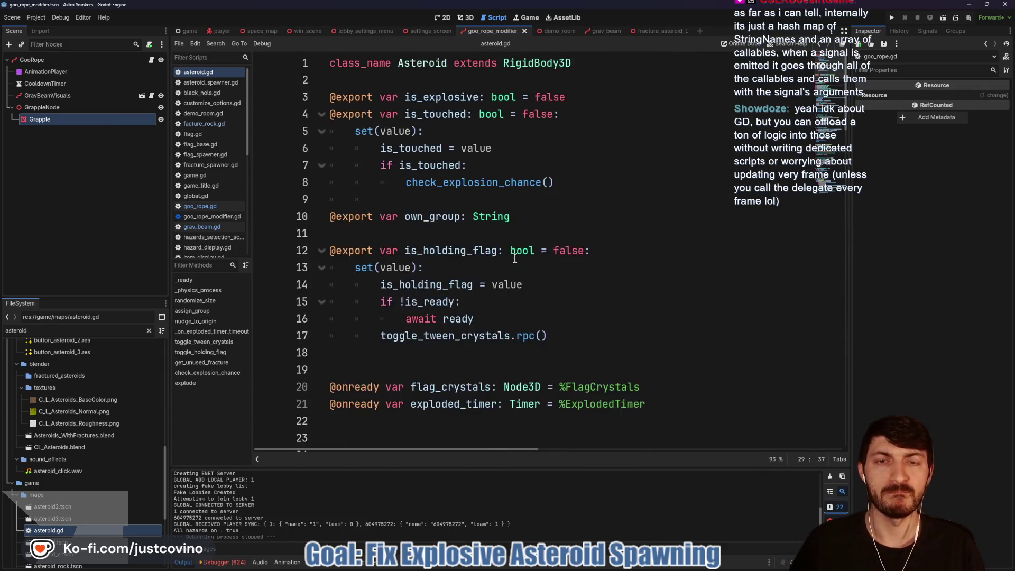
scroll(529, 243, "down", 4)
left_click_drag(554, 233, 542, 232)
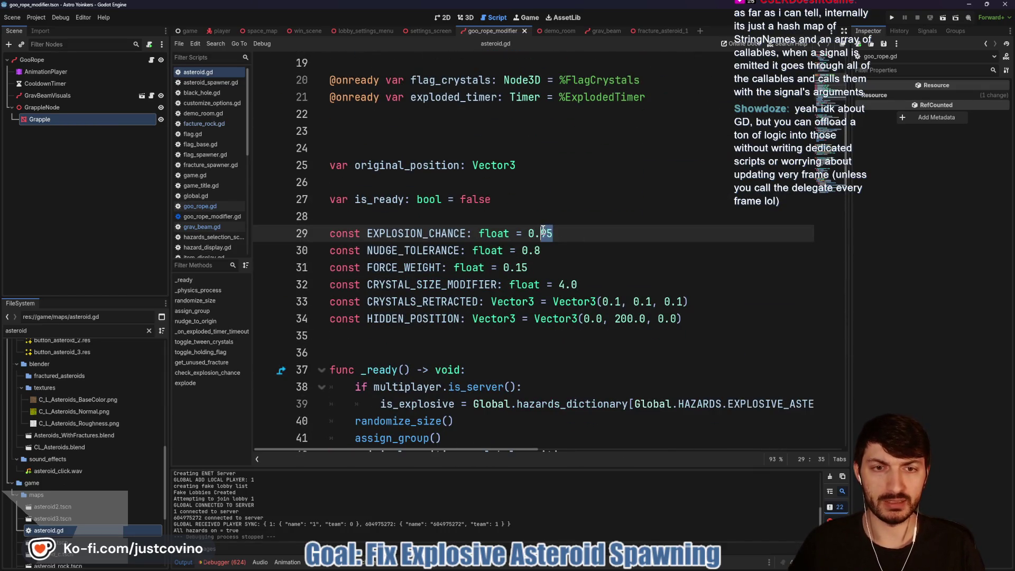
type("8")
left_click(582, 243)
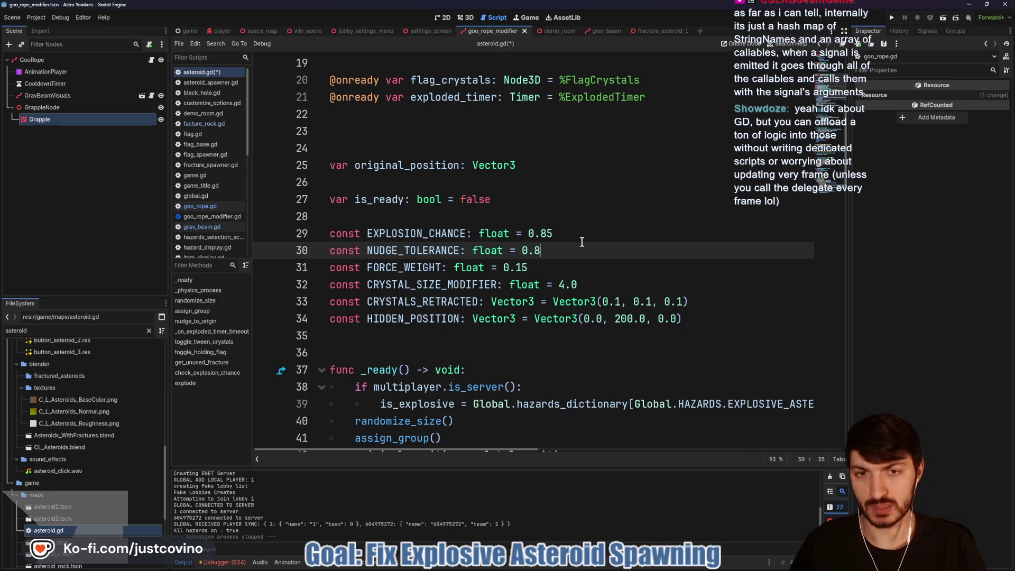
key("ctrl+s")
left_click(573, 233)
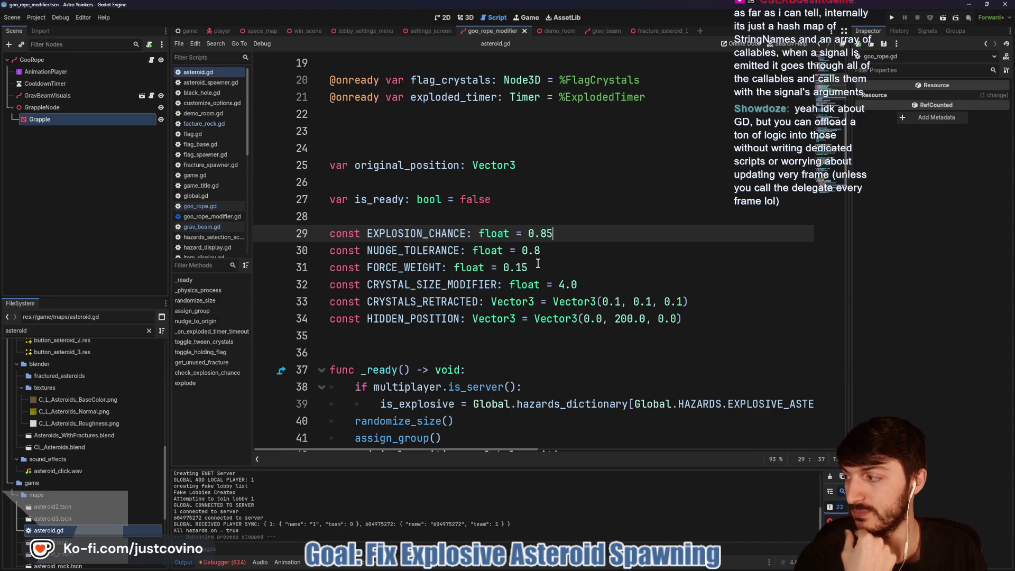
key("F5")
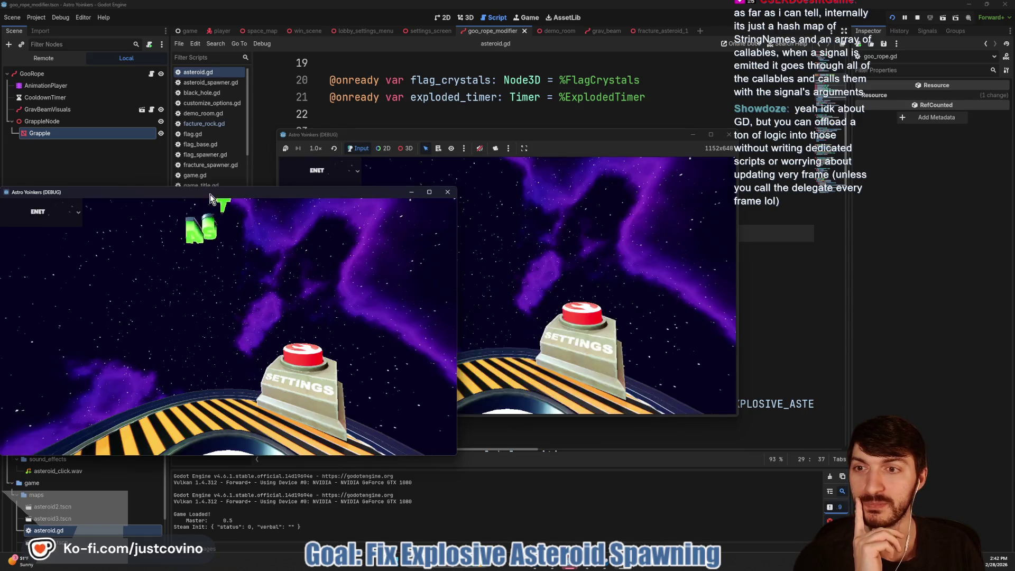
Arrange the two debug windows side by side, host a lobby in the first and join from the second.
mouse_move(210, 195)
left_mouse_down()
mouse_move(689, 188)
mouse_move(655, 169)
left_mouse_up()
left_click_drag(582, 133, 313, 143)
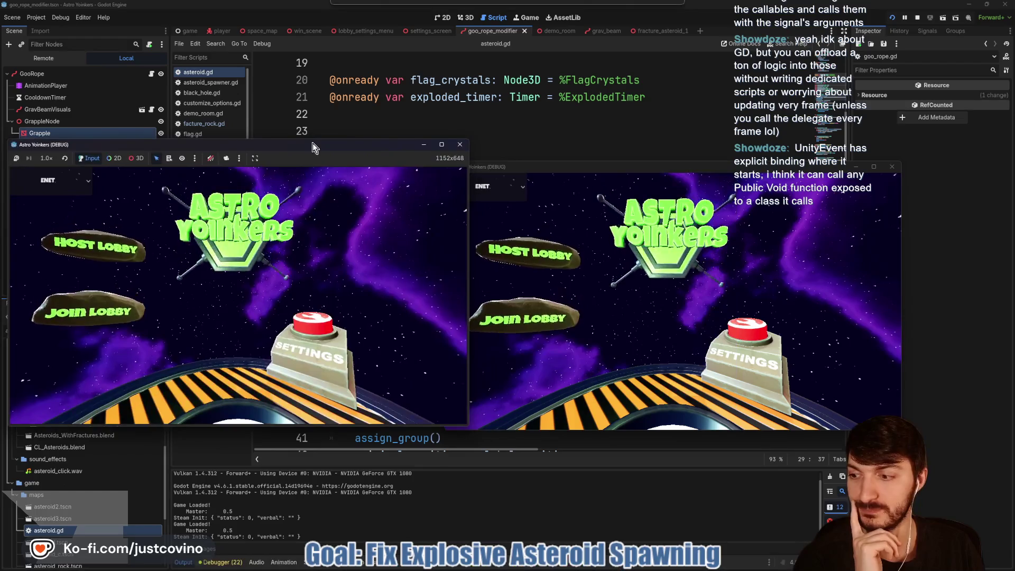
left_click_drag(616, 165, 627, 158)
left_click(93, 253)
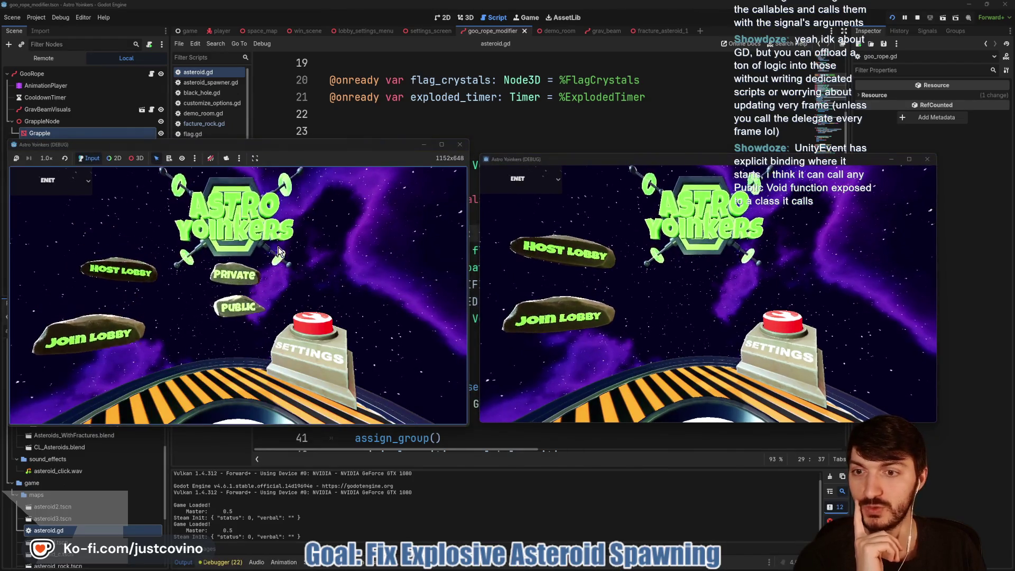
left_click(579, 303)
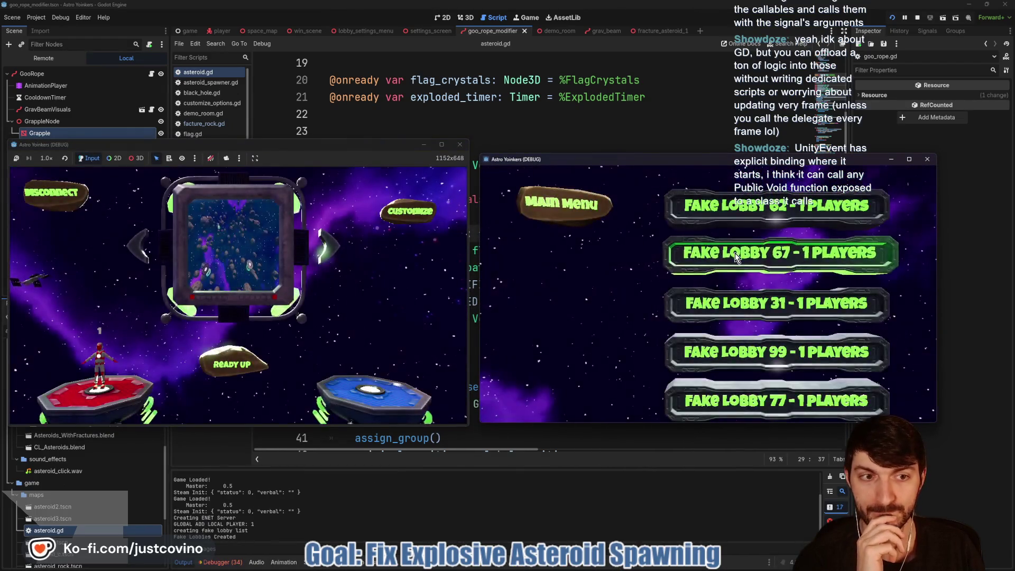
Enable Explosive Asteroids in the hazard settings, ready up both players and start the match.
left_click(410, 211)
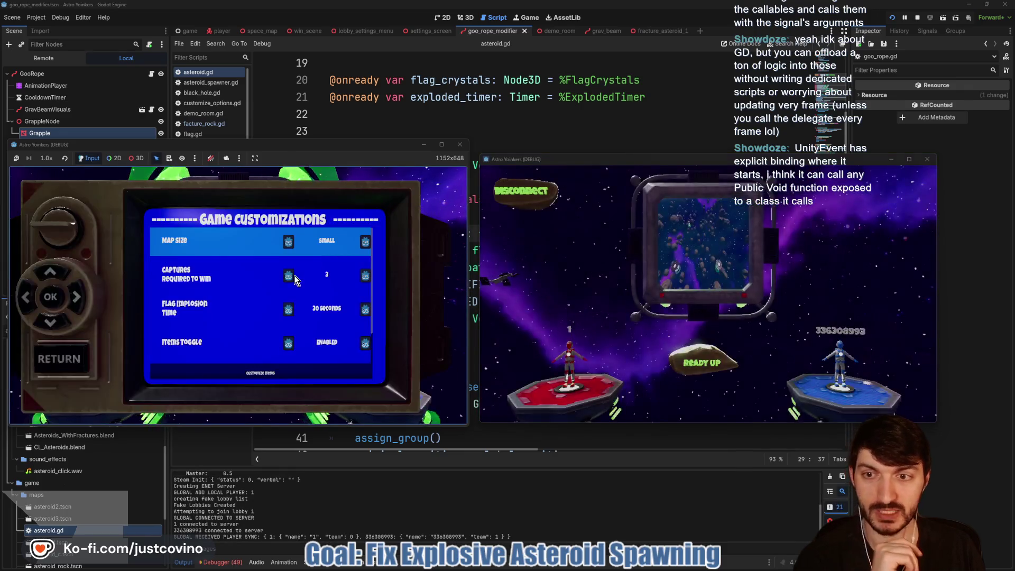
scroll(306, 279, "down", 3)
left_click(306, 279)
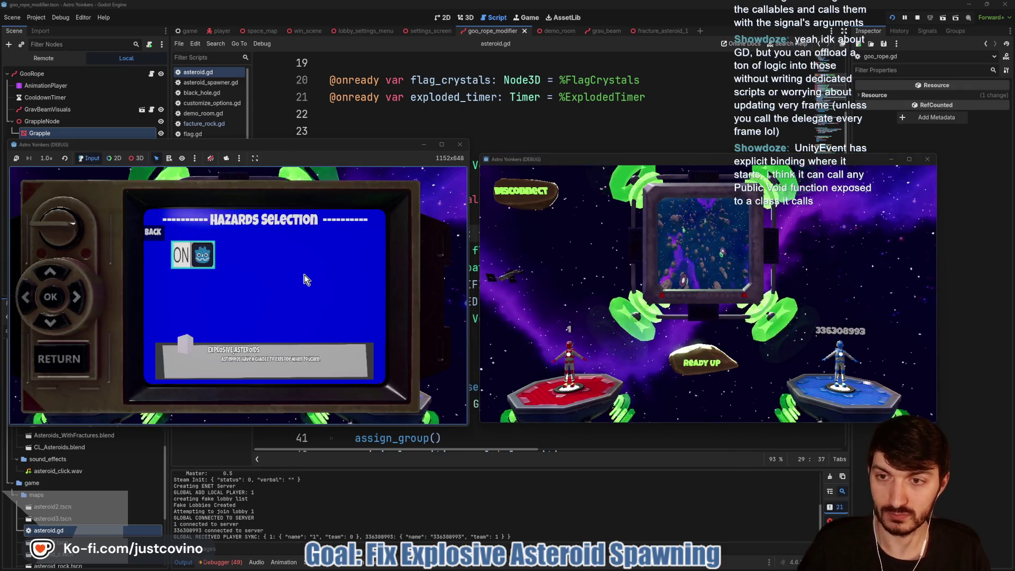
key("Escape")
key("Escape")
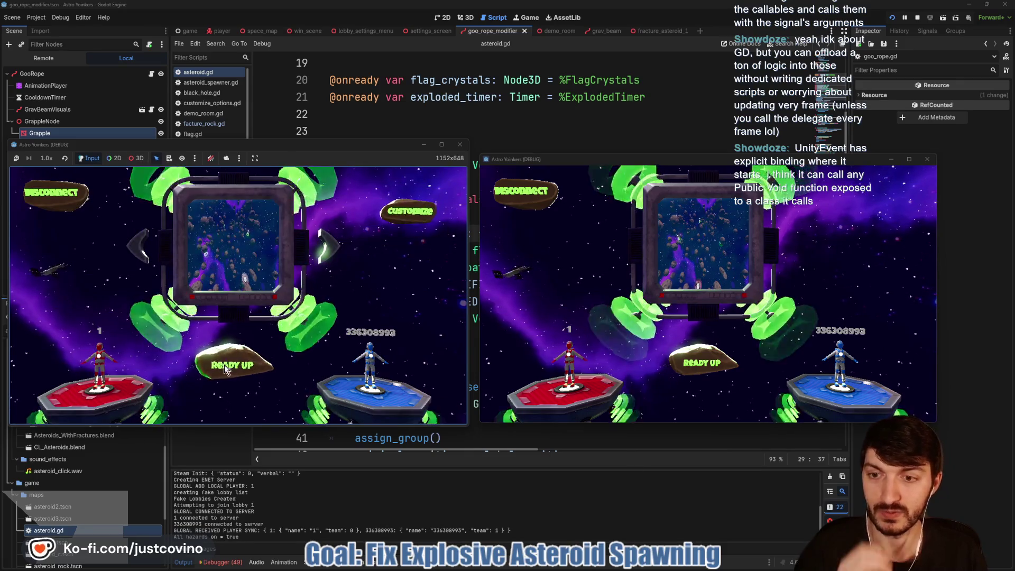
left_click(224, 365)
left_click(691, 358)
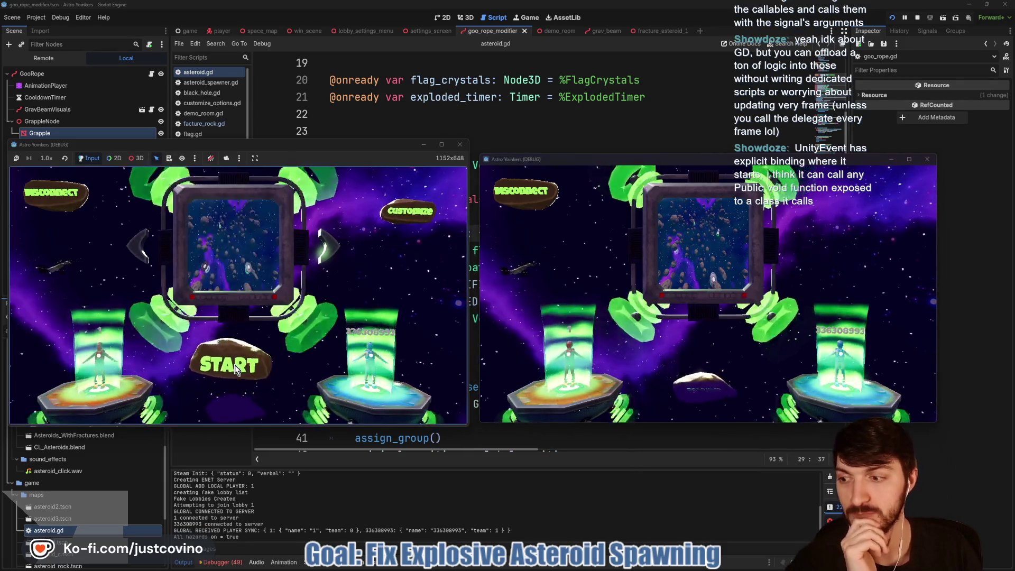
left_click(253, 364)
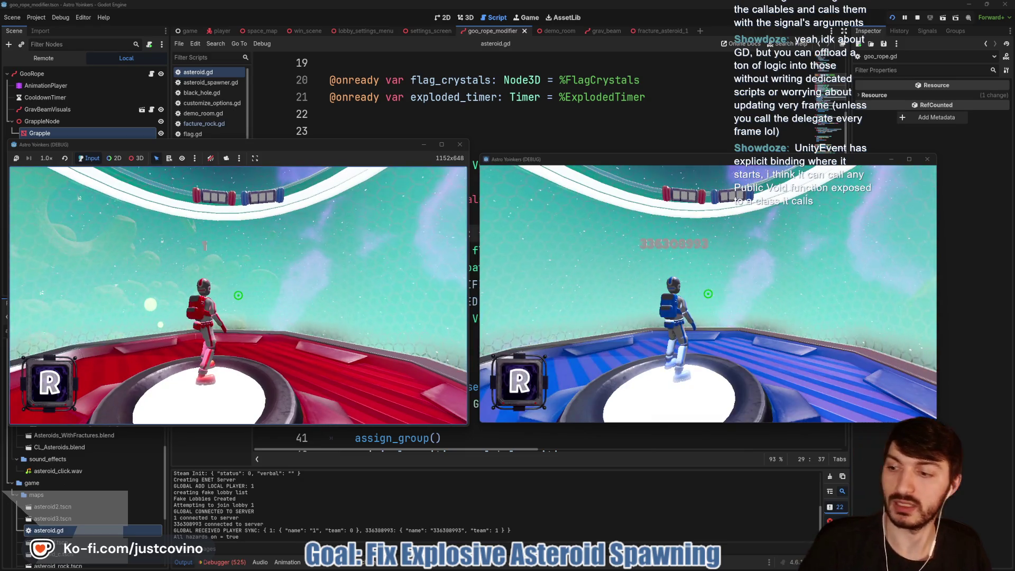
Jump the red player off its platform and grapple onto the satellite and nearby asteroids.
key("super")
left_click(480, 296)
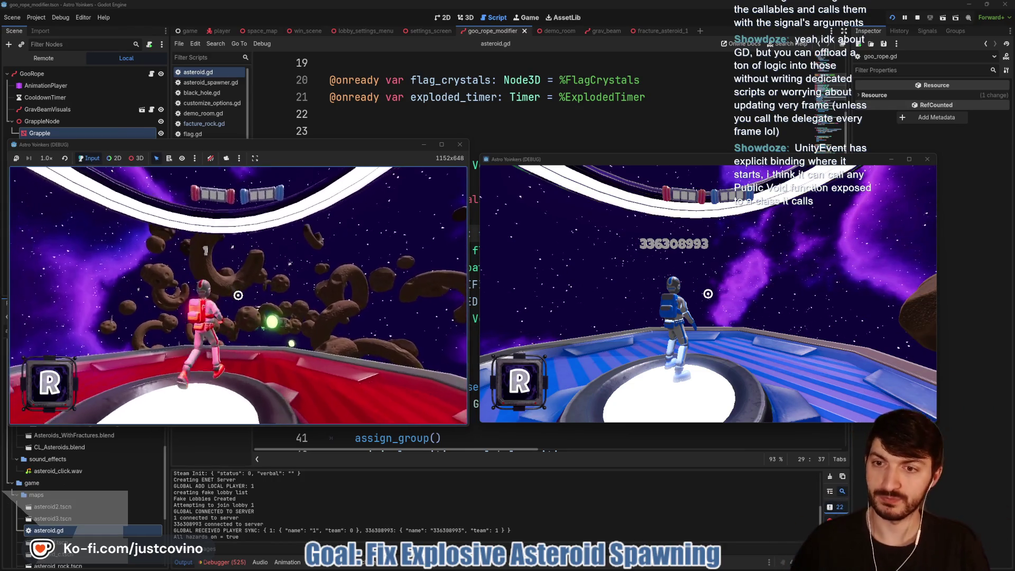
key("space")
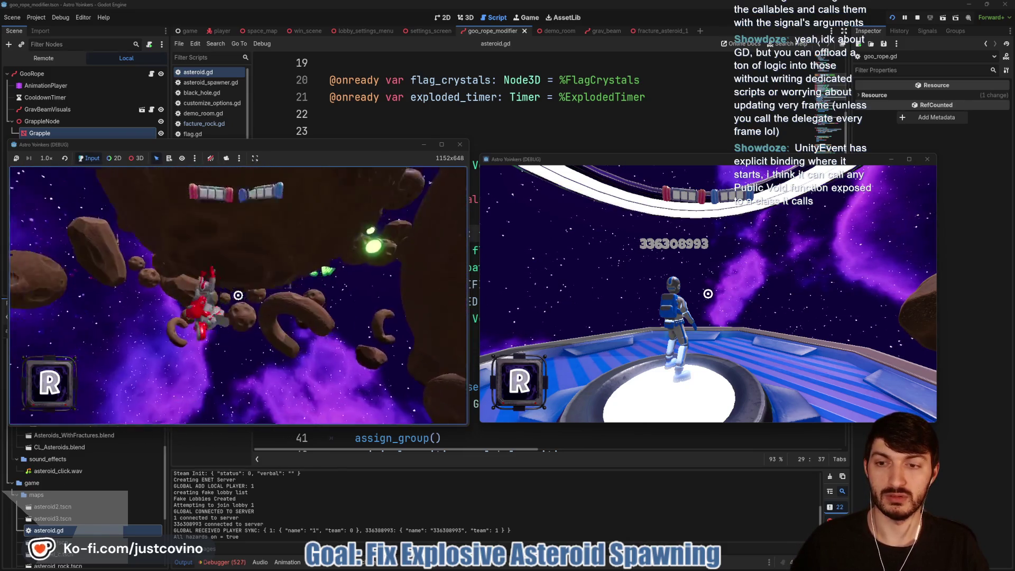
left_click(238, 295)
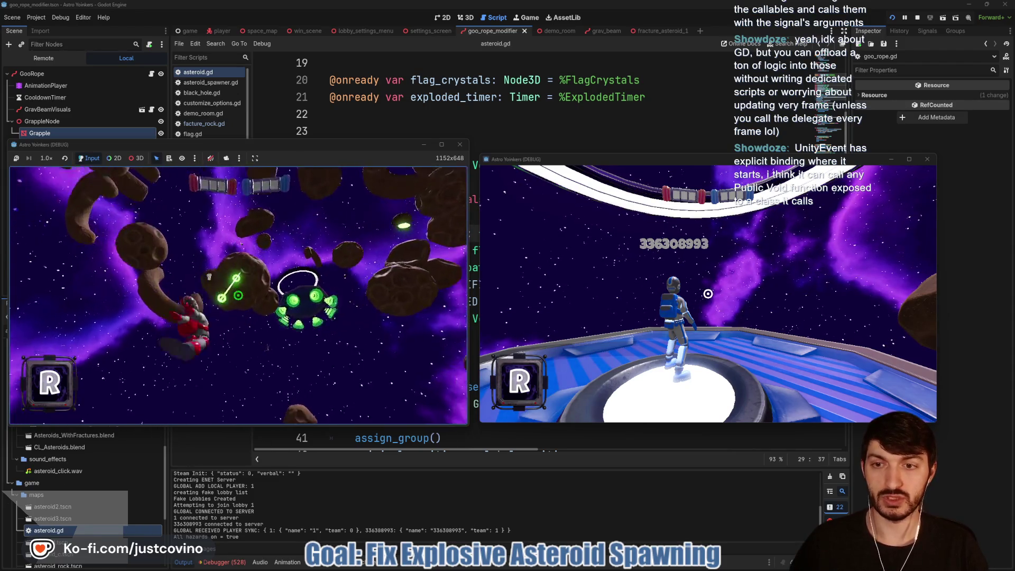
left_click(238, 295)
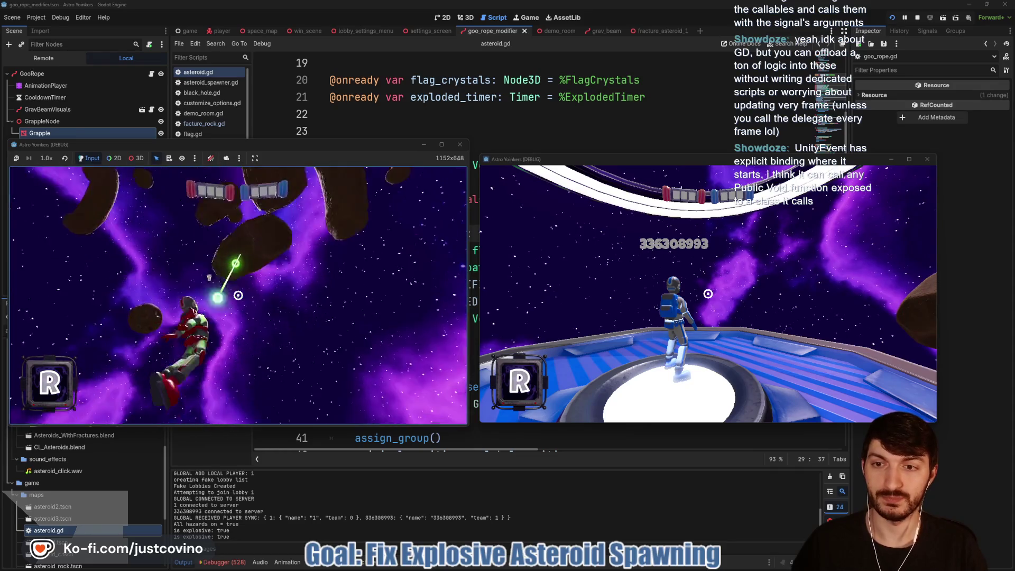
left_click(238, 295)
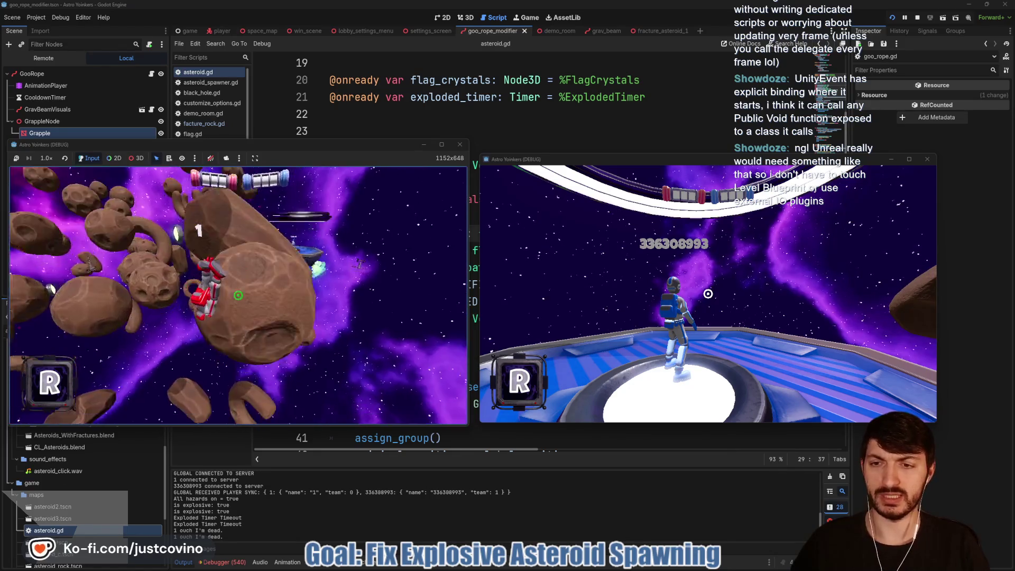
Grapple the red player onto the green planet while watching for the explosion.
left_click(239, 296)
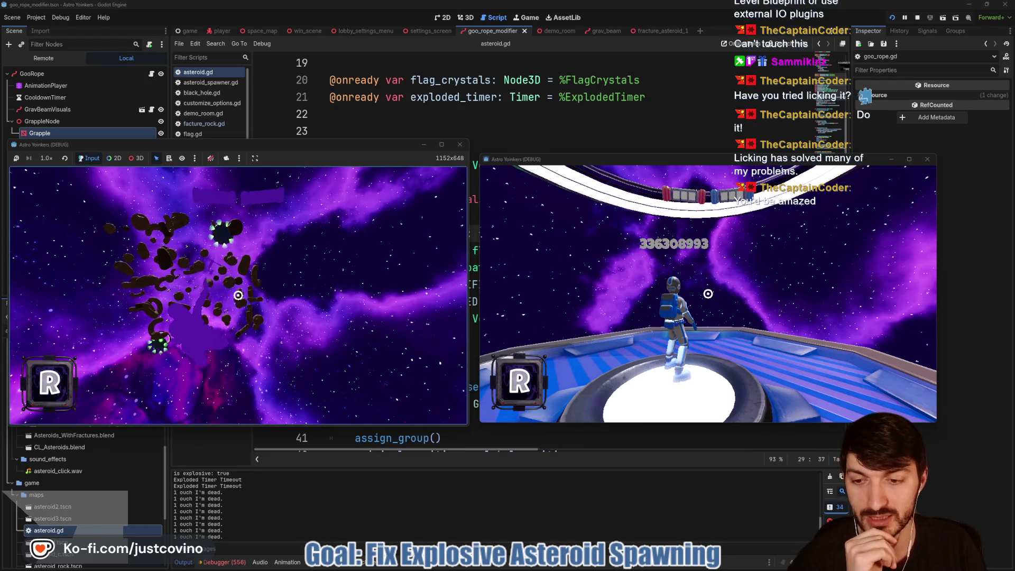
Stop the running game with F8 and return to the goo_rope.gd script.
key("F8")
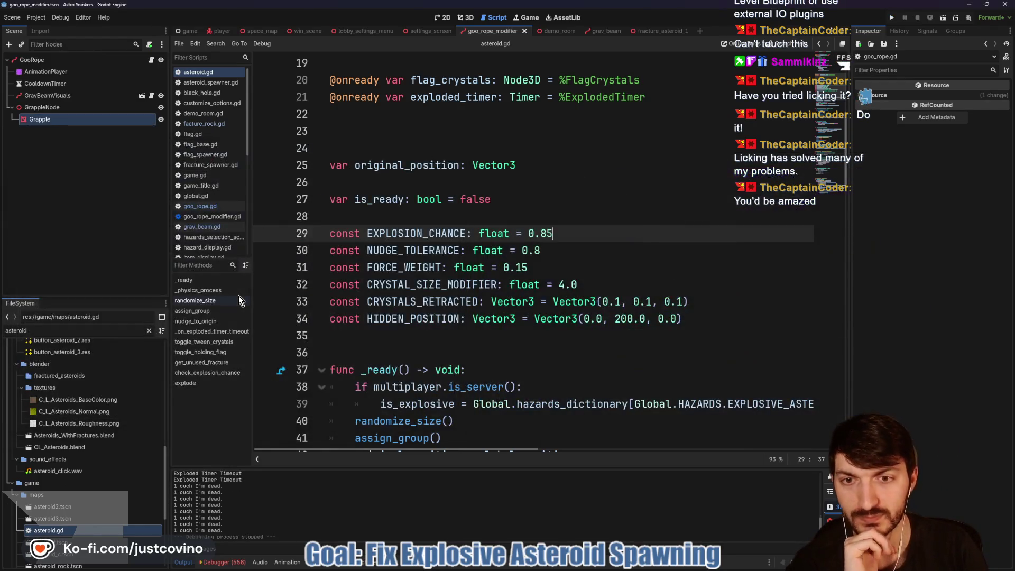
scroll(521, 263, "down", 6)
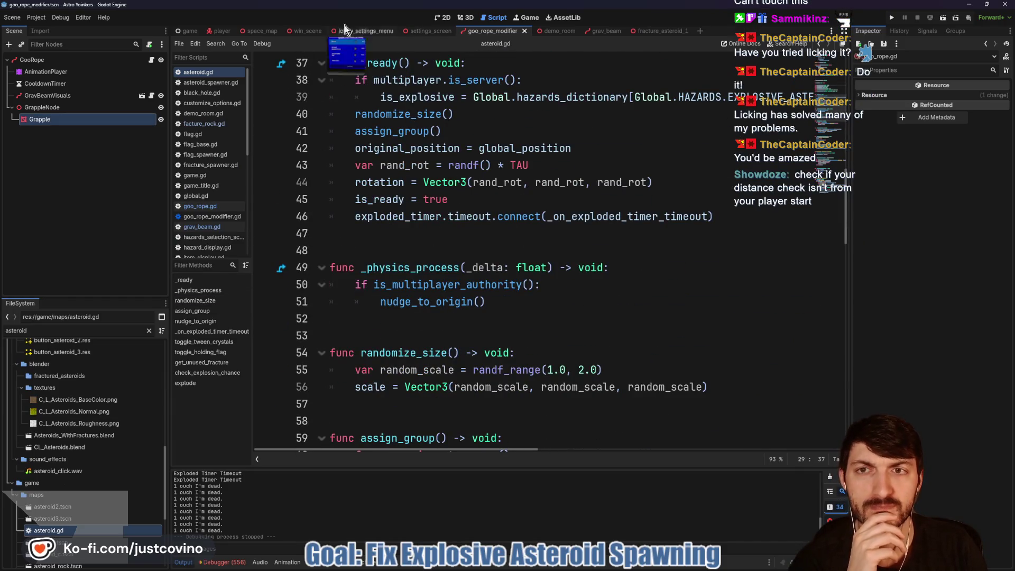
left_click(150, 60)
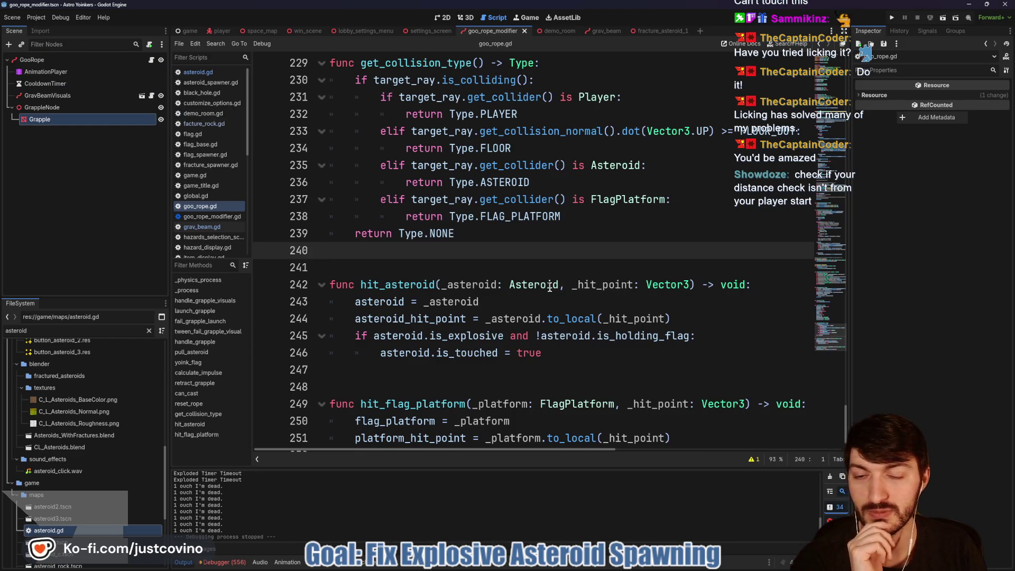
Scroll up to handle_grapple and place the cursor at the 100.0 retract distance check.
scroll(550, 287, "down", 1)
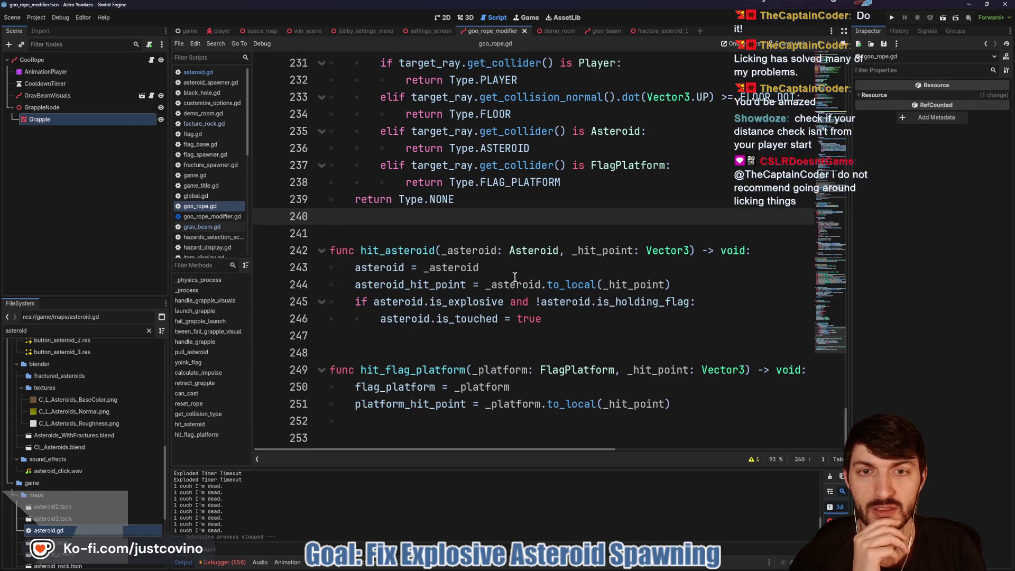
scroll(491, 274, "up", 6)
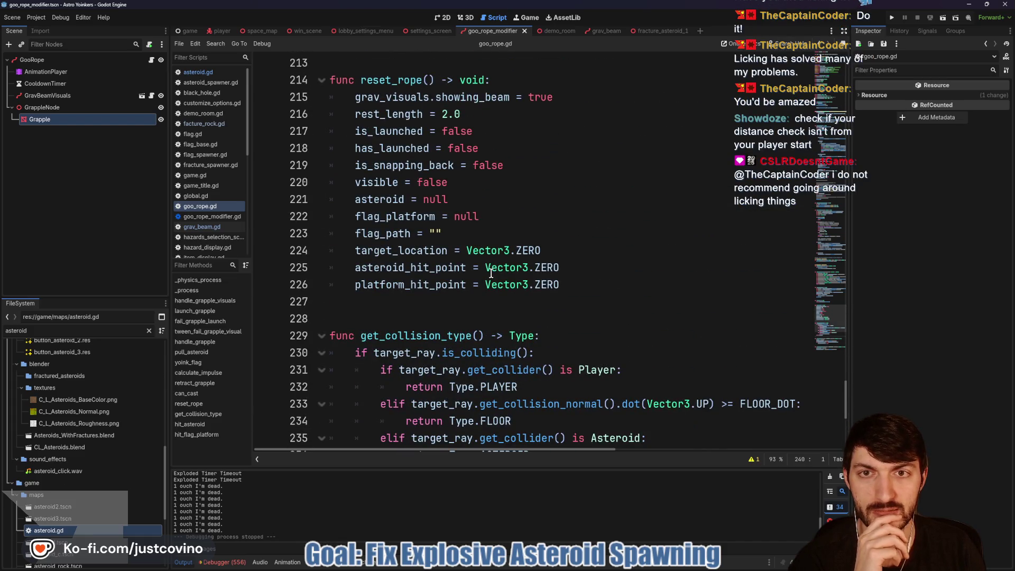
scroll(491, 274, "down", 6)
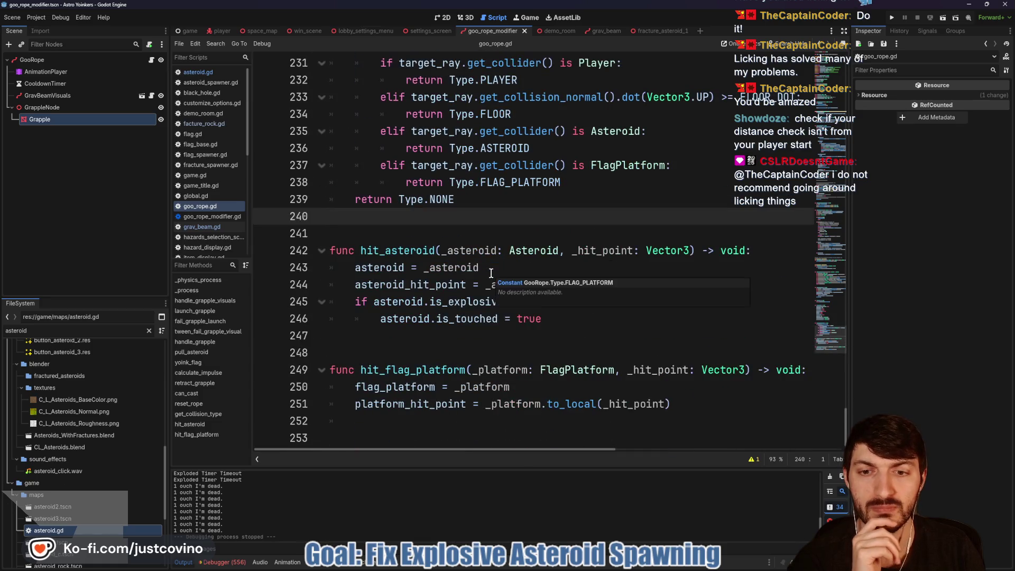
scroll(476, 285, "up", 8)
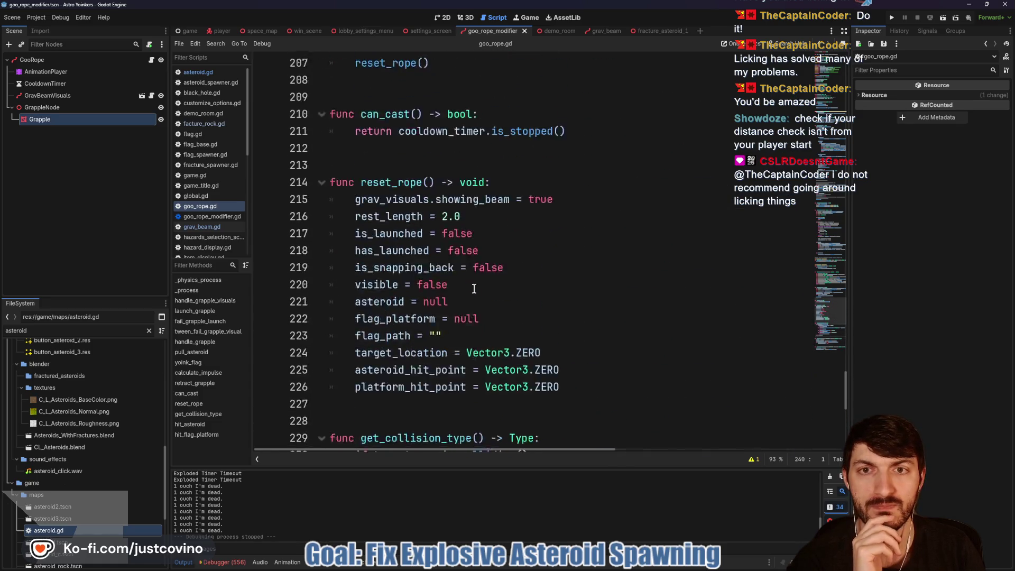
scroll(475, 288, "up", 4)
scroll(474, 288, "up", 3)
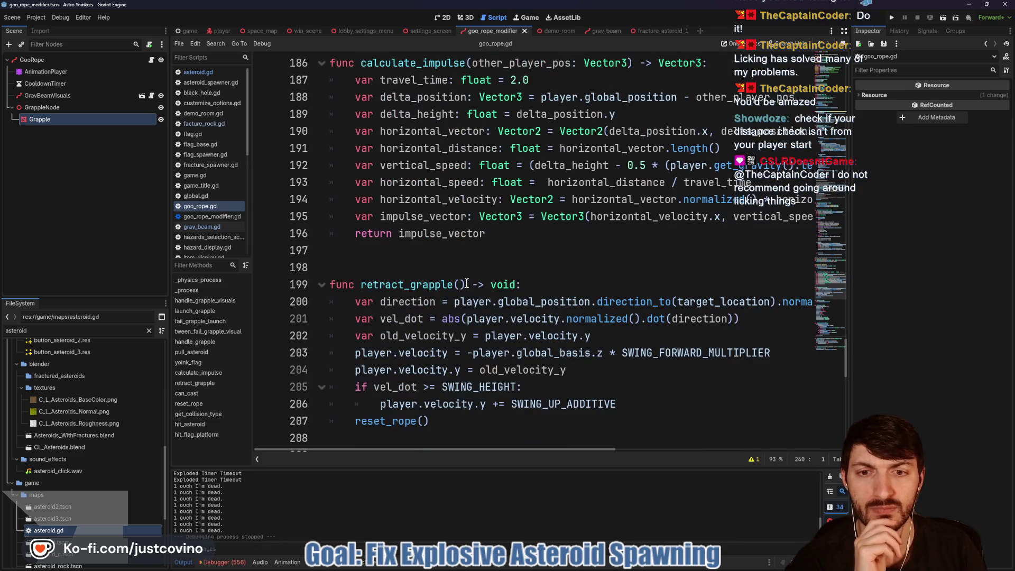
scroll(464, 284, "up", 13)
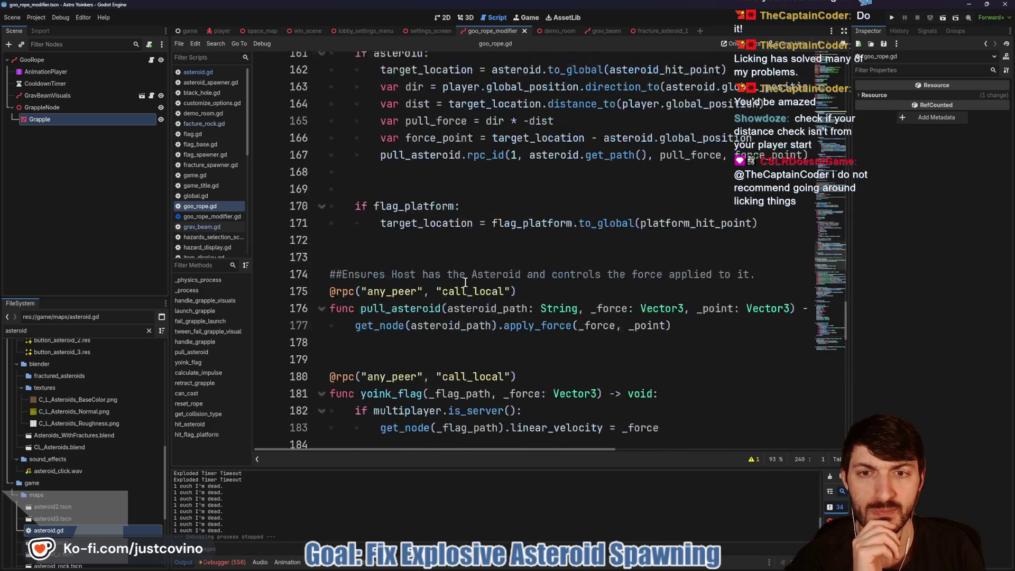
scroll(465, 283, "down", 4)
scroll(465, 283, "up", 11)
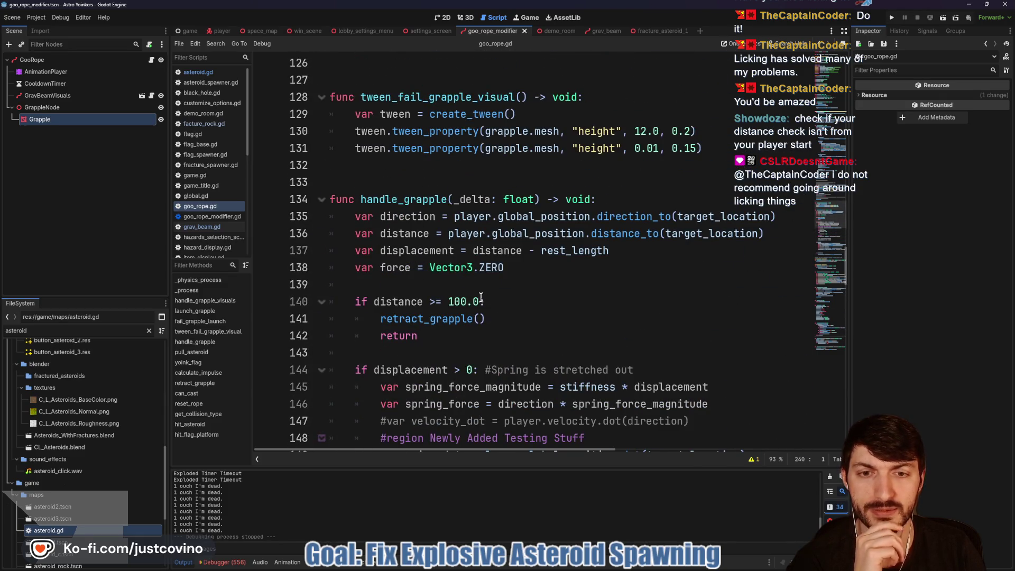
left_click(451, 300)
Add print(distance) before the distance check, raise the threshold to 200.0, save and run.
left_click(463, 283)
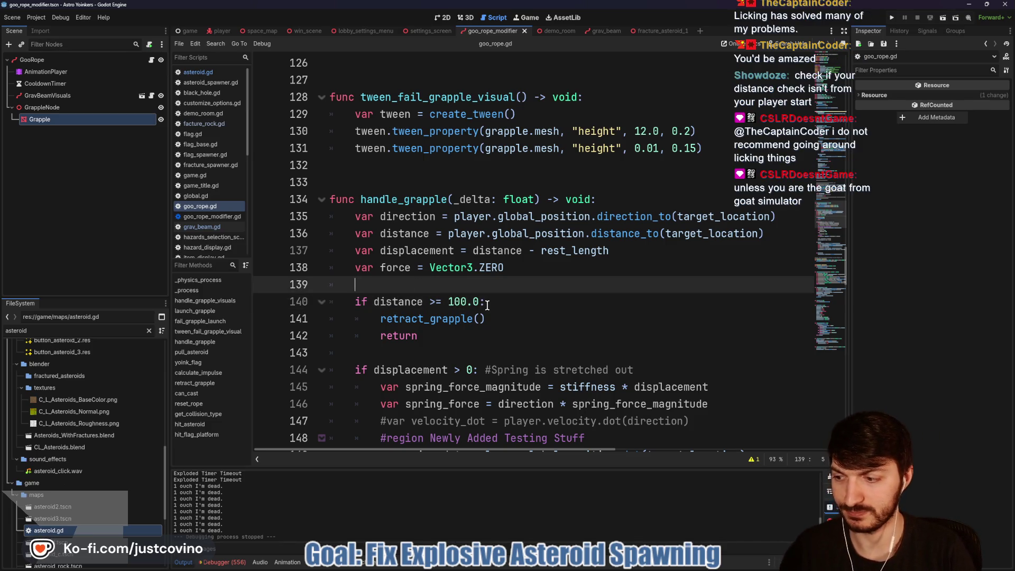
type("print(dist")
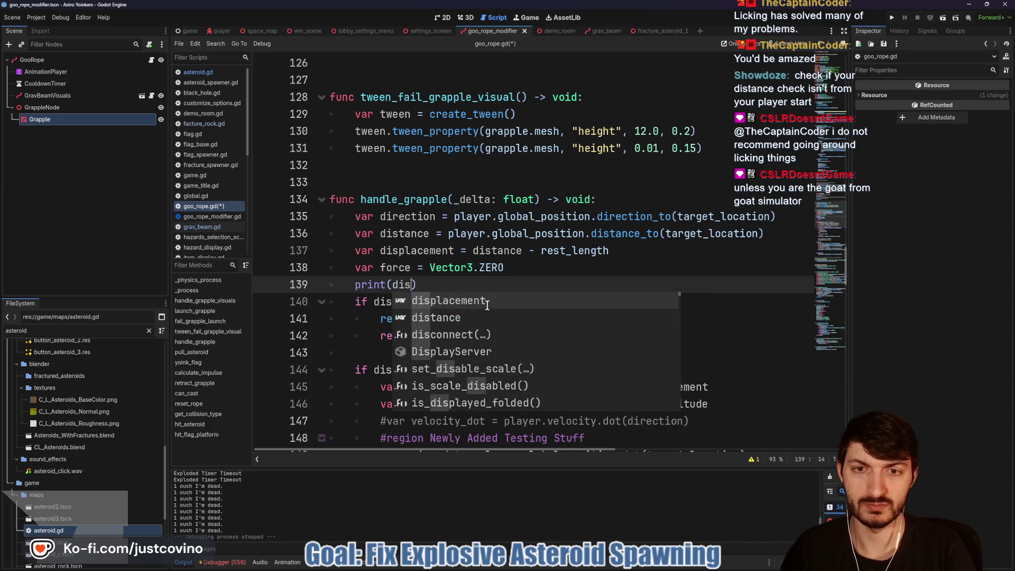
type("ance")
left_click(461, 268)
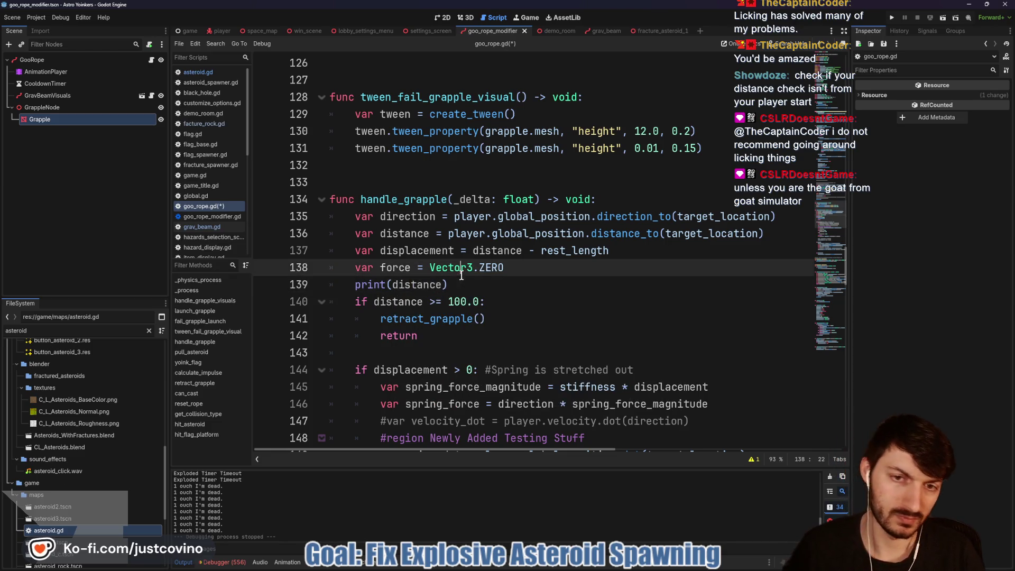
left_click(453, 301)
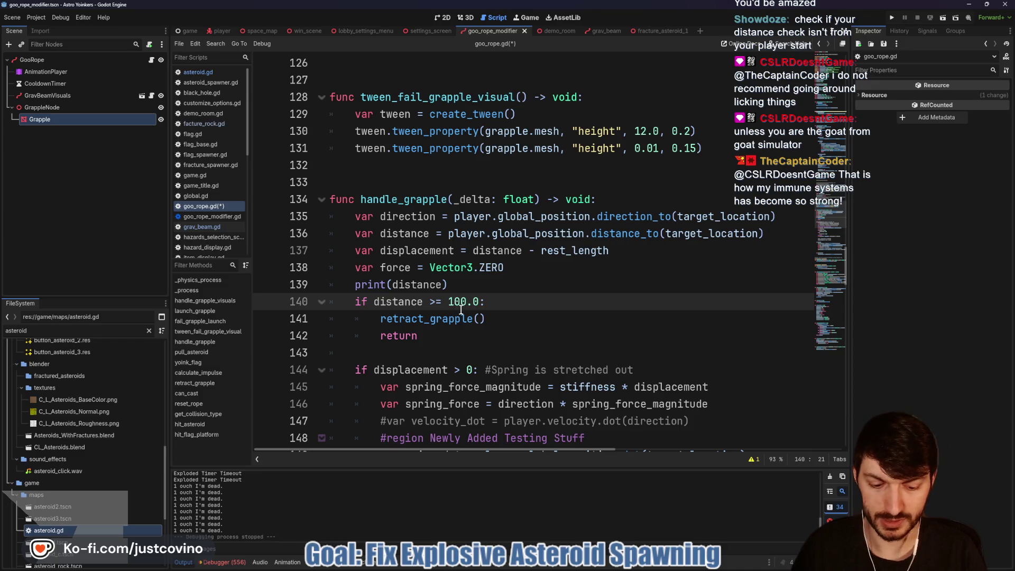
type("2")
key("ctrl+s")
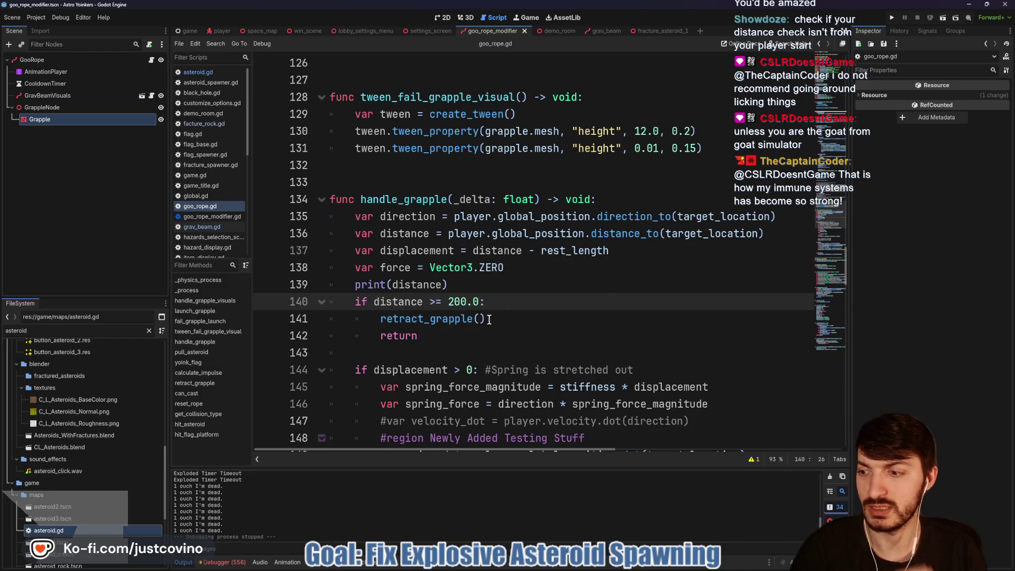
left_click(889, 17)
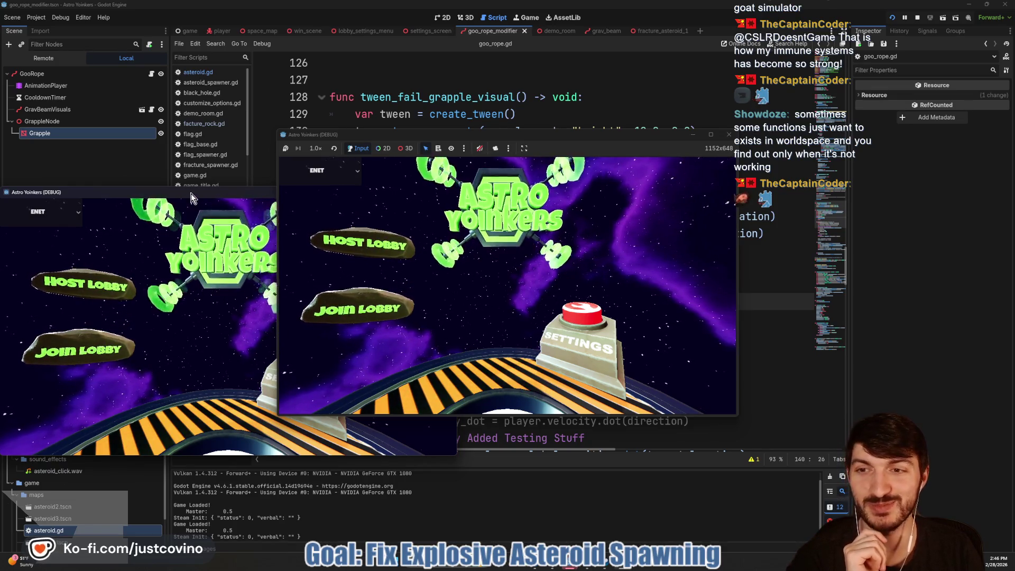
Place the two debug windows side by side, host a public lobby and join lobby 1.
mouse_move(191, 194)
left_mouse_down()
mouse_move(750, 172)
mouse_move(696, 151)
left_mouse_up()
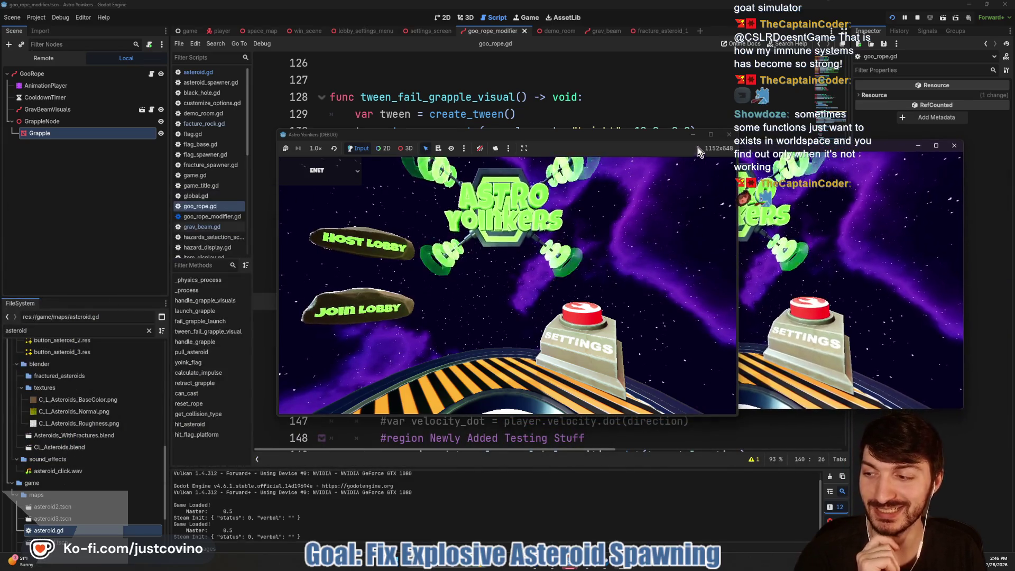
left_click_drag(589, 135, 355, 133)
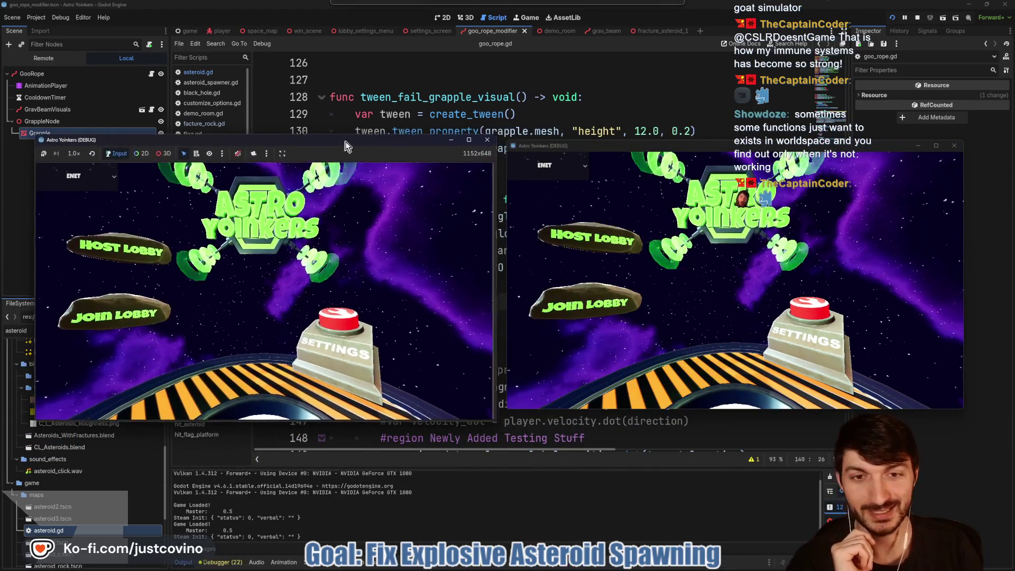
left_click(149, 250)
left_click(274, 296)
left_click(562, 299)
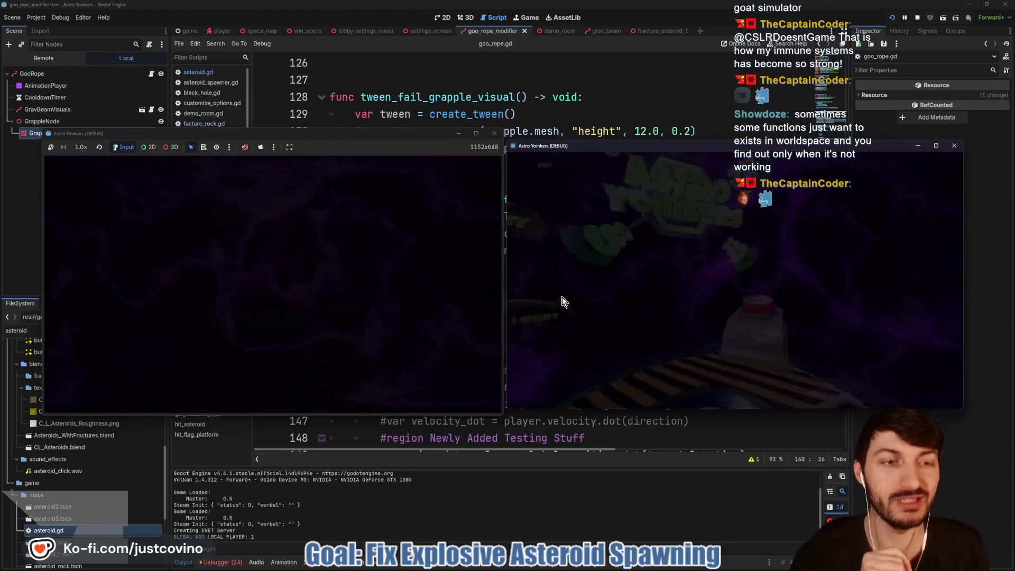
left_click(804, 241)
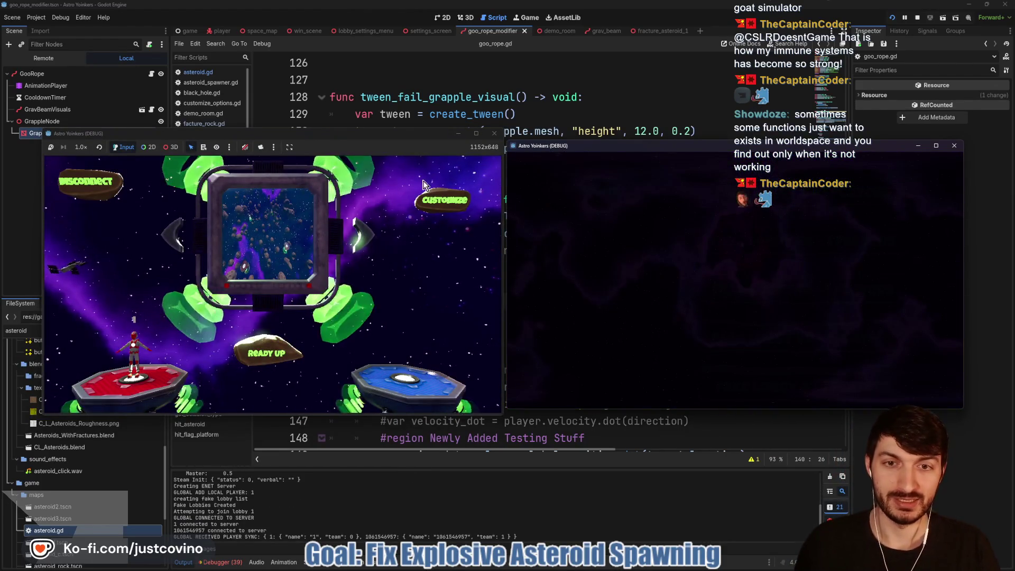
Turn on all hazards in game customizations, ready up and start the match.
left_click(445, 199)
left_click(295, 359)
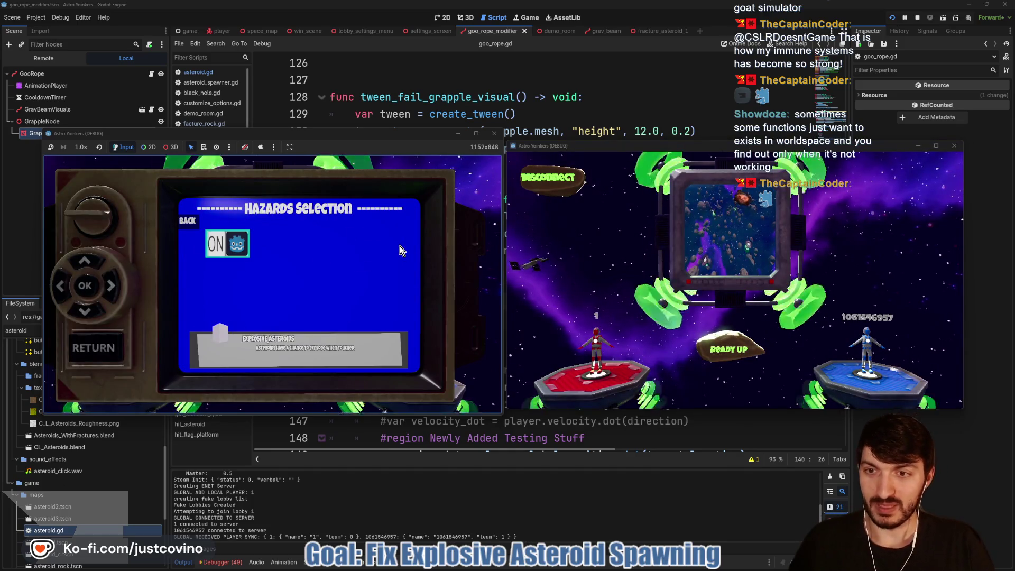
left_click(393, 292)
key("Escape")
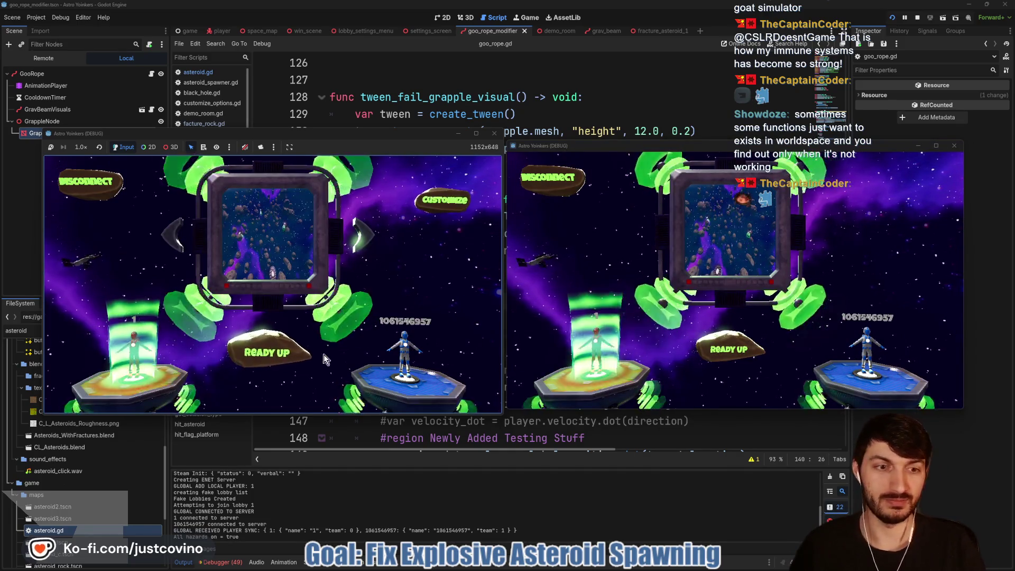
left_click(267, 350)
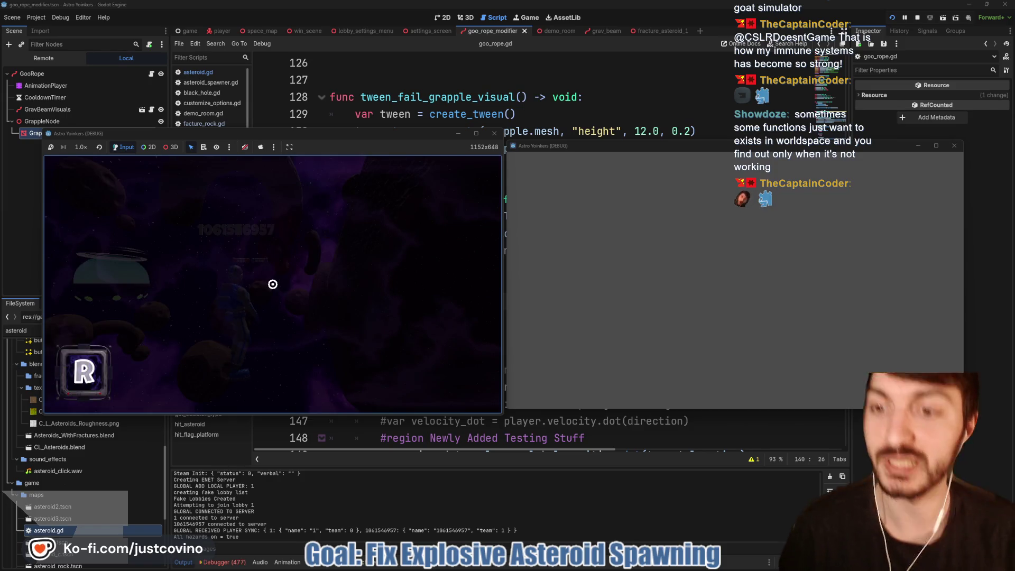
key("super")
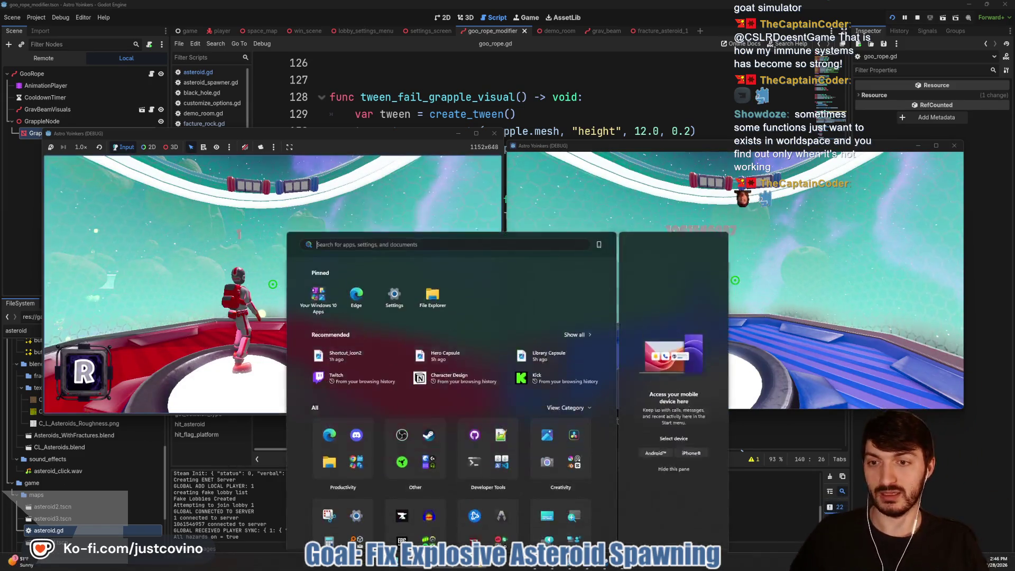
Grapple through a series of asteroids to log distance values, then stop the test with F8.
key("super")
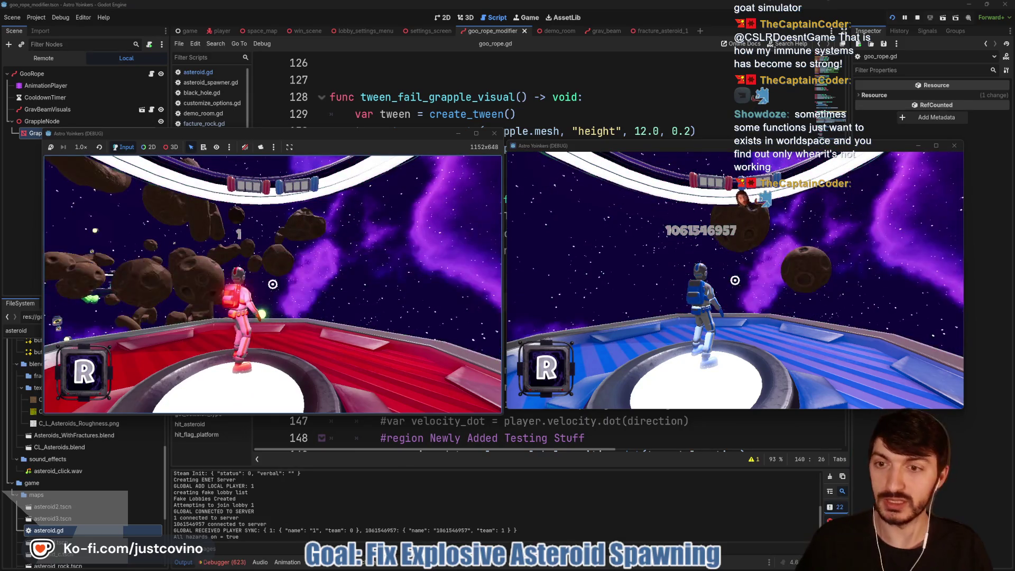
left_click(273, 284)
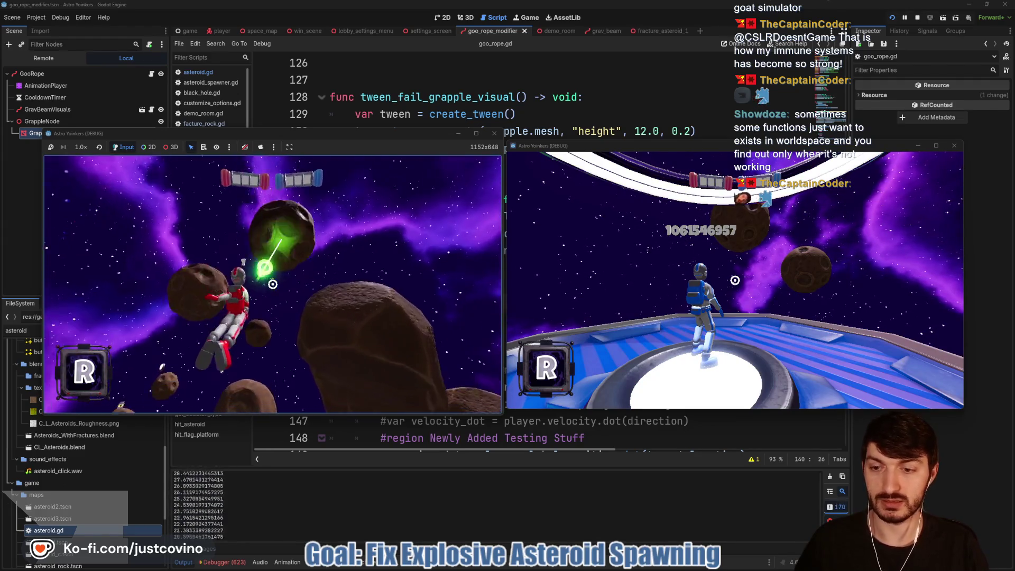
left_click(273, 284)
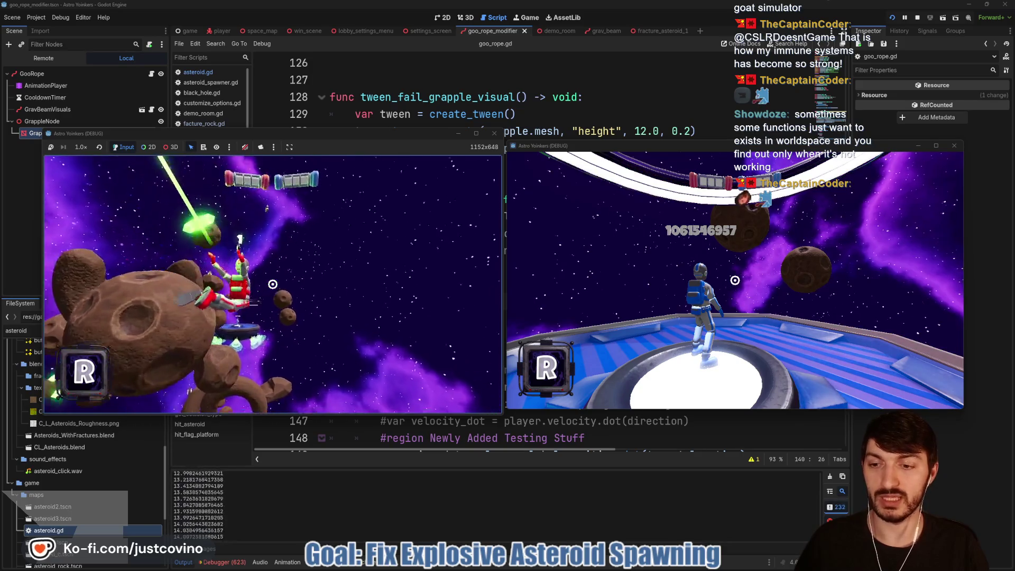
left_click(272, 285)
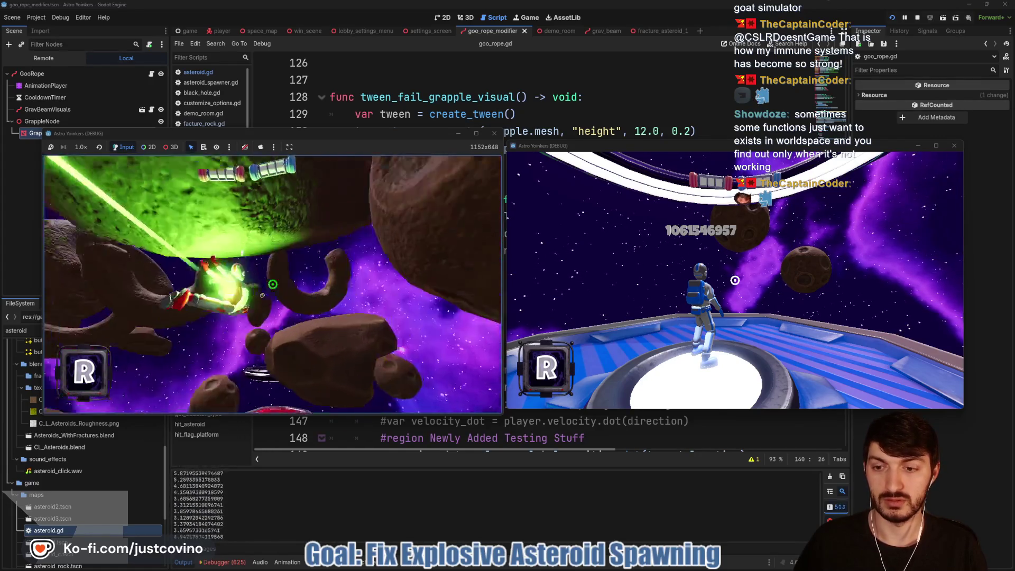
left_click(273, 285)
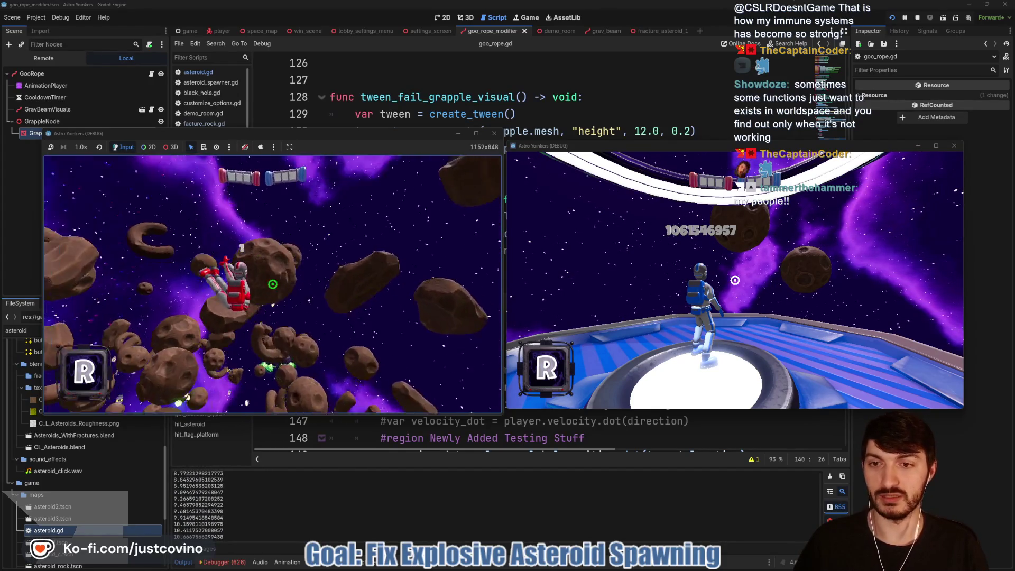
left_click(272, 284)
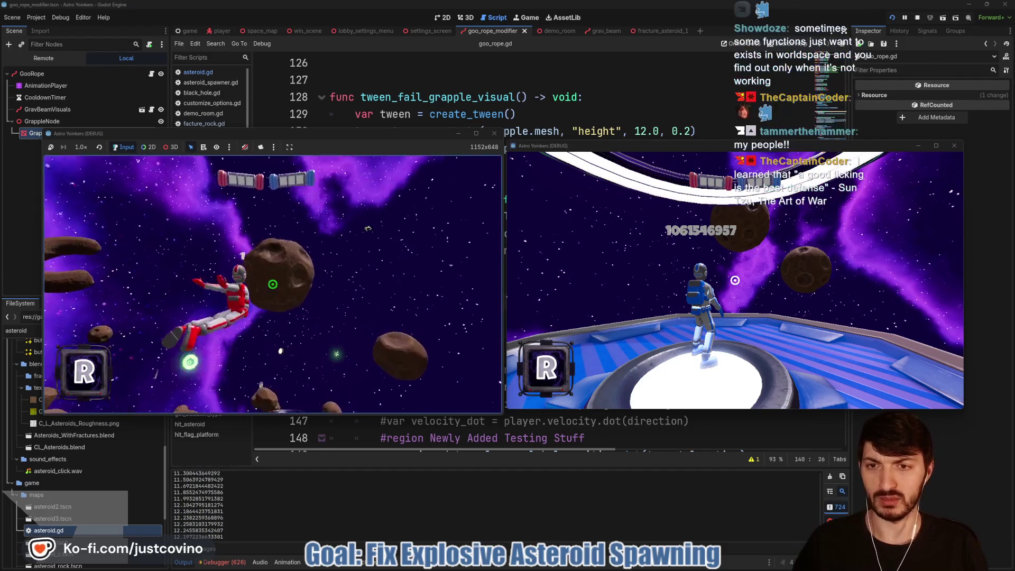
left_click(273, 284)
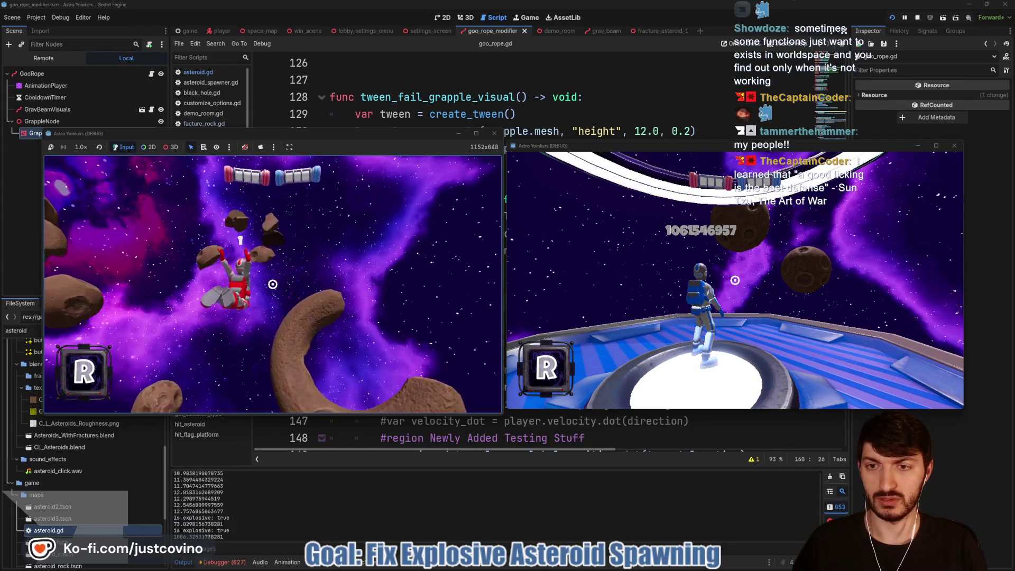
left_click(273, 284)
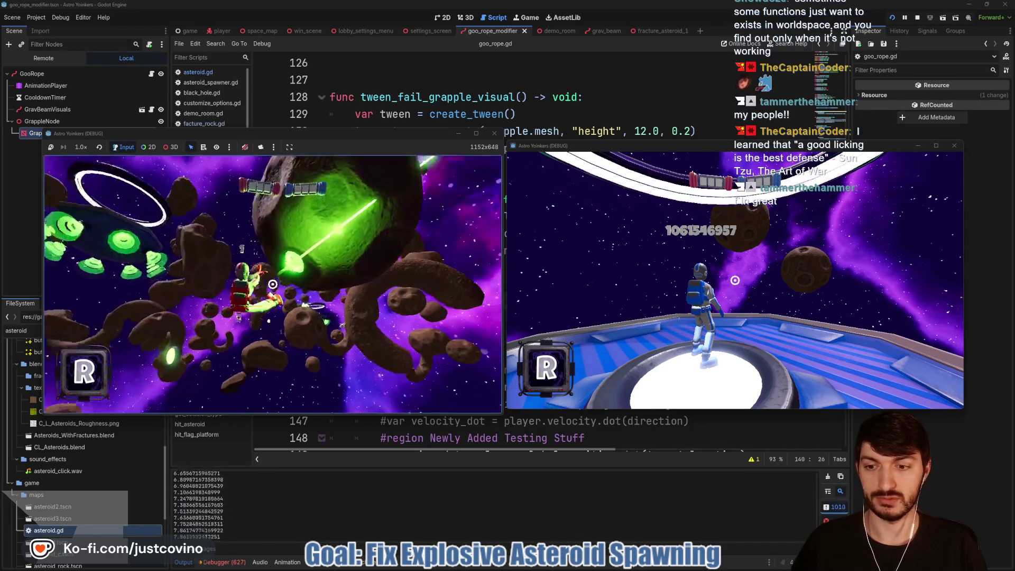
left_click(272, 284)
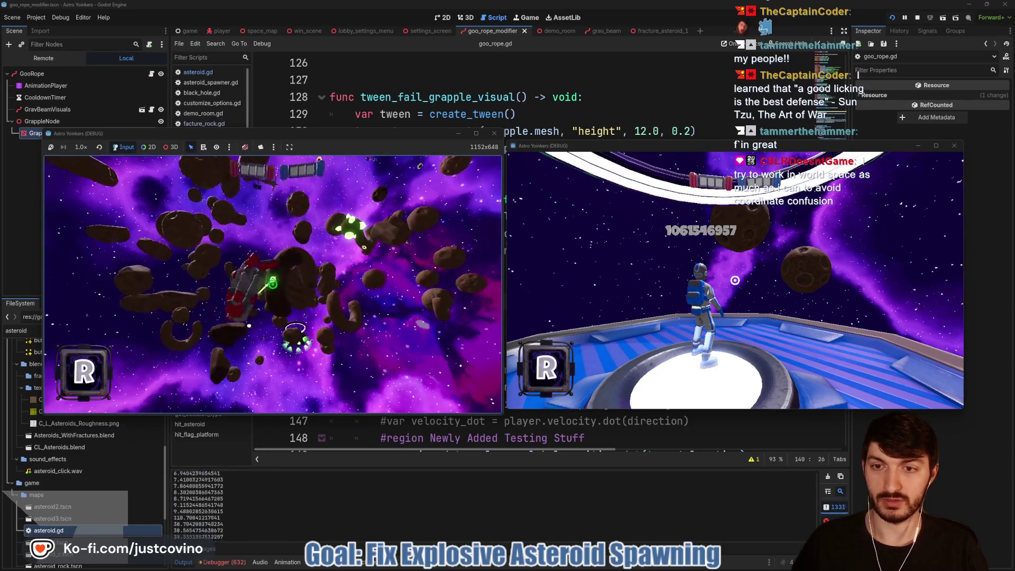
left_click(273, 284)
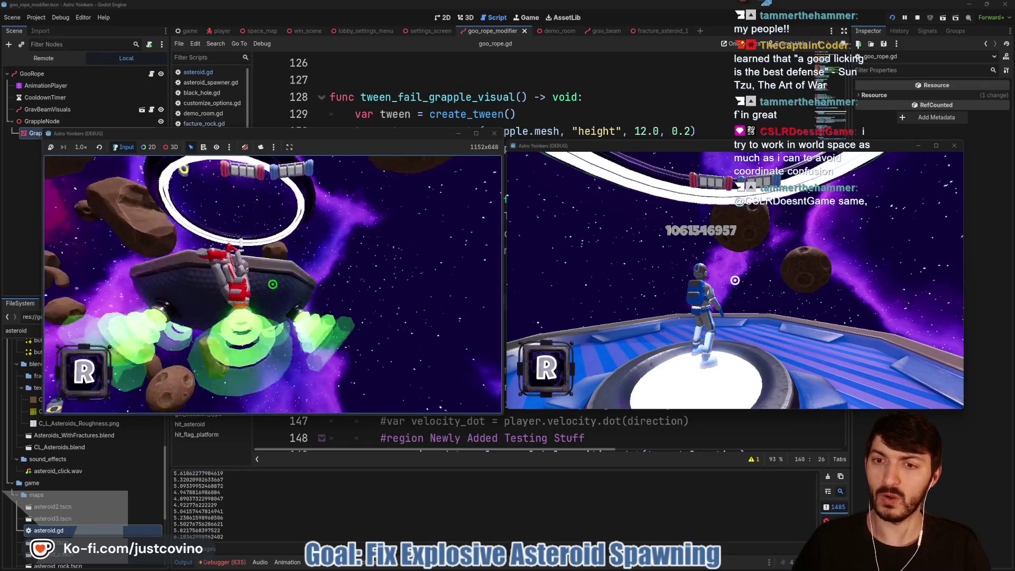
left_click(272, 284)
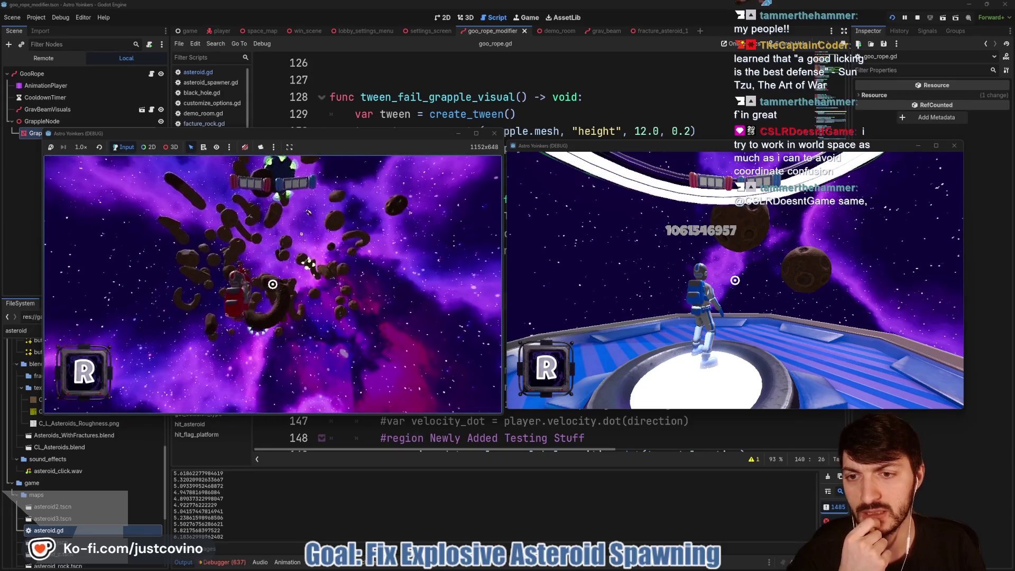
key("F8")
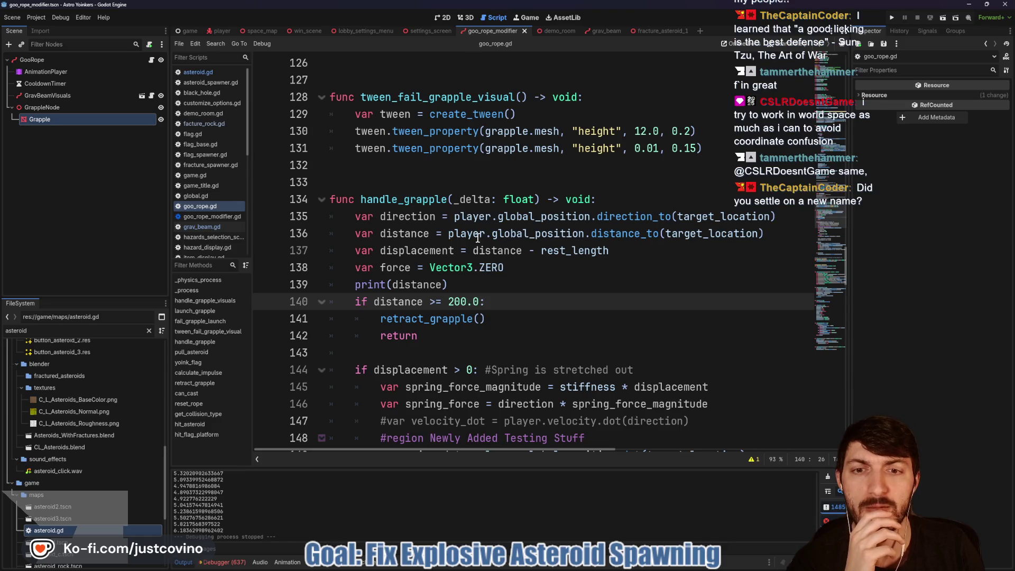
Highlight the FLAG_PLATFORM type name and the hit_flag_platform call on line 89.
scroll(479, 233, "down", 5)
scroll(484, 222, "up", 18)
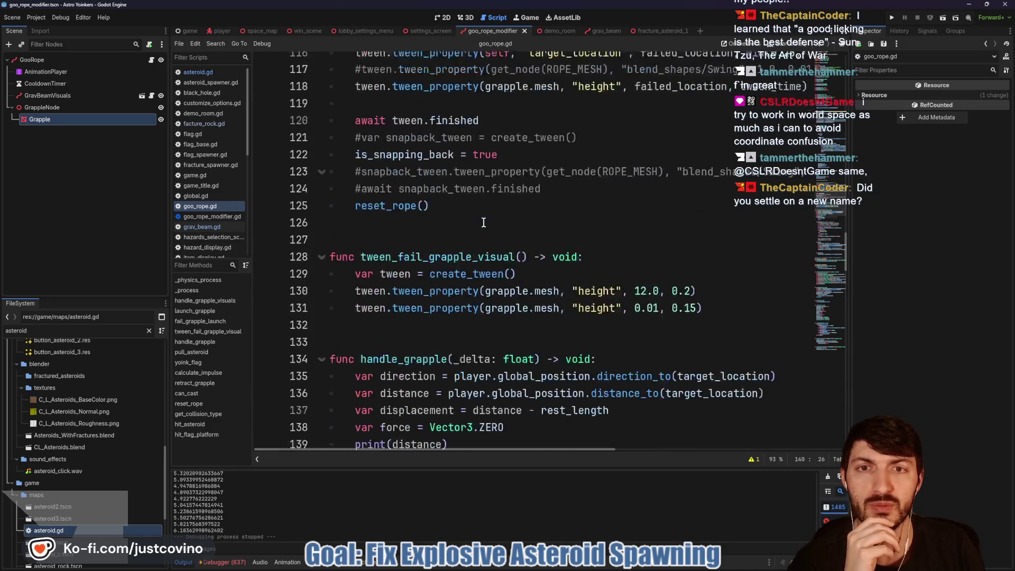
scroll(484, 223, "up", 5)
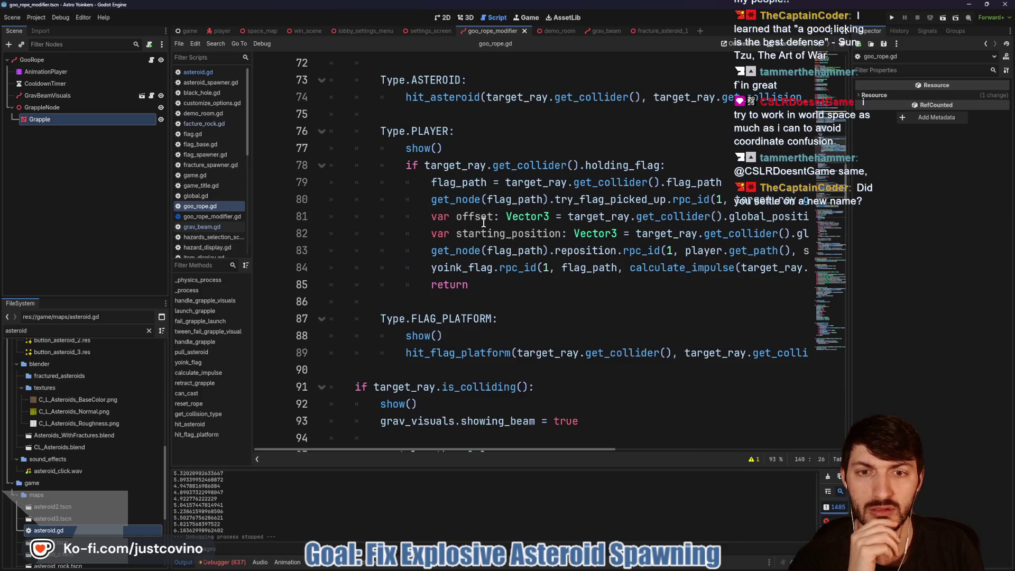
double_click(433, 319)
scroll(423, 317, "down", 2)
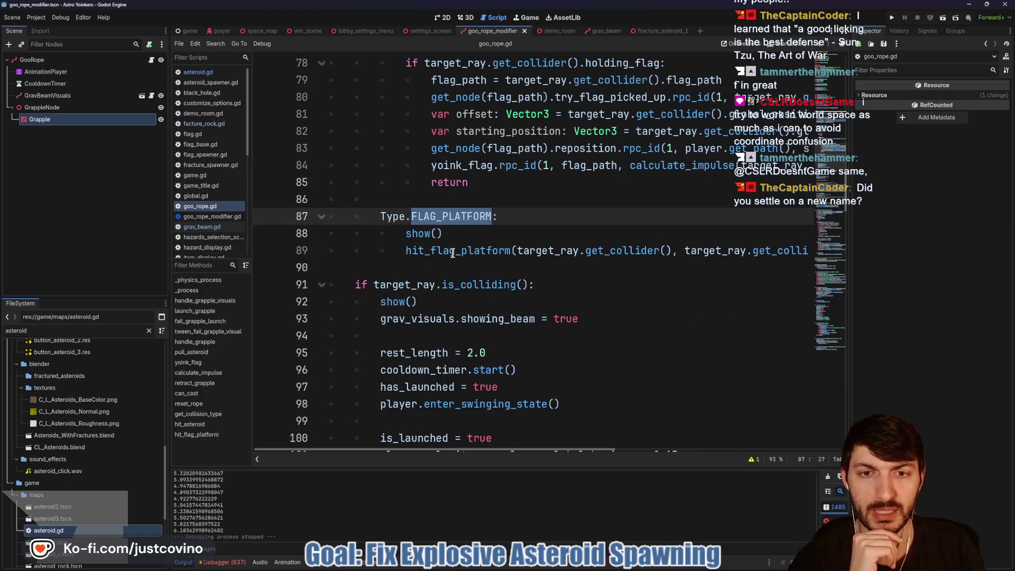
double_click(458, 250)
Scroll through goo_rope.gd reviewing the platform grapple code, then bring up the leaderboard browser.
scroll(551, 279, "down", 2)
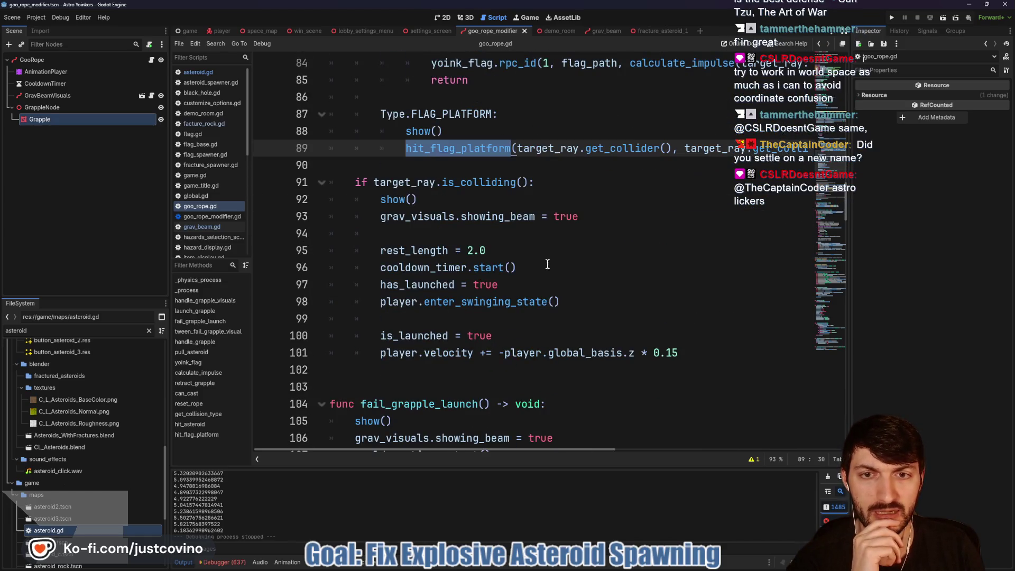
scroll(574, 194, "right", 5)
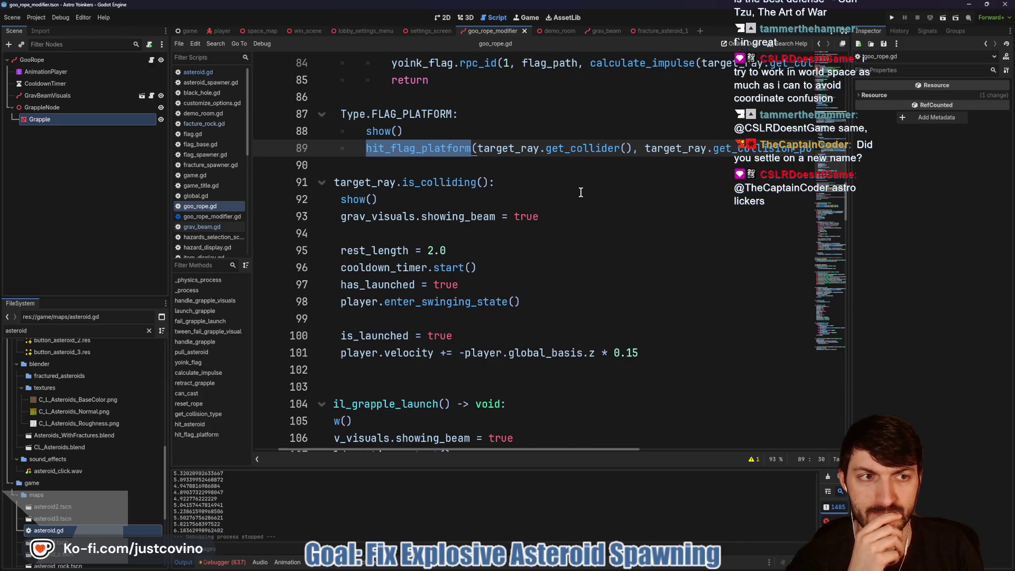
scroll(570, 194, "left", 5)
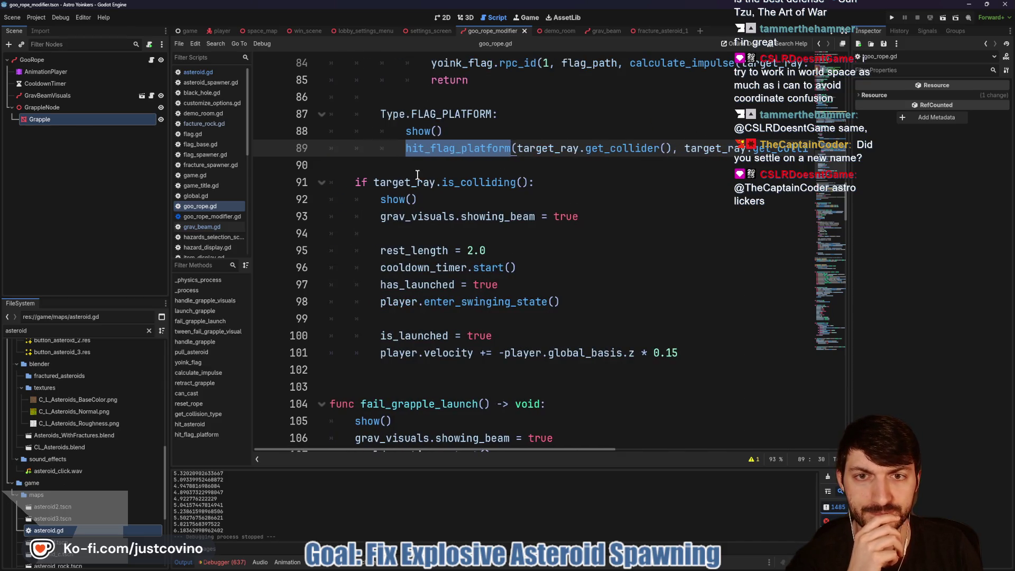
scroll(417, 175, "down", 20)
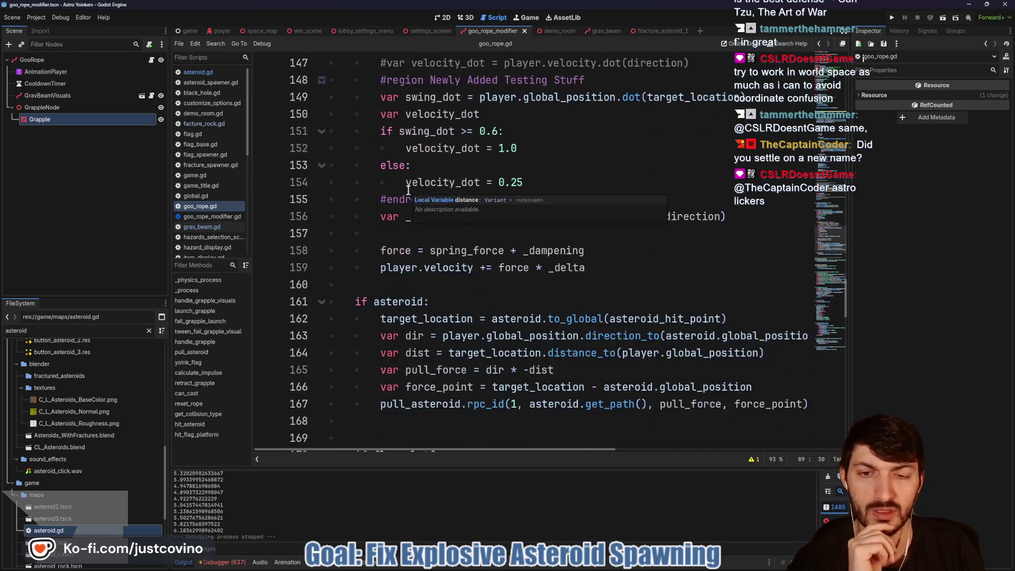
scroll(408, 189, "down", 20)
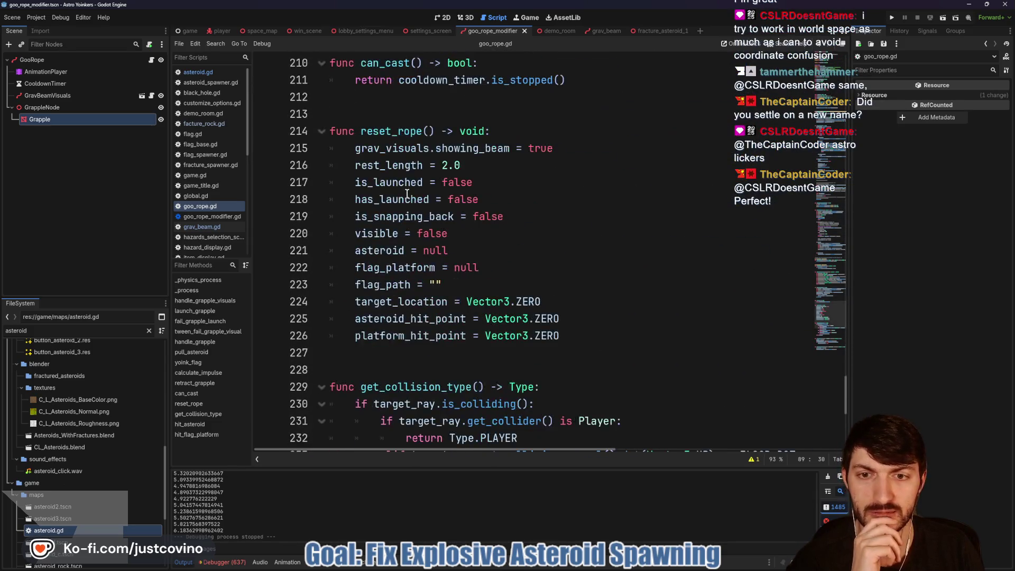
scroll(407, 193, "down", 7)
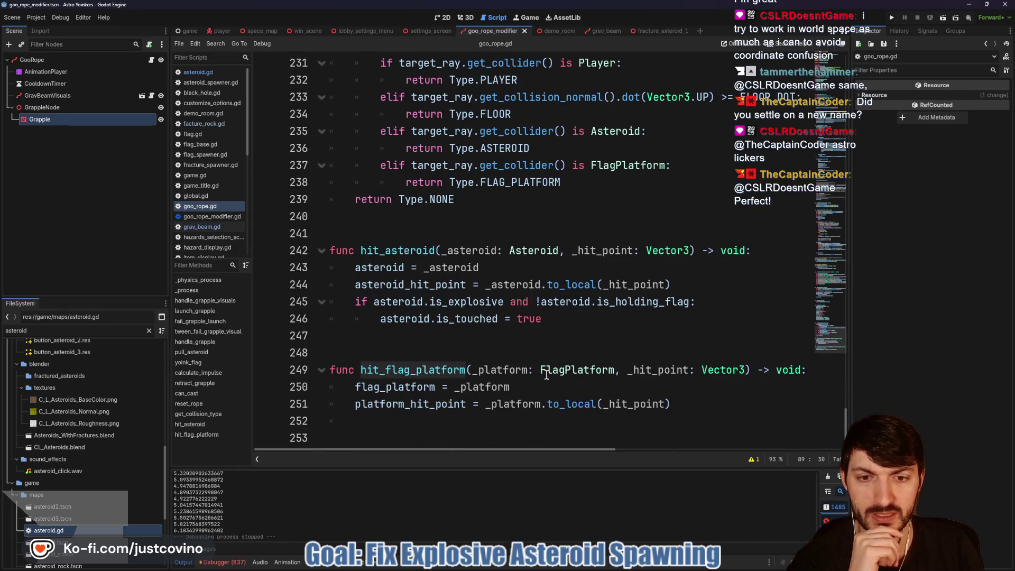
scroll(479, 404, "up", 20)
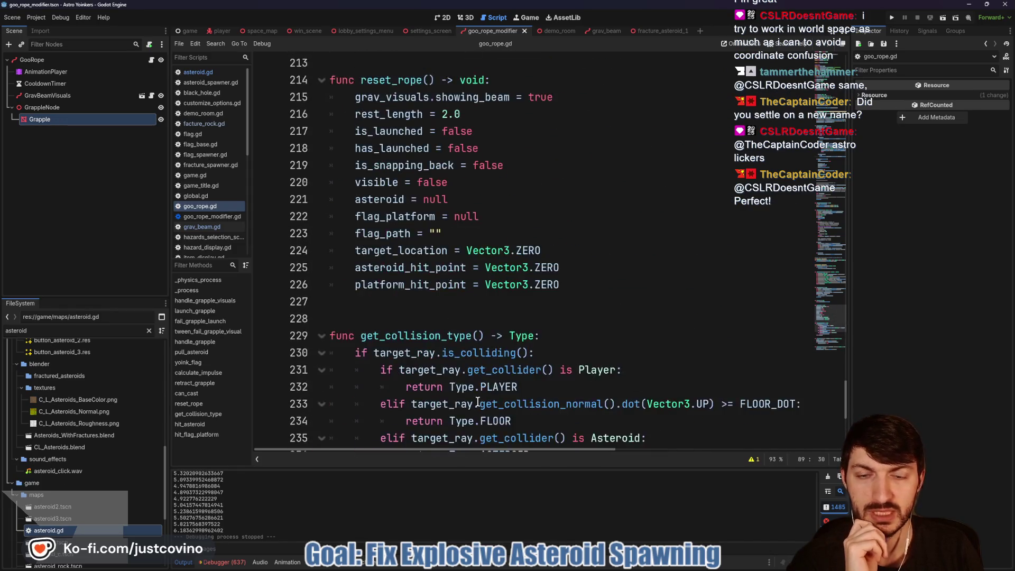
scroll(478, 316, "up", 5)
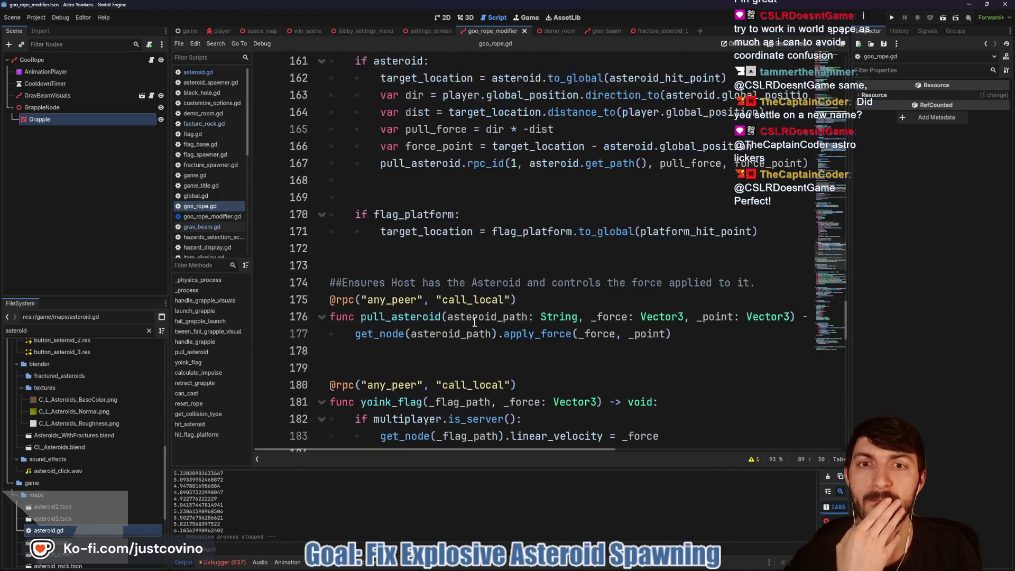
scroll(469, 305, "up", 8)
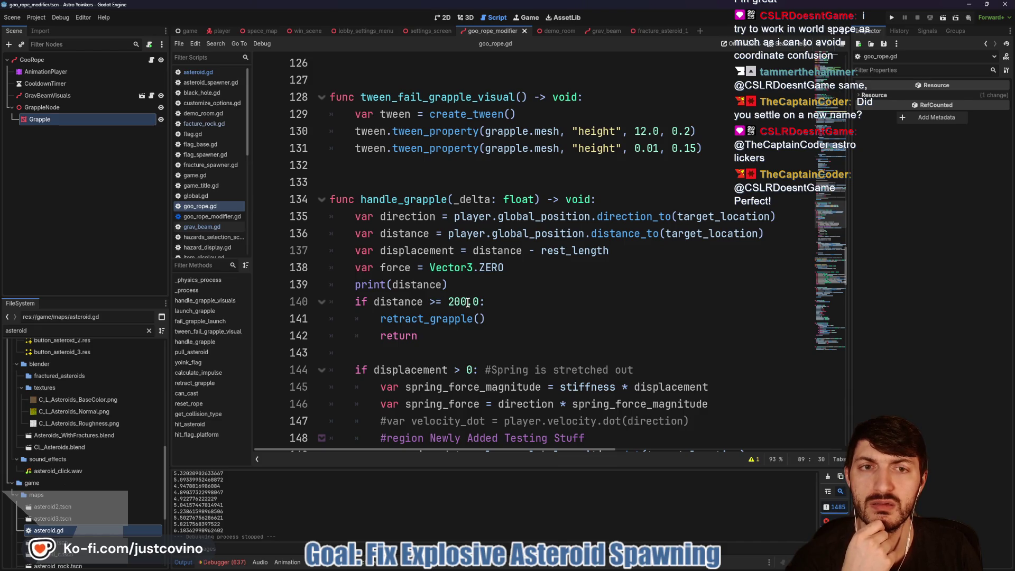
scroll(467, 302, "up", 10)
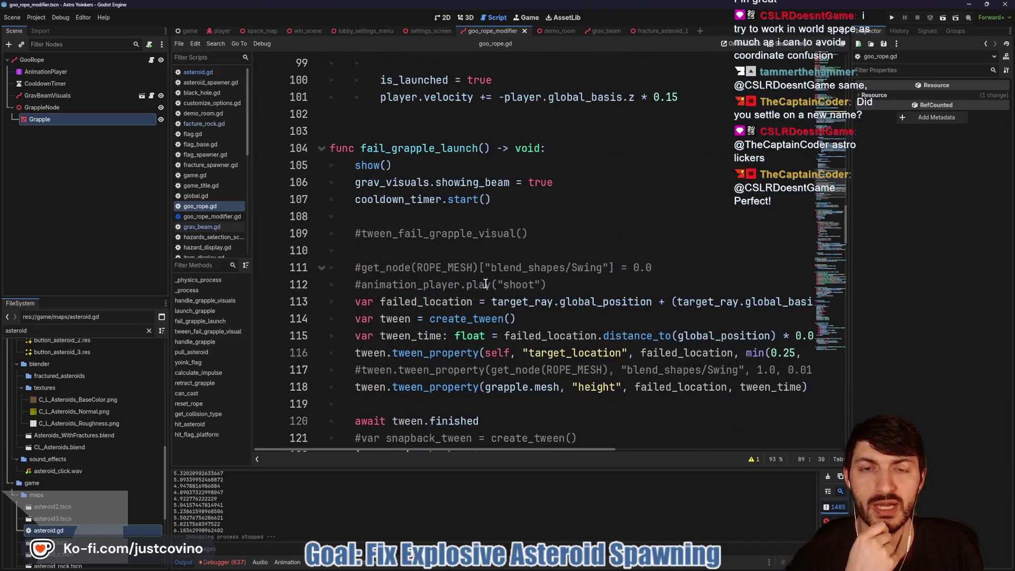
scroll(569, 230, "up", 2)
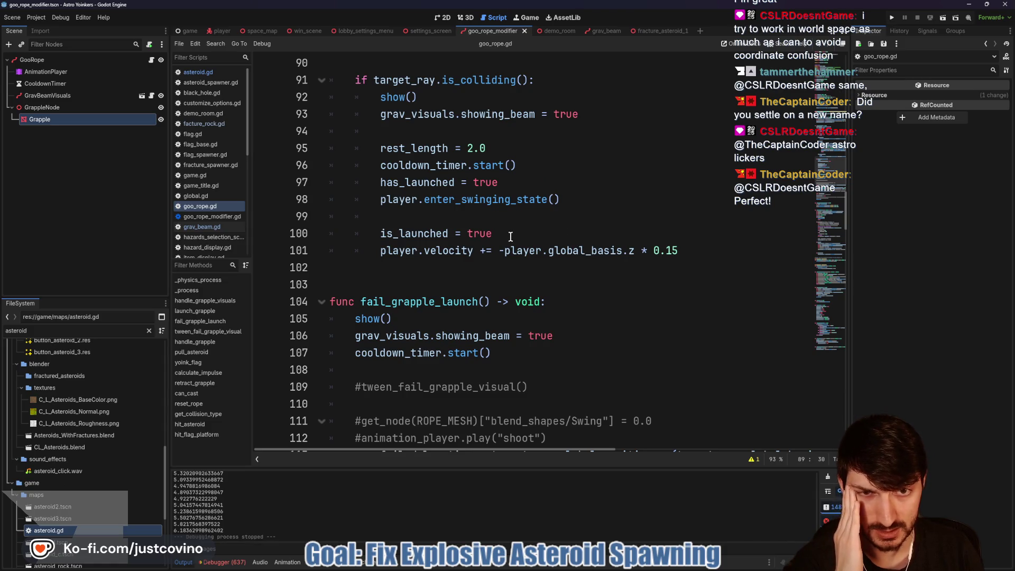
scroll(511, 236, "up", 1)
scroll(521, 227, "up", 3)
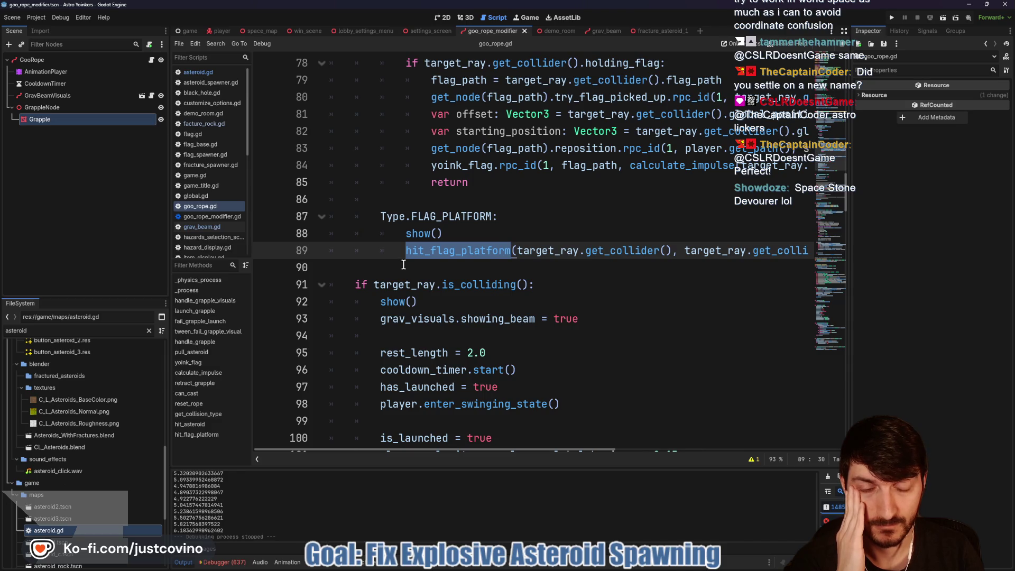
scroll(403, 264, "up", 4)
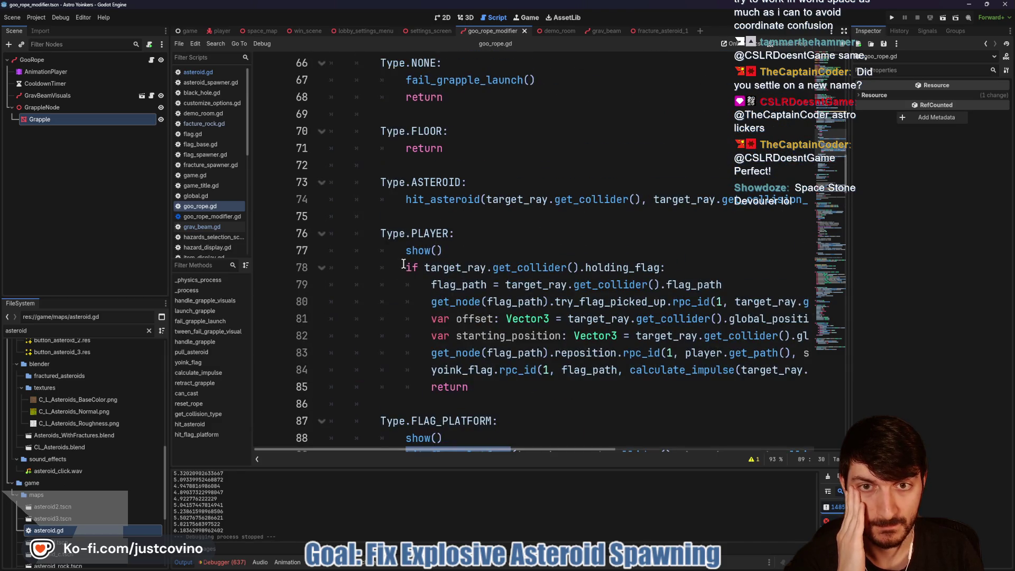
scroll(403, 263, "up", 3)
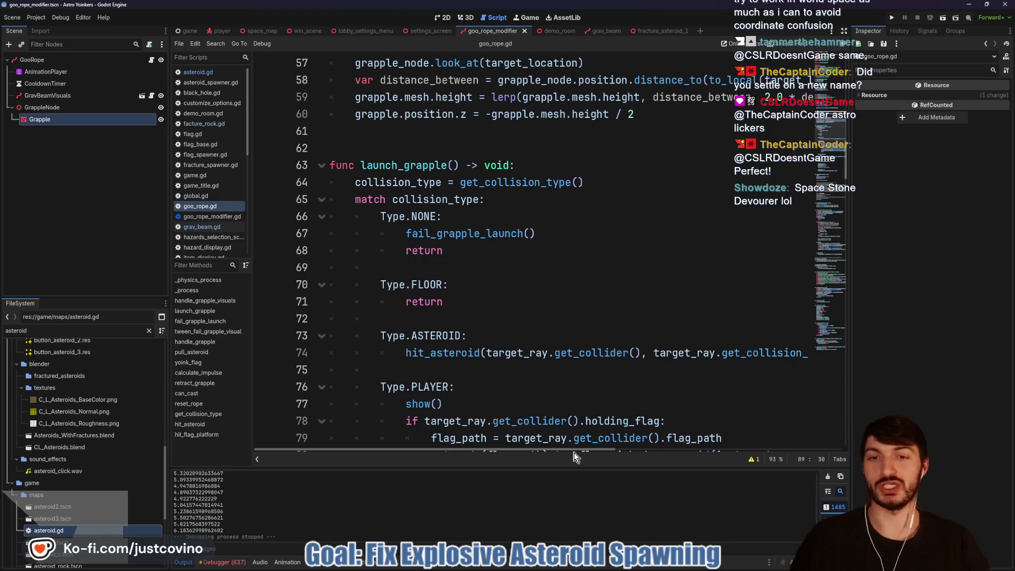
left_click(543, 569)
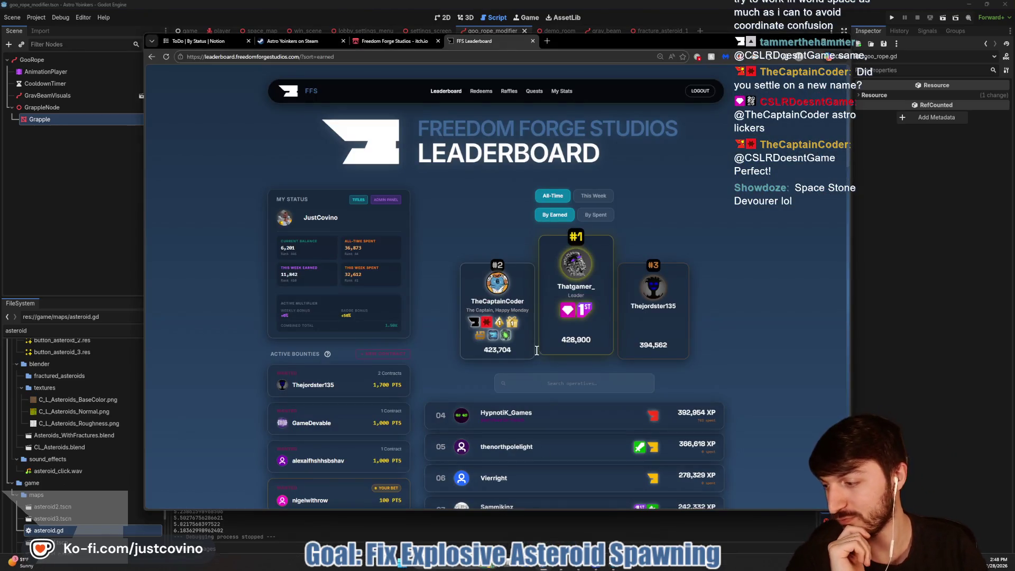
Switch to the Astro Yoinkers on Steam tab, then hide the browser to return to goo_rope.gd.
left_click(296, 40)
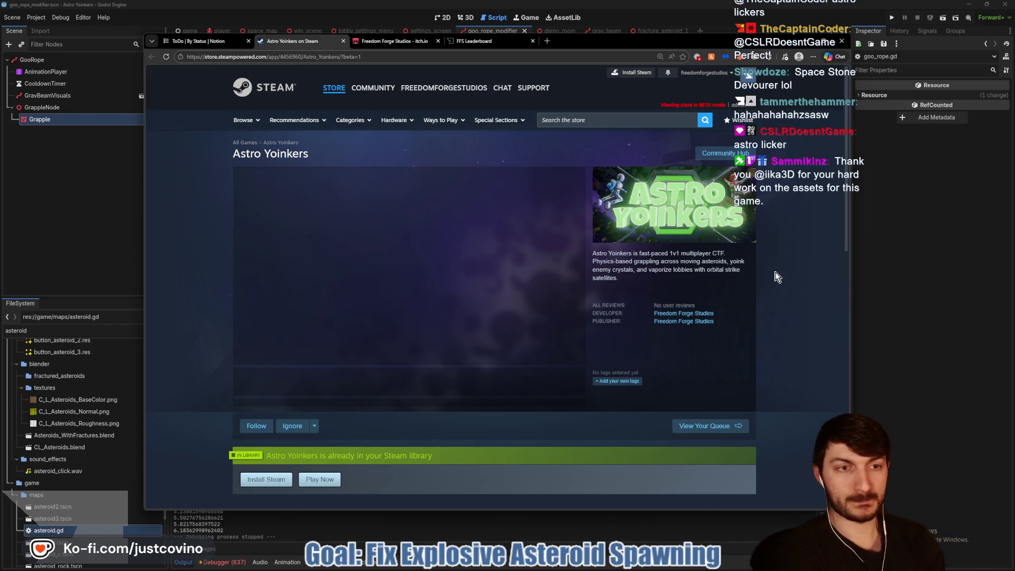
left_click(955, 290)
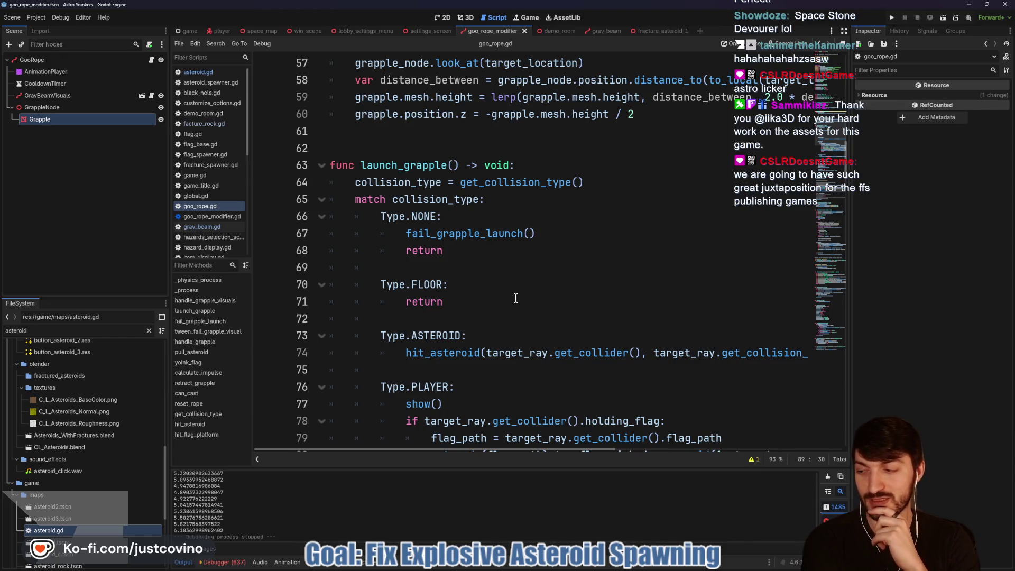
Insert print(Type.keys()[collision_type]) on a new line after line 64 and save goo_rope.gd.
left_click(600, 179)
key("Return")
type("print(c")
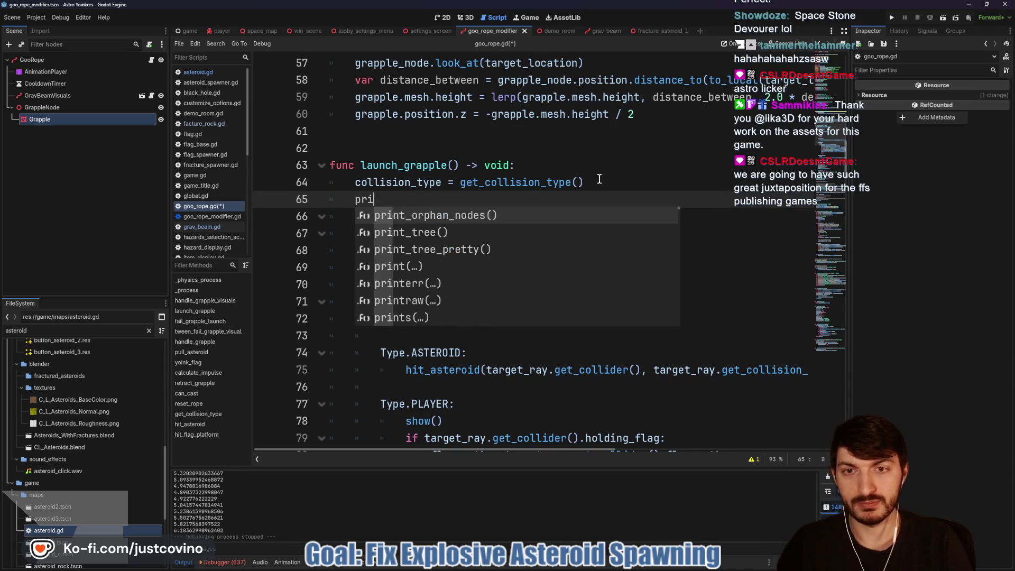
type("ollision")
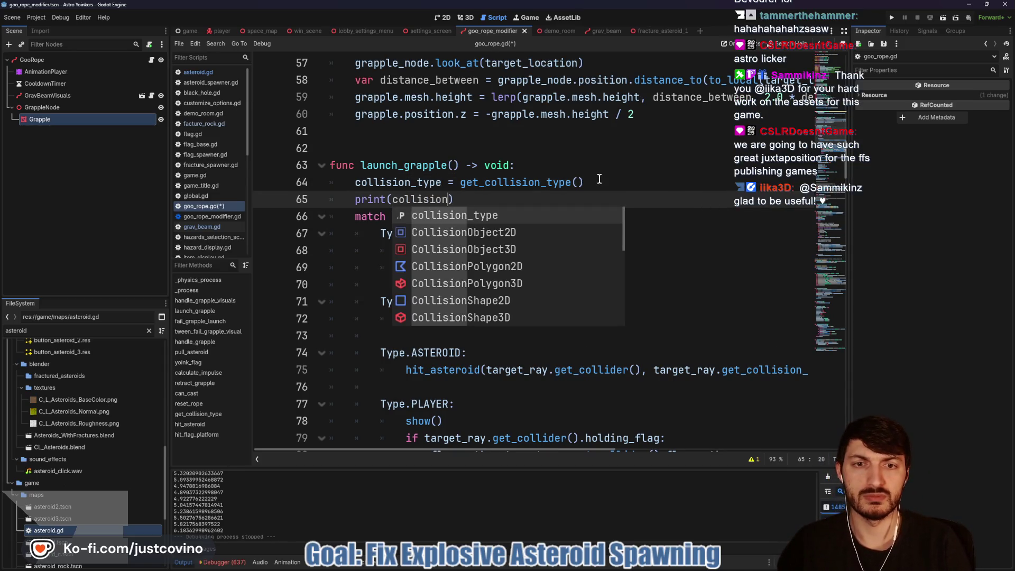
key("Return")
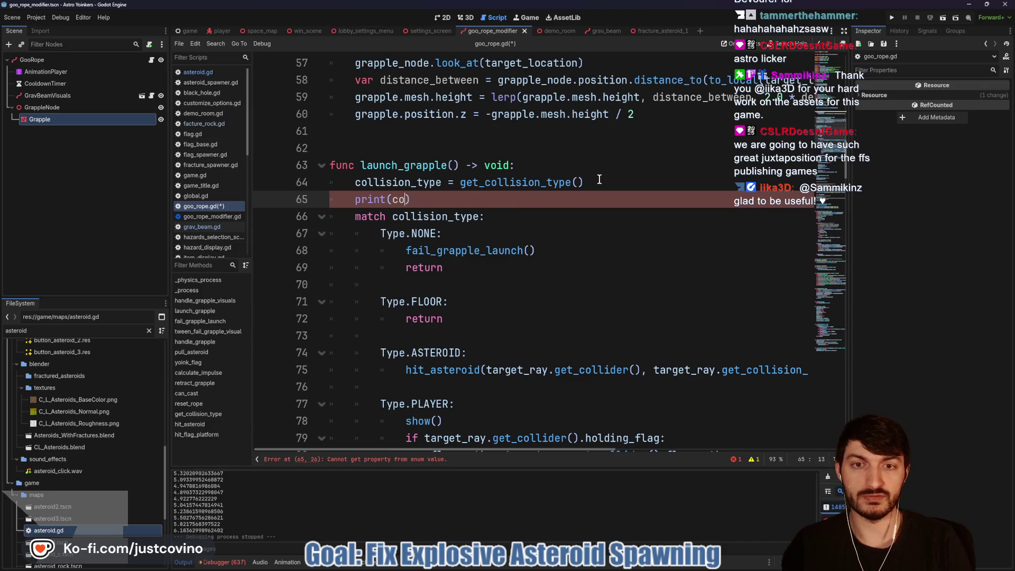
type("Type.ke")
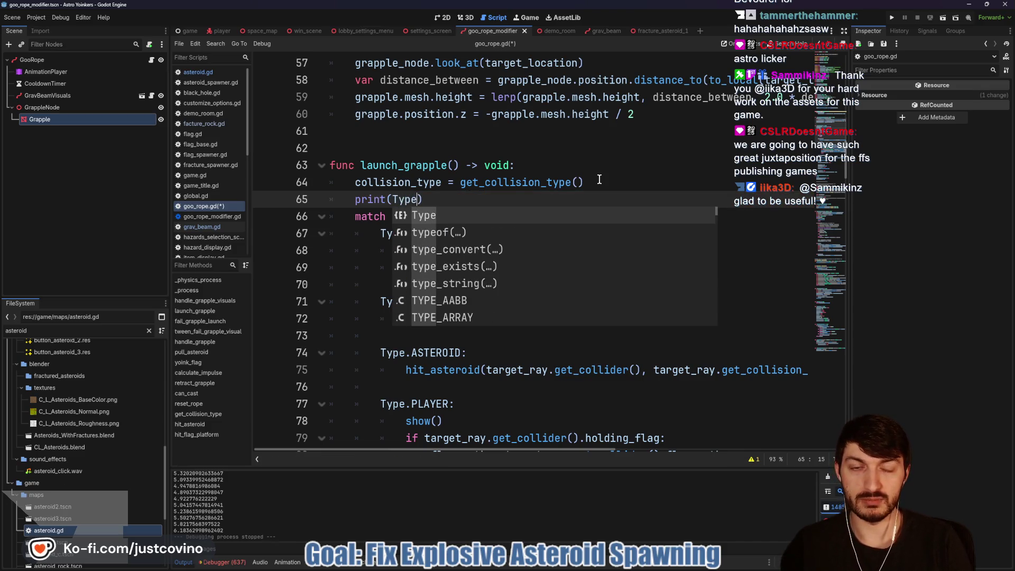
key("Return")
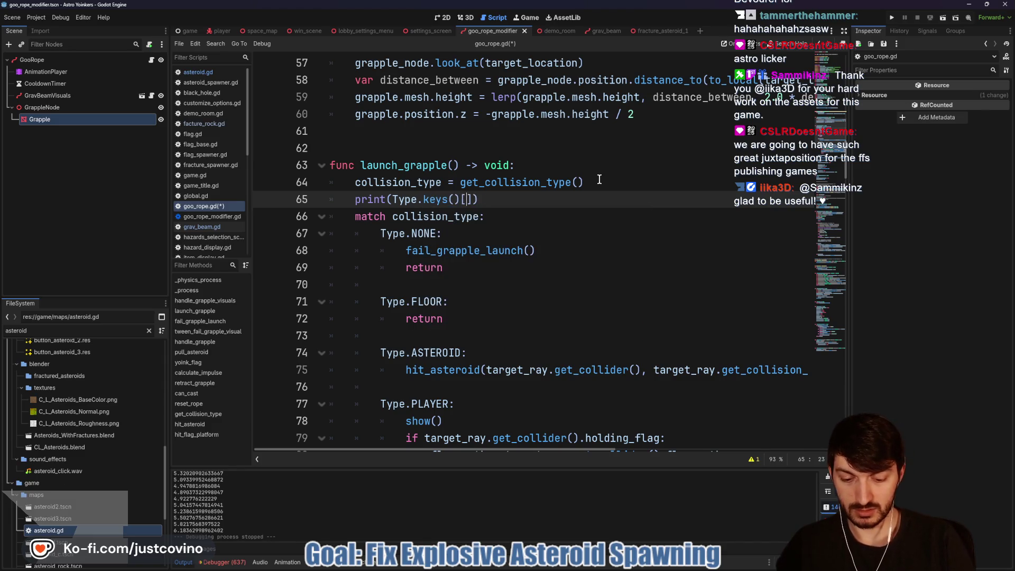
type("collis")
key("Return")
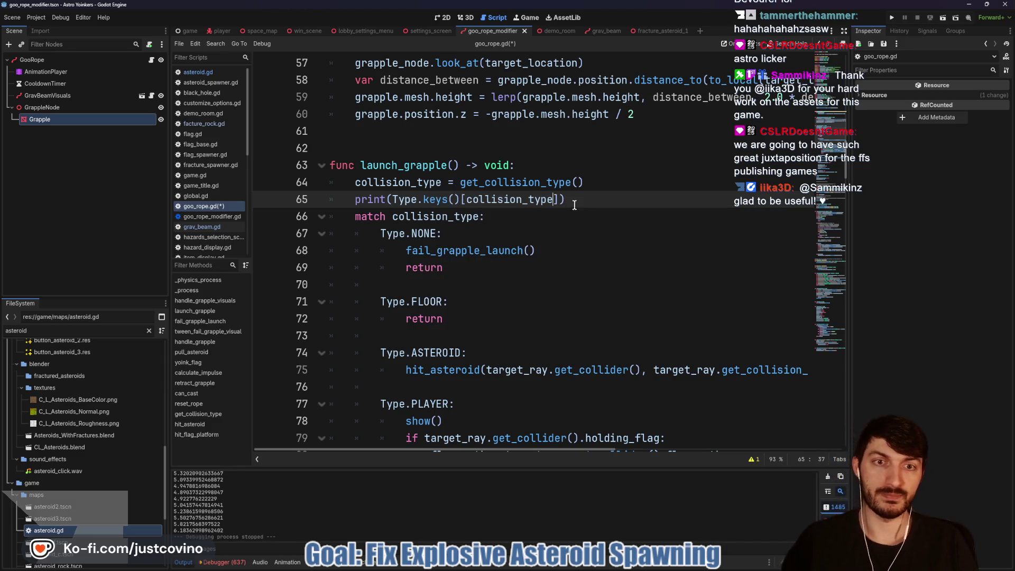
left_click(575, 205)
key("ctrl+s")
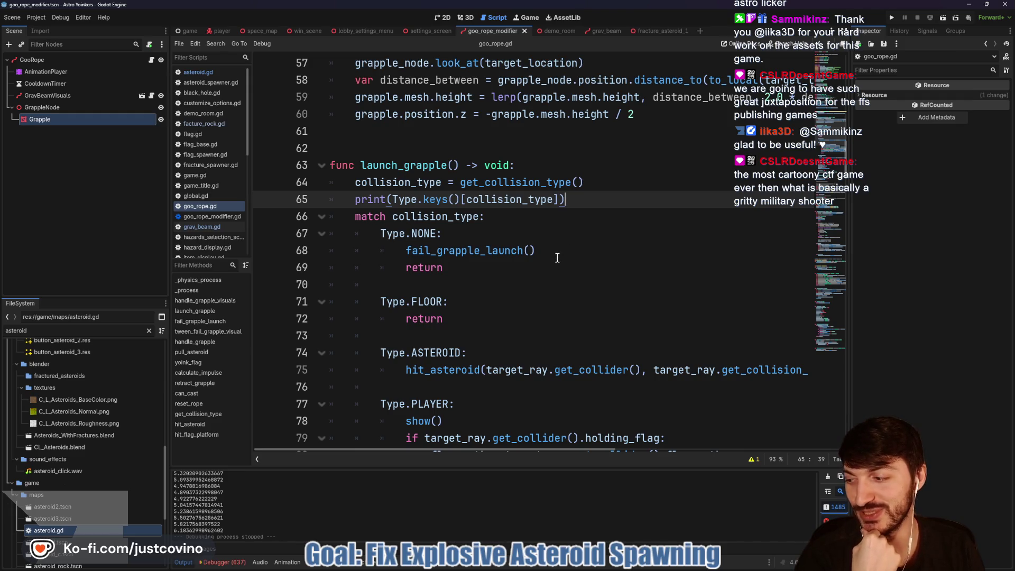
Launch the two debug game instances and arrange their windows side by side.
left_click(894, 19)
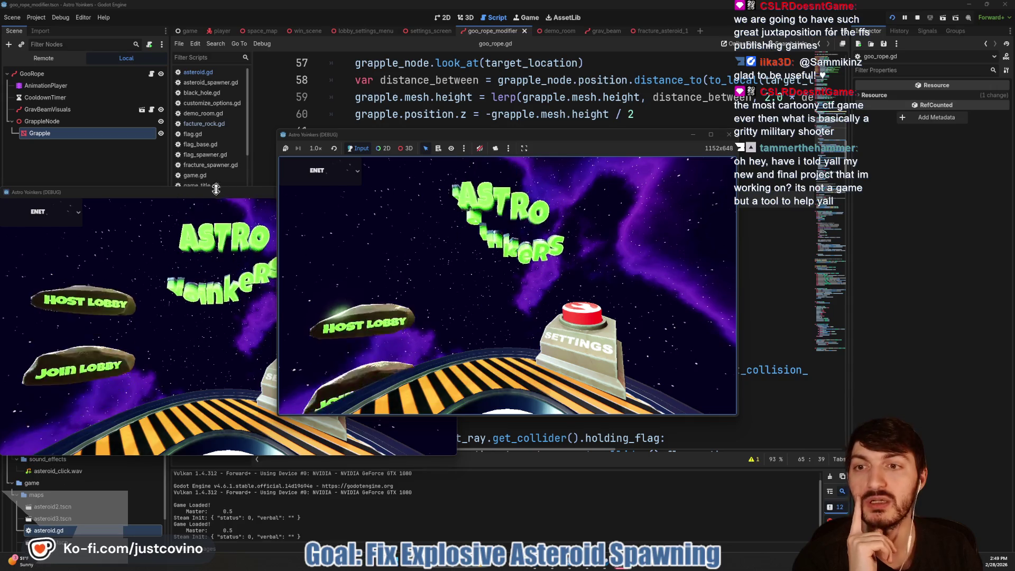
mouse_move(231, 194)
left_mouse_down()
mouse_move(433, 207)
mouse_move(761, 174)
left_mouse_up()
mouse_move(546, 134)
left_mouse_down()
mouse_move(322, 149)
mouse_move(331, 150)
left_mouse_up()
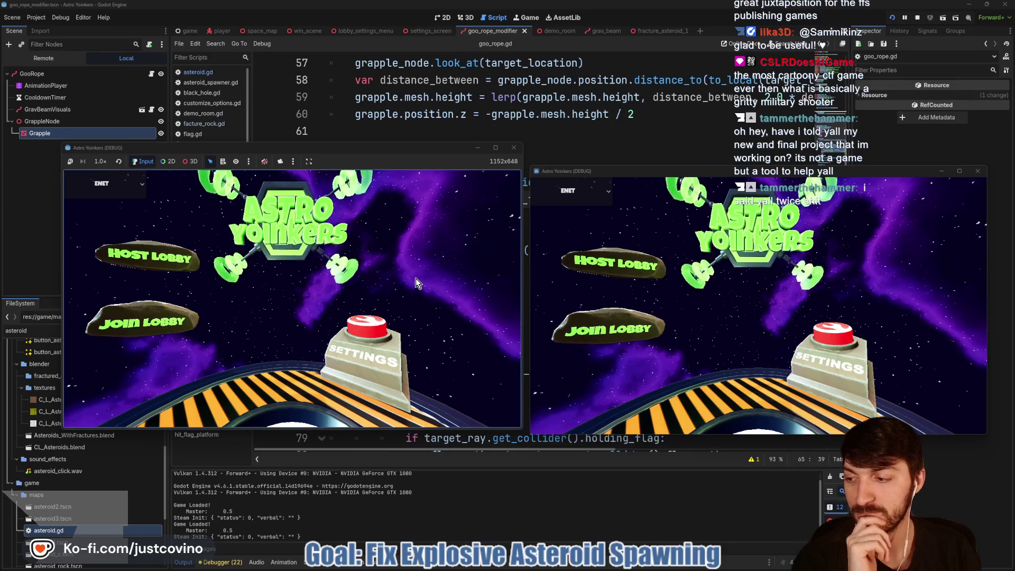
Host a private lobby in the first game, join it from the second, ready up and start the match.
left_click(310, 258)
left_click(288, 277)
left_click(611, 329)
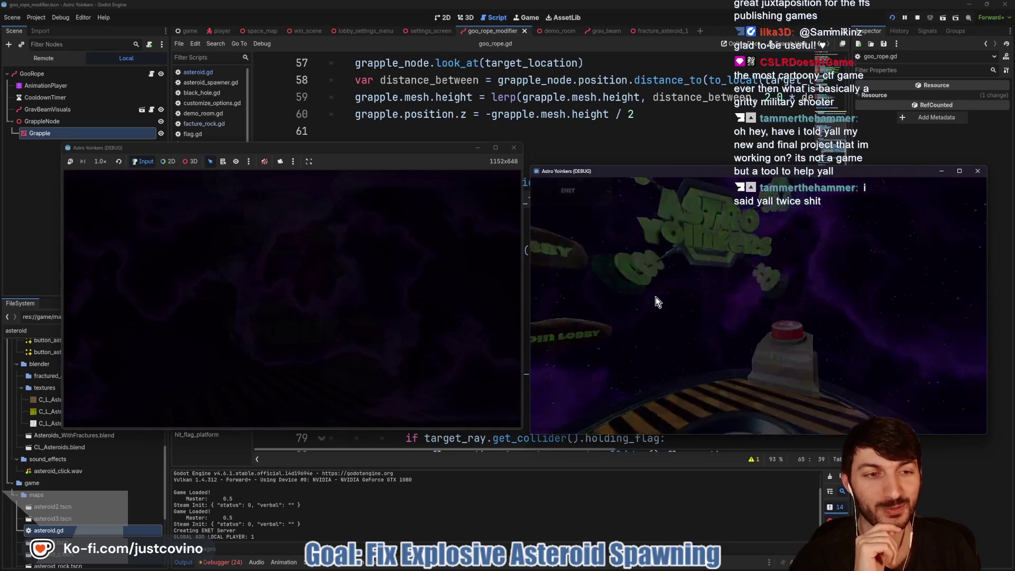
left_click(778, 221)
left_click(459, 216)
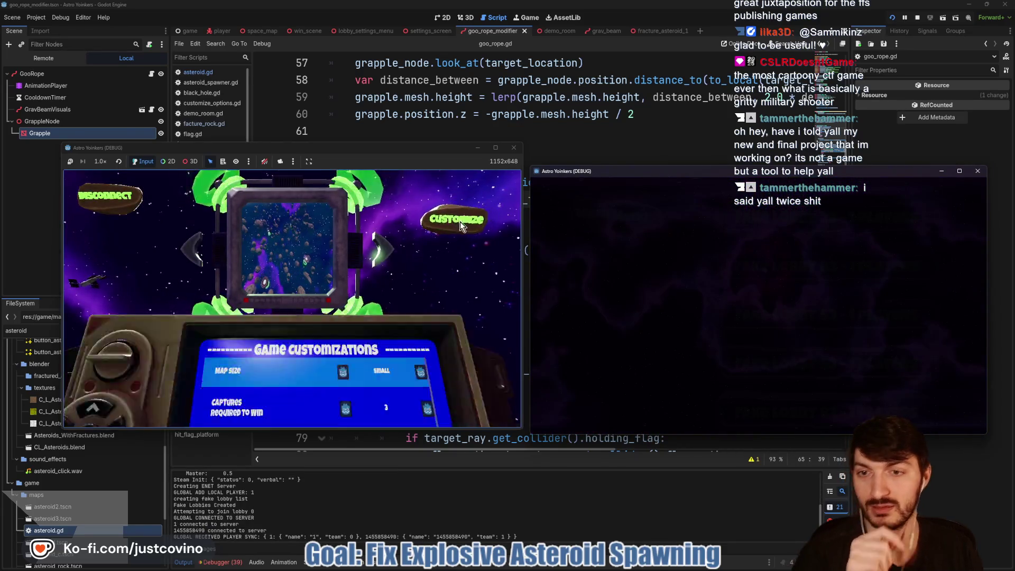
scroll(395, 285, "down", 2)
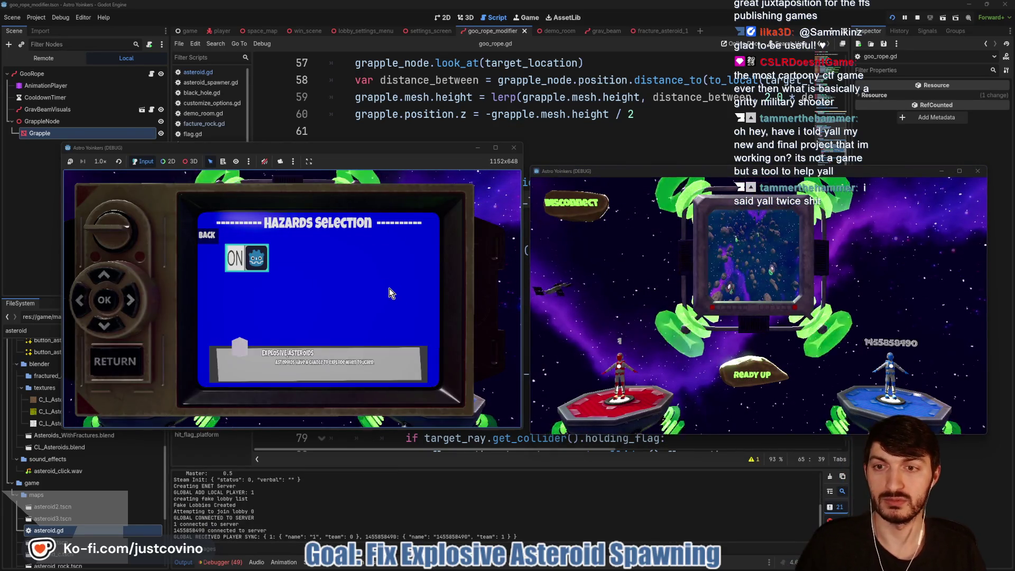
key("Escape")
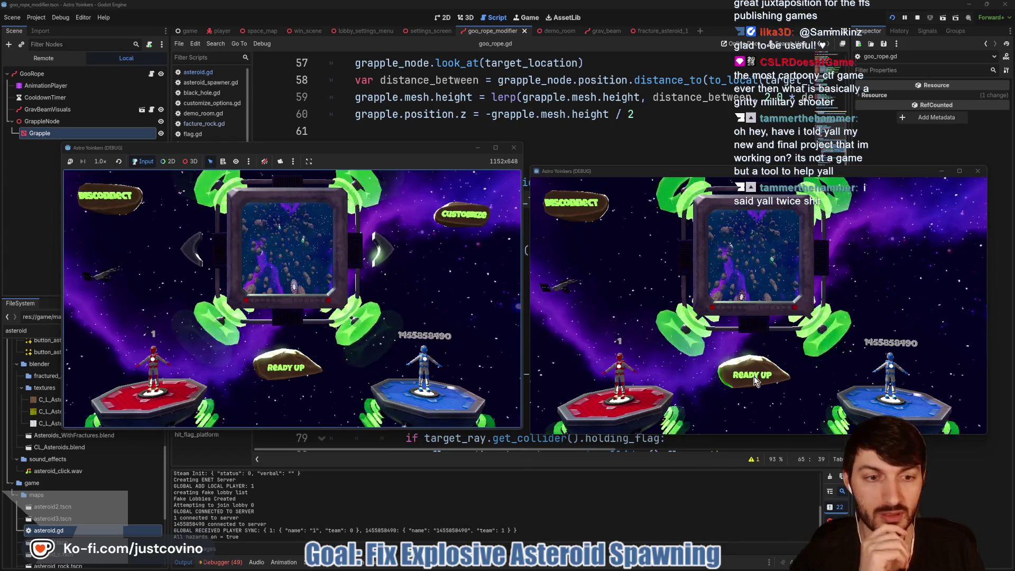
left_click(278, 364)
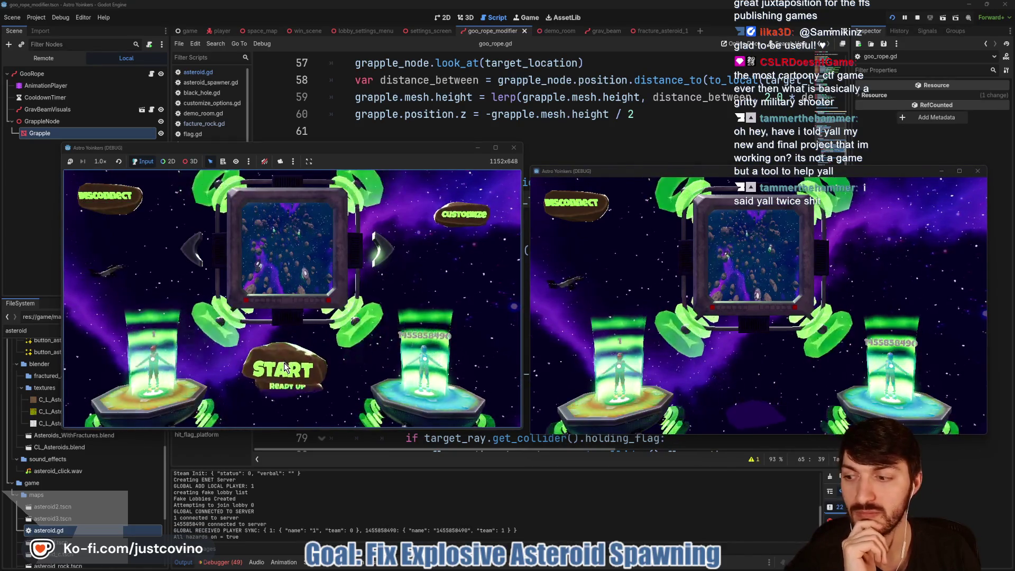
left_click(285, 364)
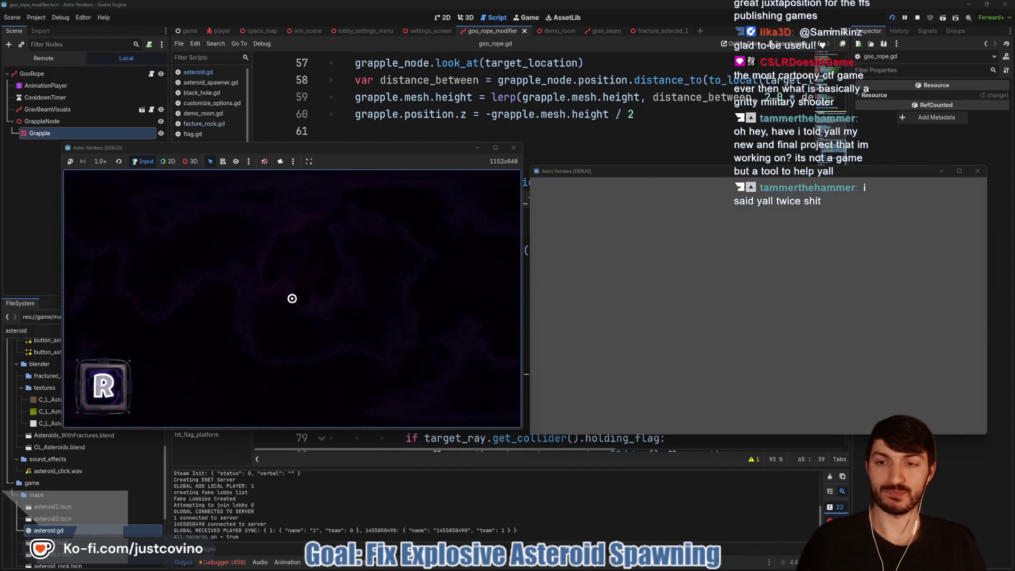
Walk the host off the pad, fire the grapple at the asteroids, and stop the game.
key("w")
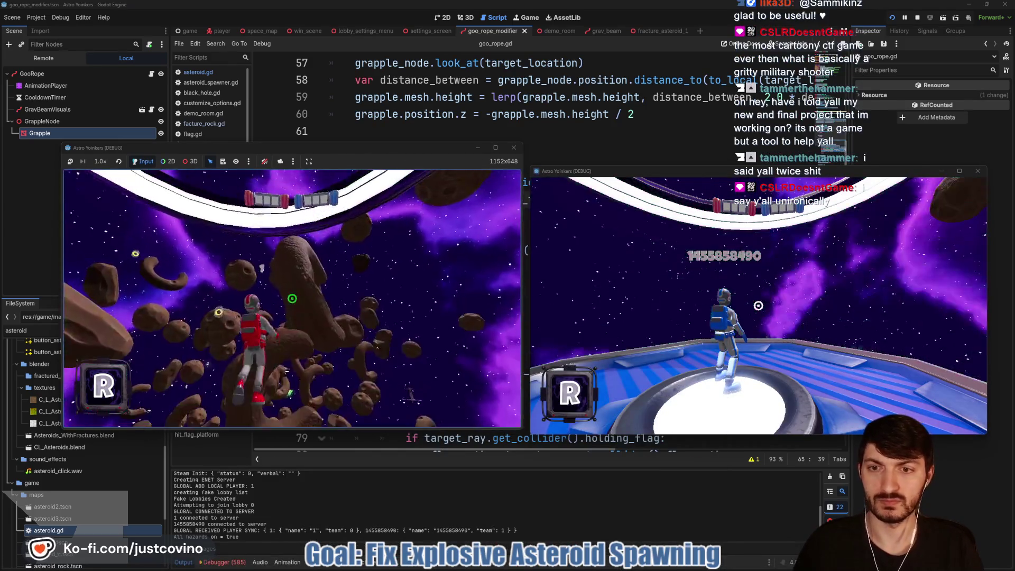
left_click(292, 298)
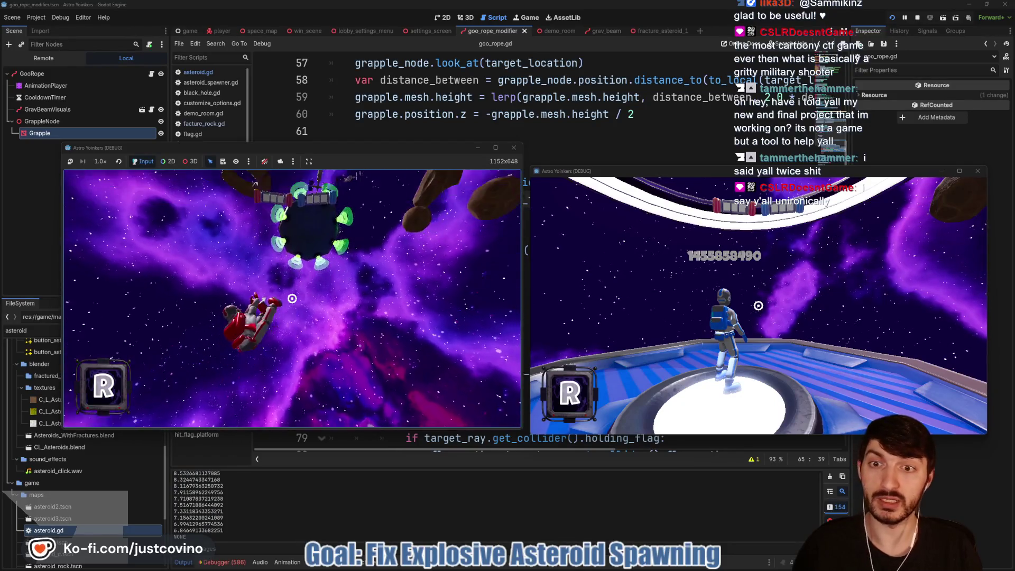
key("F8")
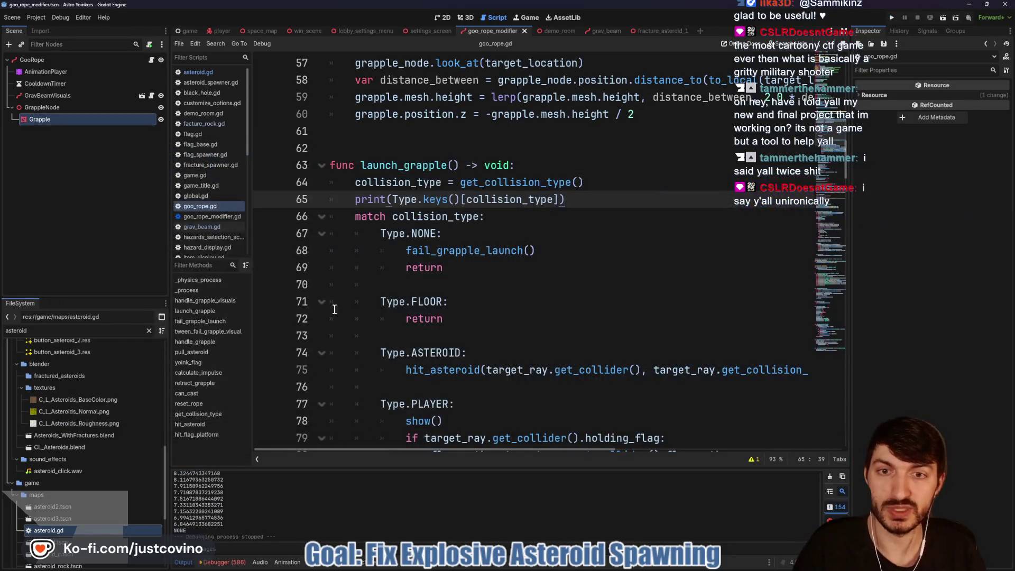
Inspect the FlagPlatform check inside get_collision_type.
double_click(527, 184)
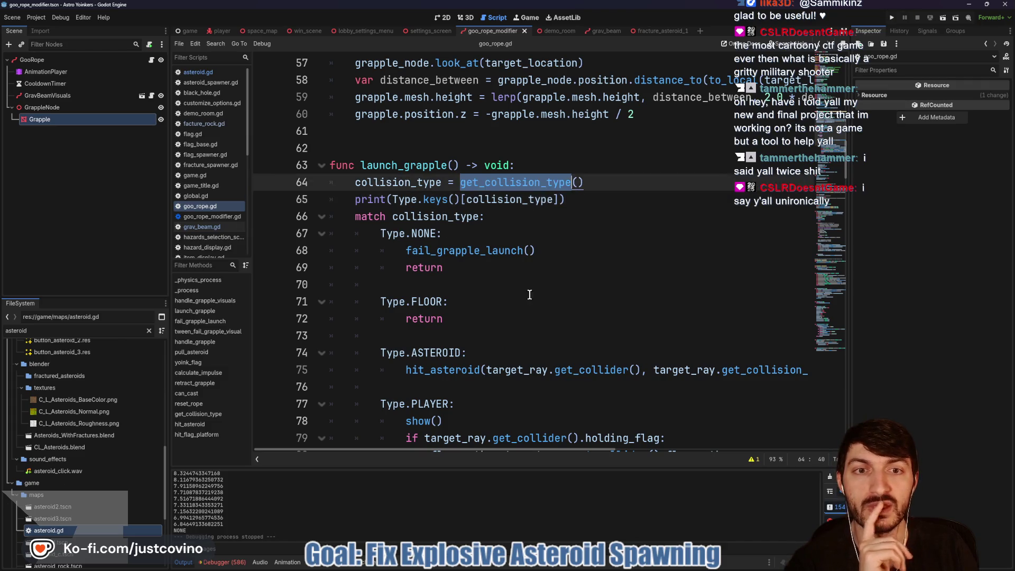
scroll(529, 295, "down", 20)
scroll(535, 333, "down", 20)
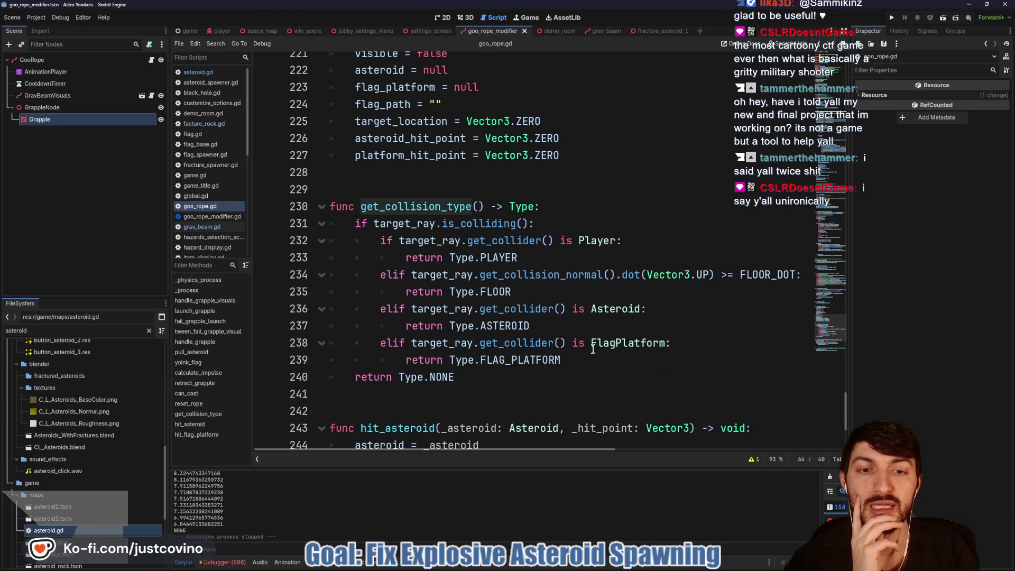
left_click(602, 343)
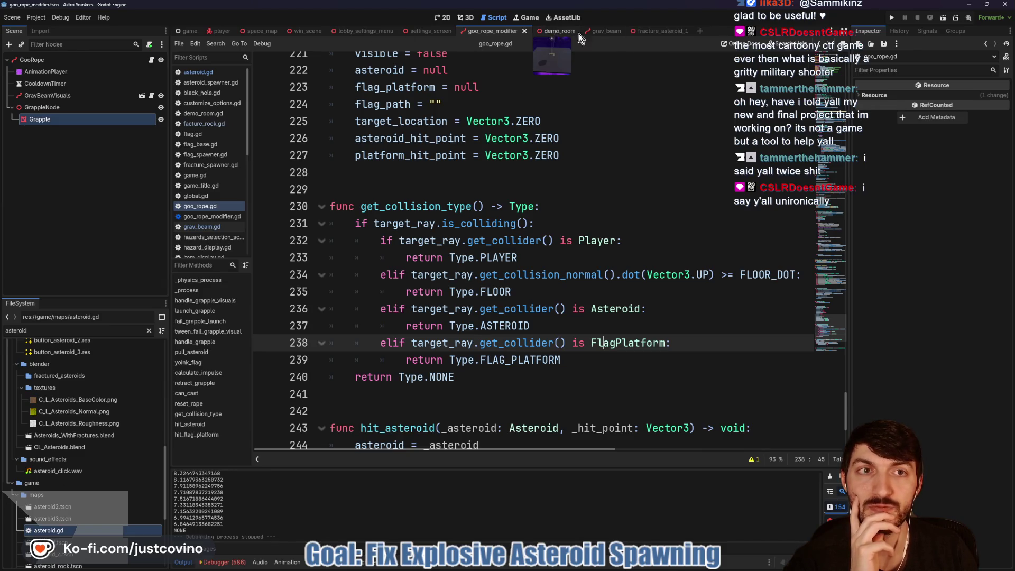
Open the flag base scene from space_map and confirm its script's class_name is FlagBase.
left_click(262, 33)
scroll(99, 255, "down", 2)
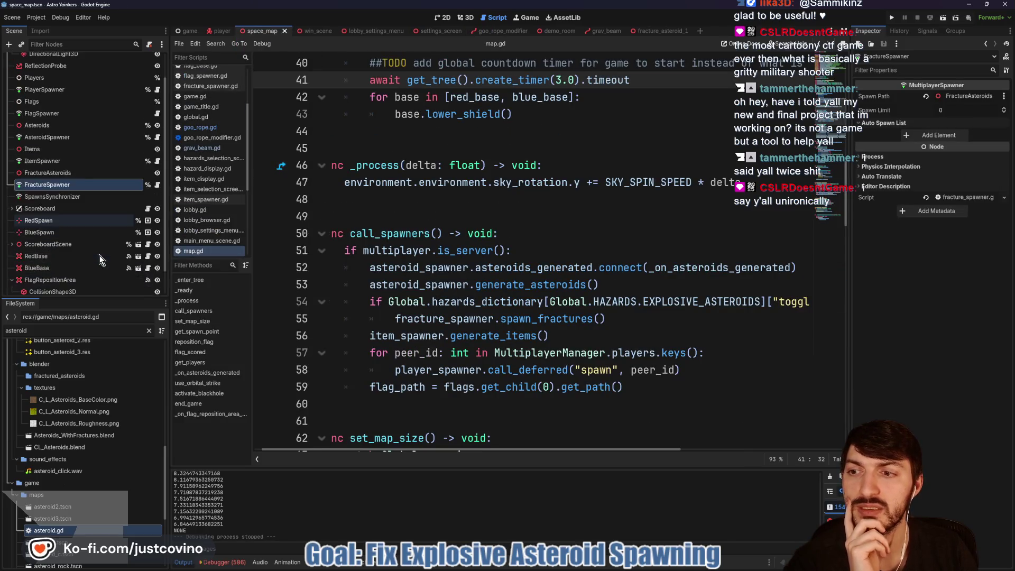
left_click(139, 239)
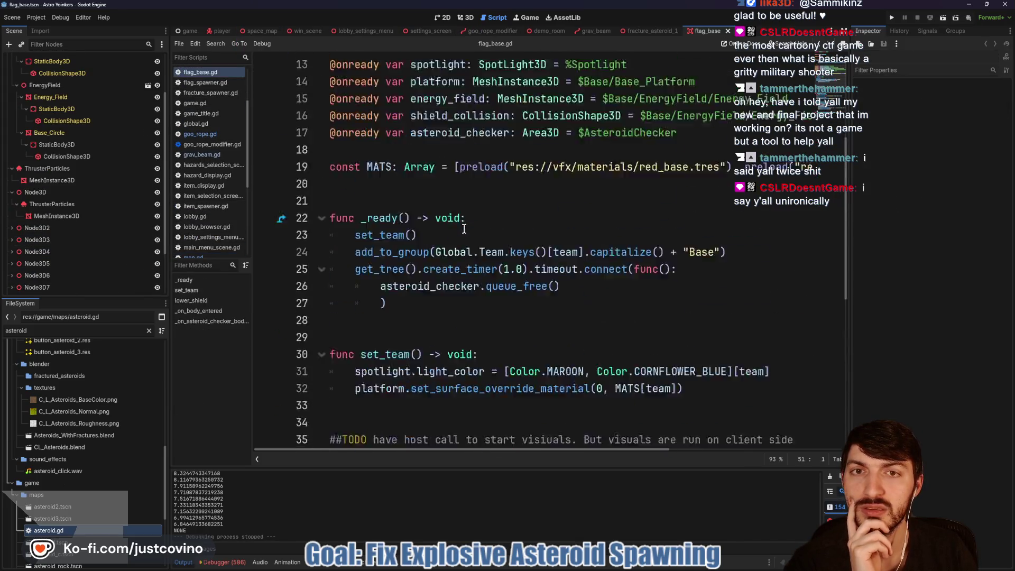
scroll(464, 229, "up", 4)
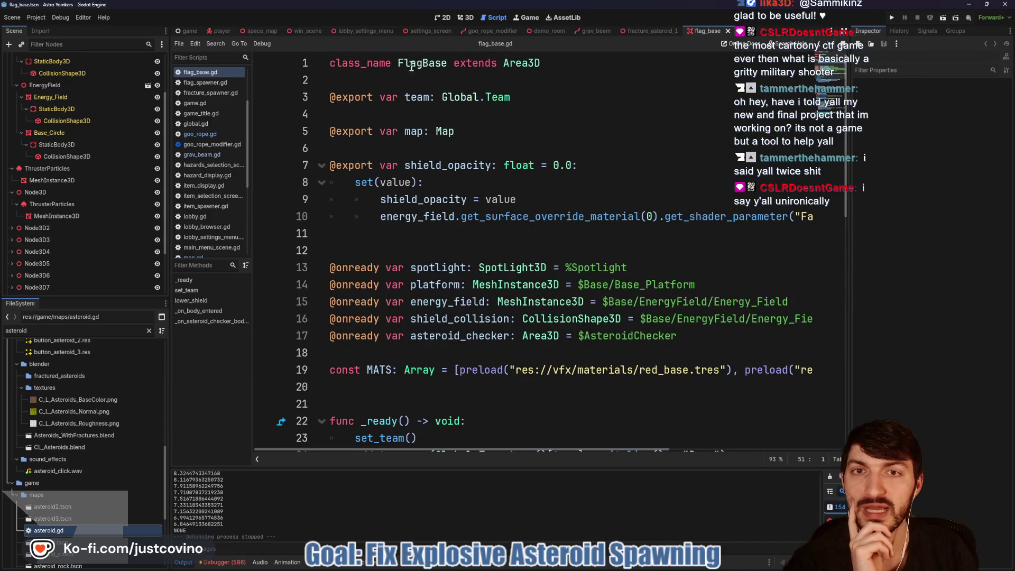
left_click_drag(398, 63, 447, 63)
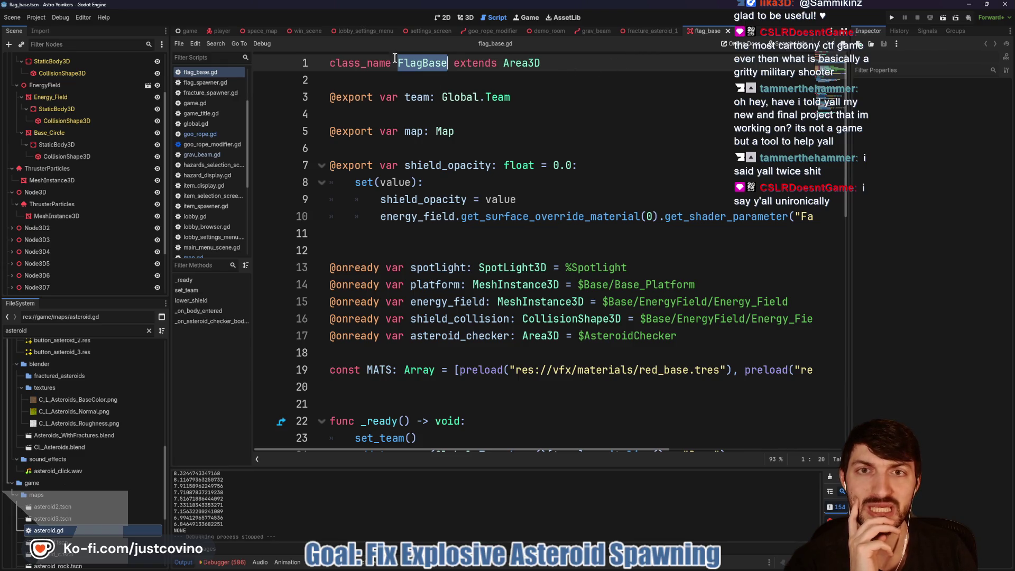
Return to goo_rope_modifier's script and scroll up to the Type enum at line 1.
left_click(480, 32)
scroll(552, 280, "up", 2)
scroll(552, 280, "up", 20)
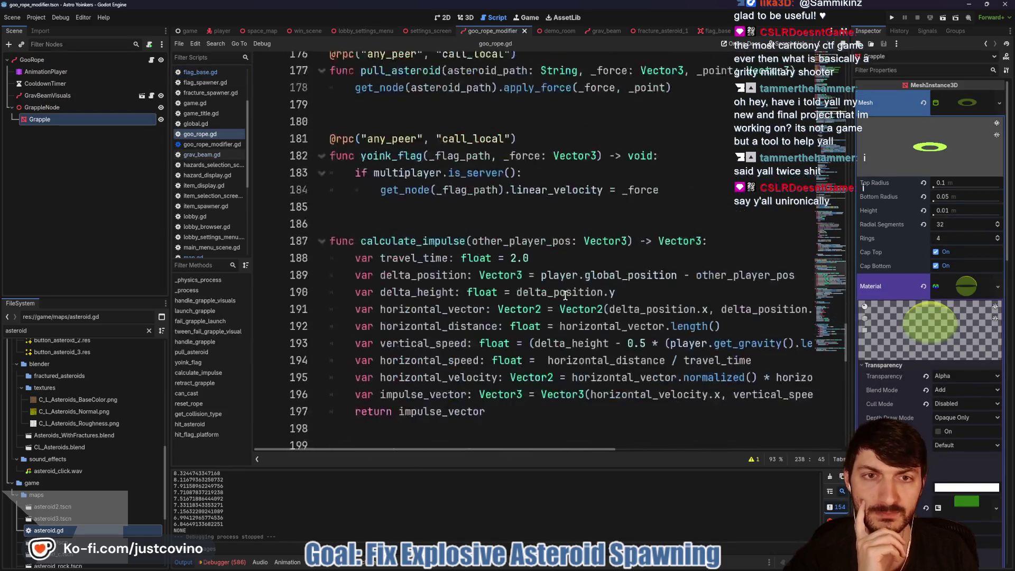
scroll(563, 295, "up", 18)
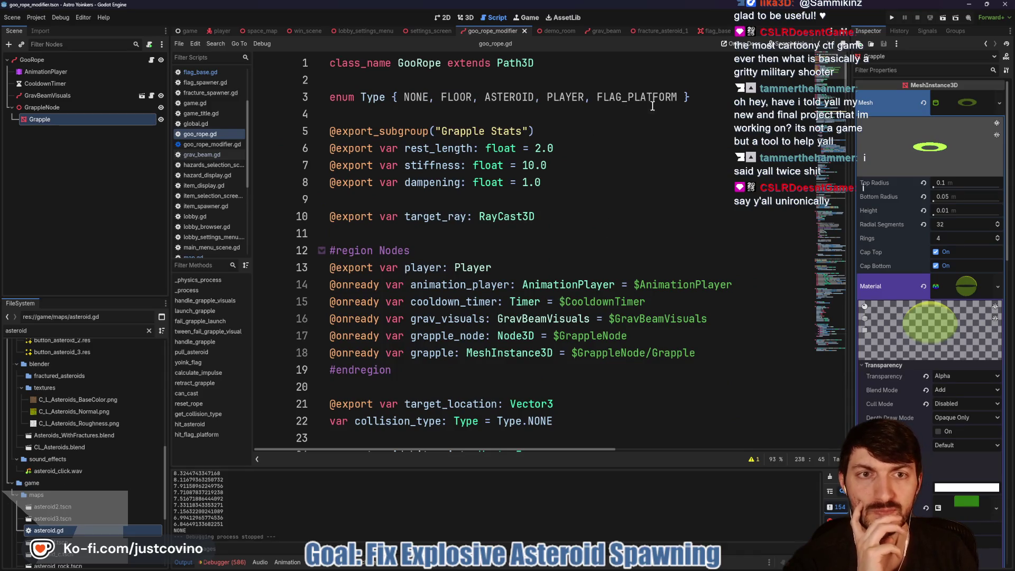
Rename the FLAG_PLATFORM enum value to FLAG_BASE on line 3.
left_click_drag(678, 100, 629, 99)
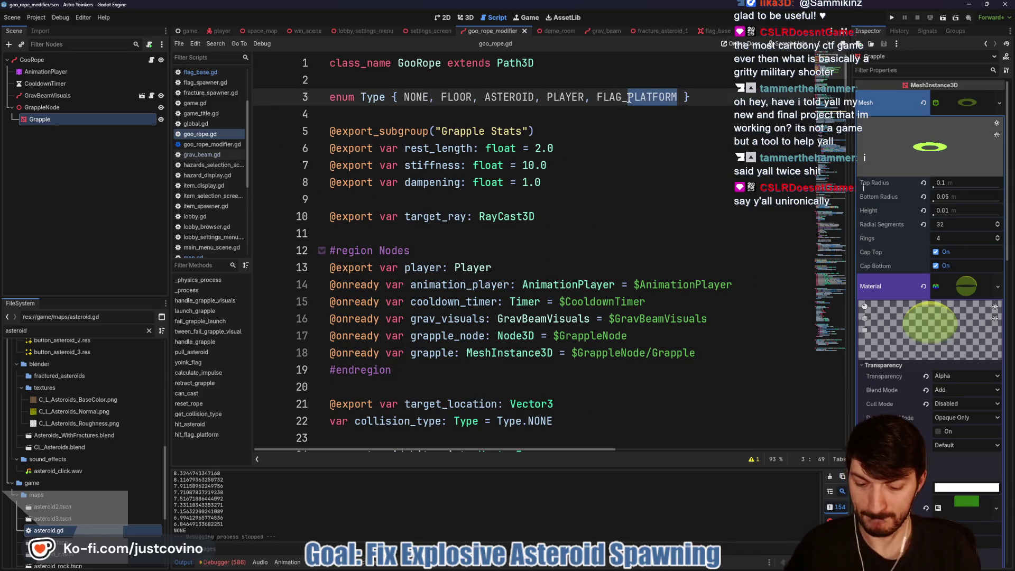
type("BASE")
left_click(639, 123)
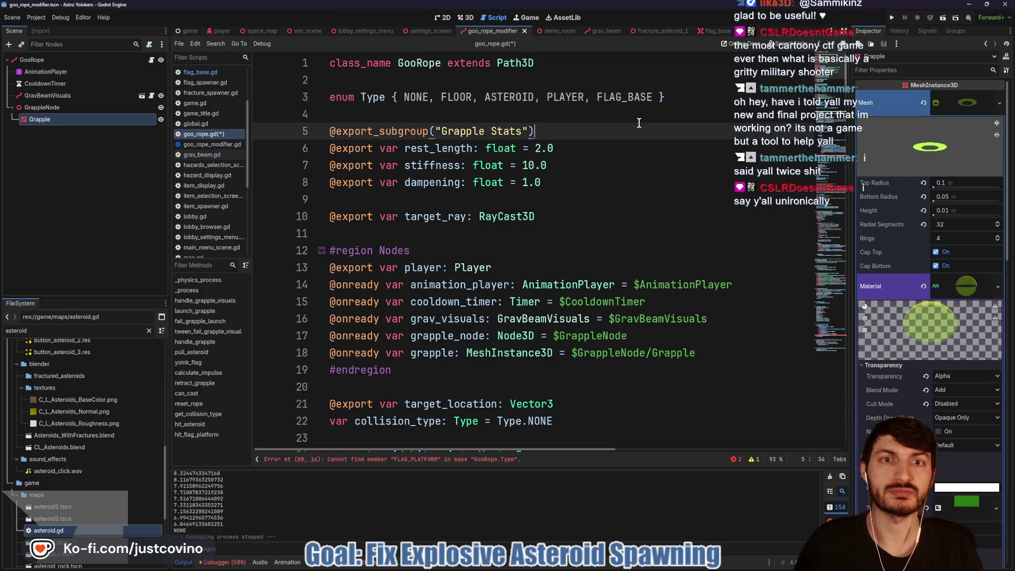
scroll(629, 159, "down", 20)
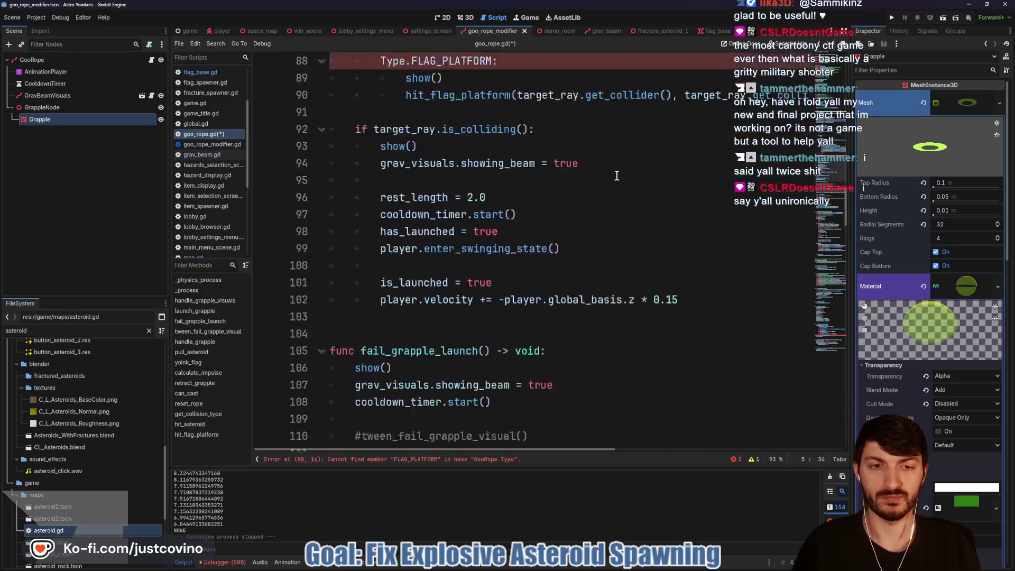
scroll(616, 176, "up", 20)
scroll(402, 296, "down", 6)
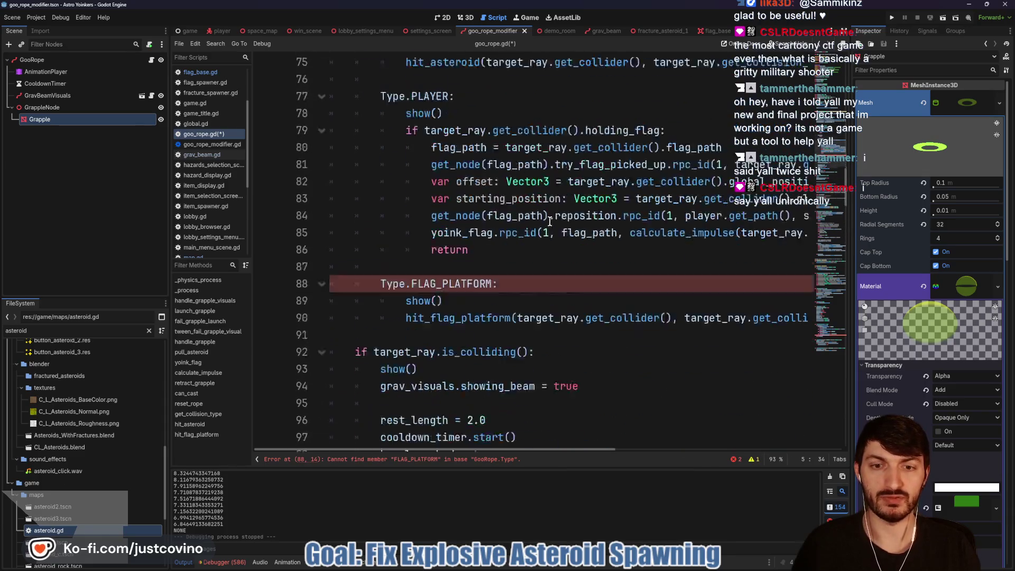
Comment out the old FLAG_PLATFORM match branch with Ctrl+K.
left_click_drag(405, 283, 326, 249)
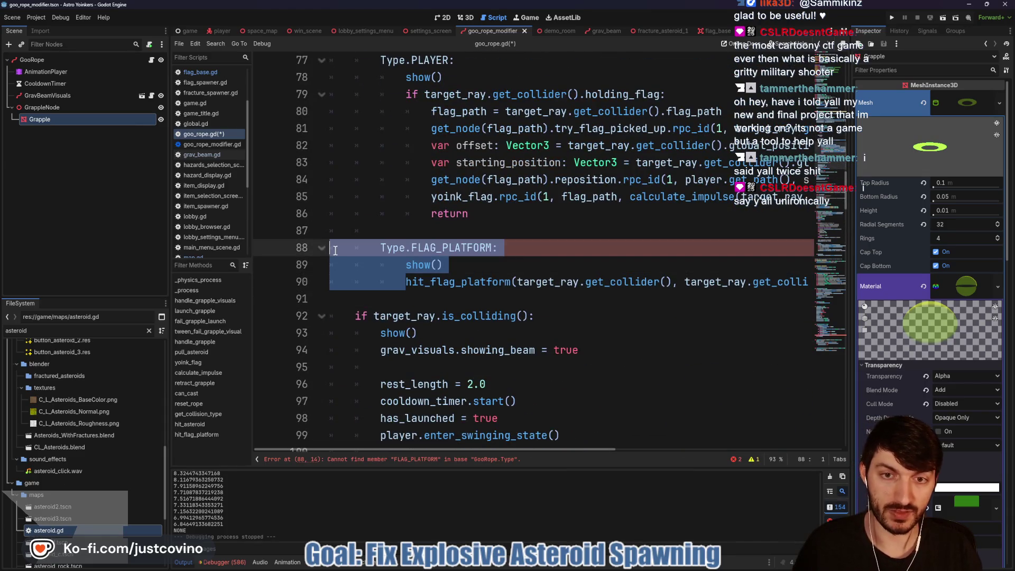
left_click_drag(450, 295, 338, 249)
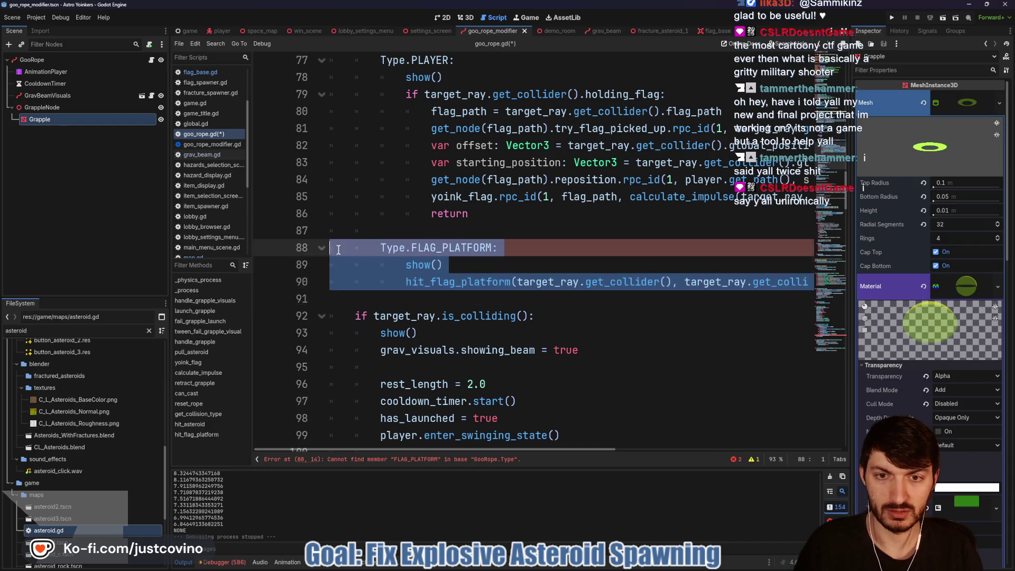
key("ctrl+k")
Add a Type.FLAG_BASE match branch above it containing just pass.
left_click(386, 230)
key("Return")
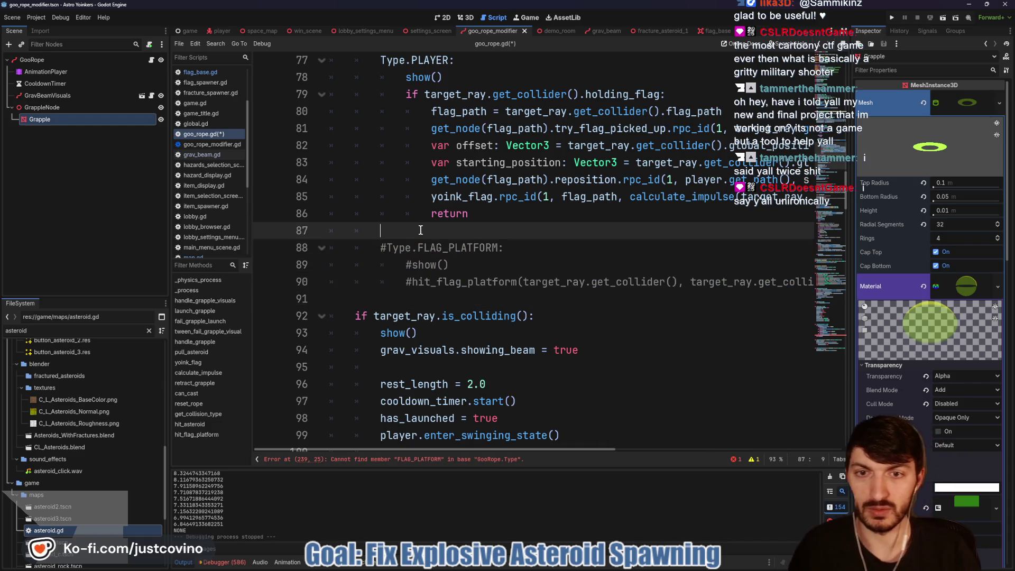
type("Type.")
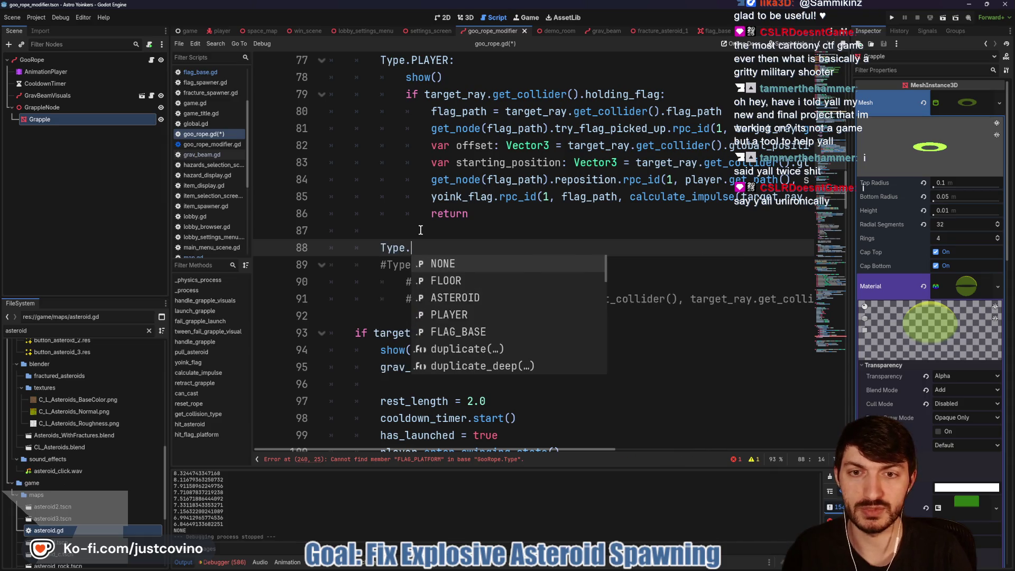
type("Flag")
key("Return")
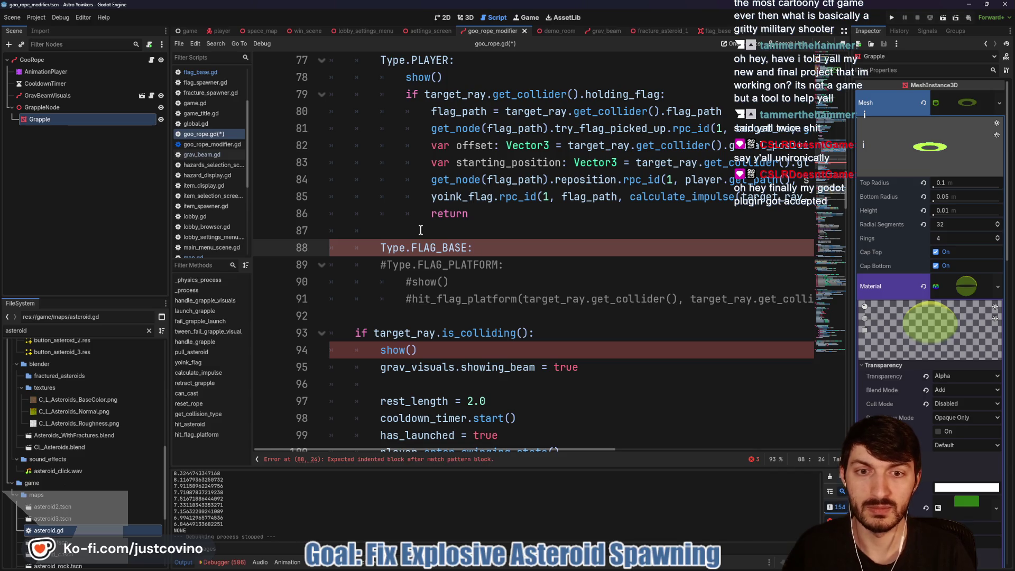
key("Return")
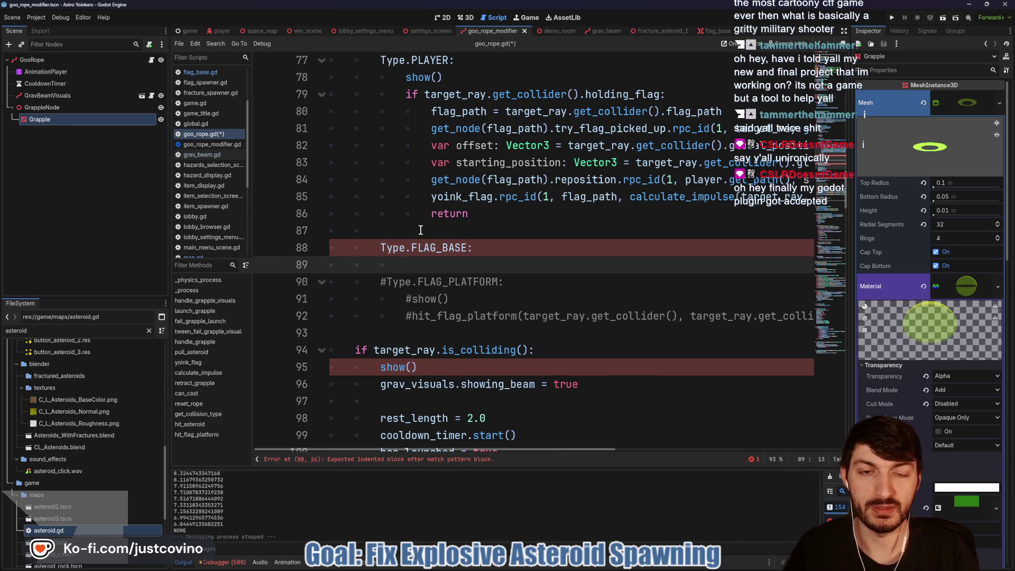
scroll(420, 230, "up", 3)
scroll(442, 240, "up", 3)
scroll(547, 231, "down", 4)
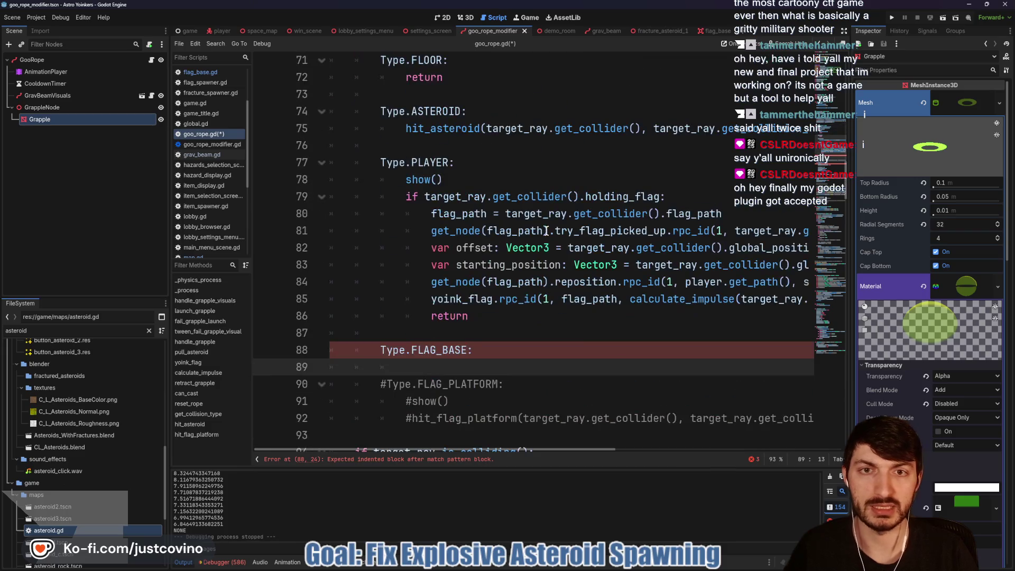
type("pas")
key("Return")
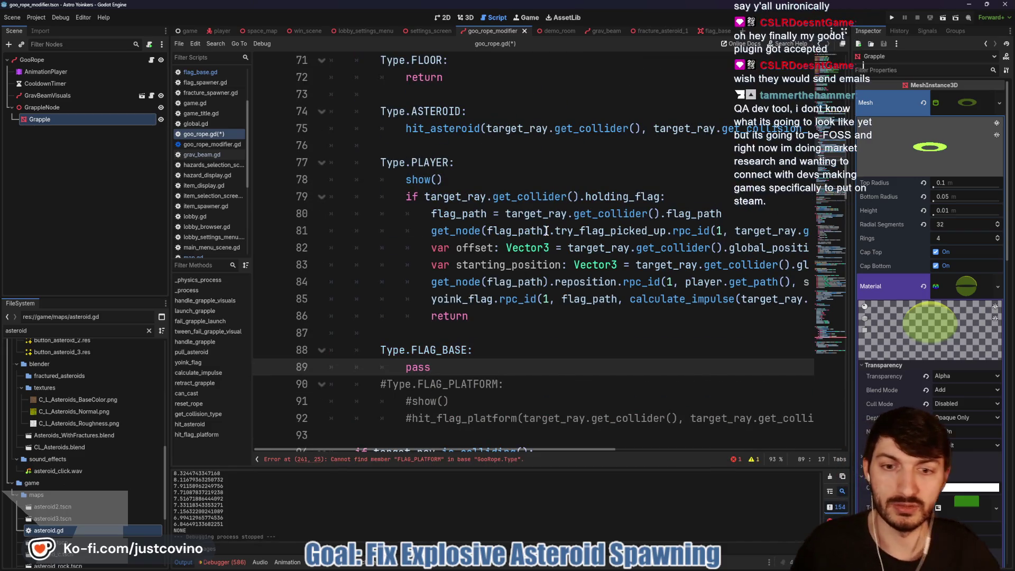
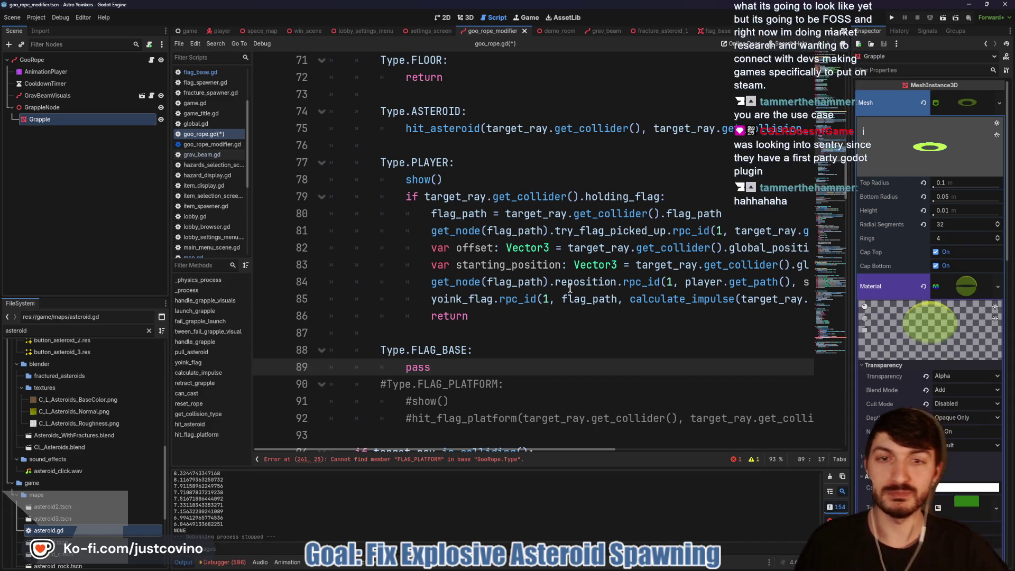
Change the line-241 return value from Type.FLAG_PLATFORM to Type.FLAG_BASE.
scroll(540, 298, "down", 10)
scroll(508, 312, "down", 20)
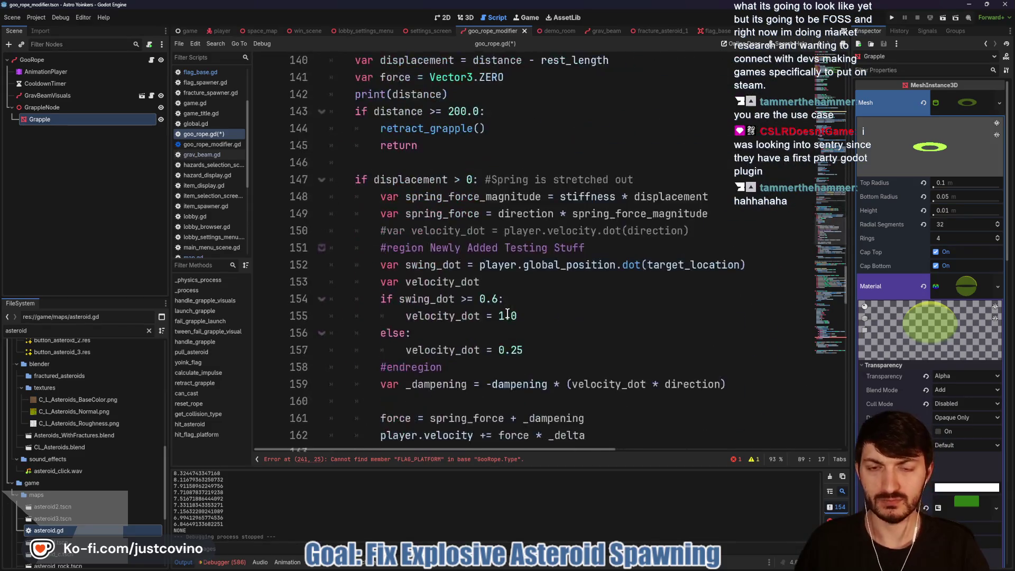
scroll(508, 314, "down", 19)
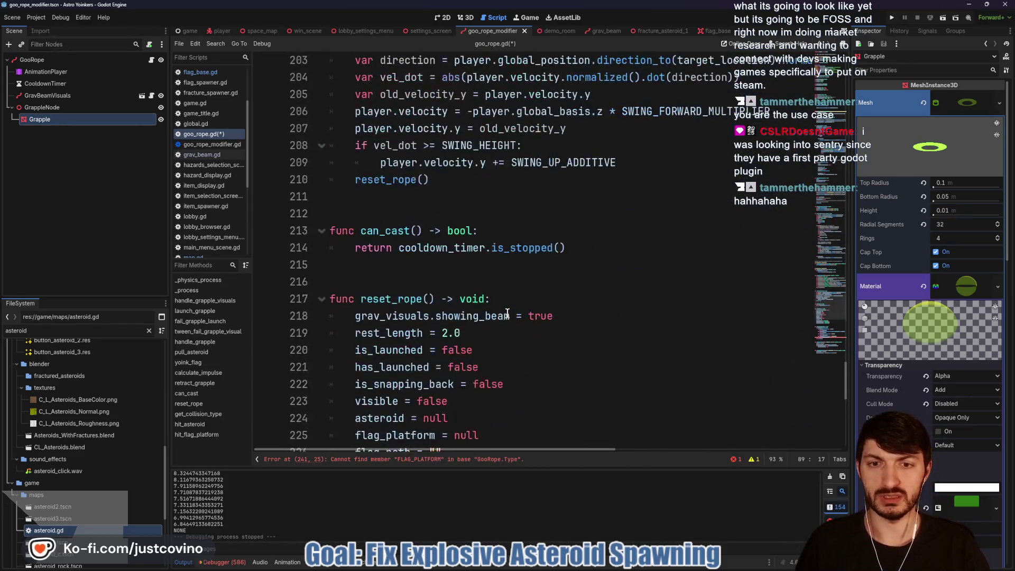
left_click(577, 285)
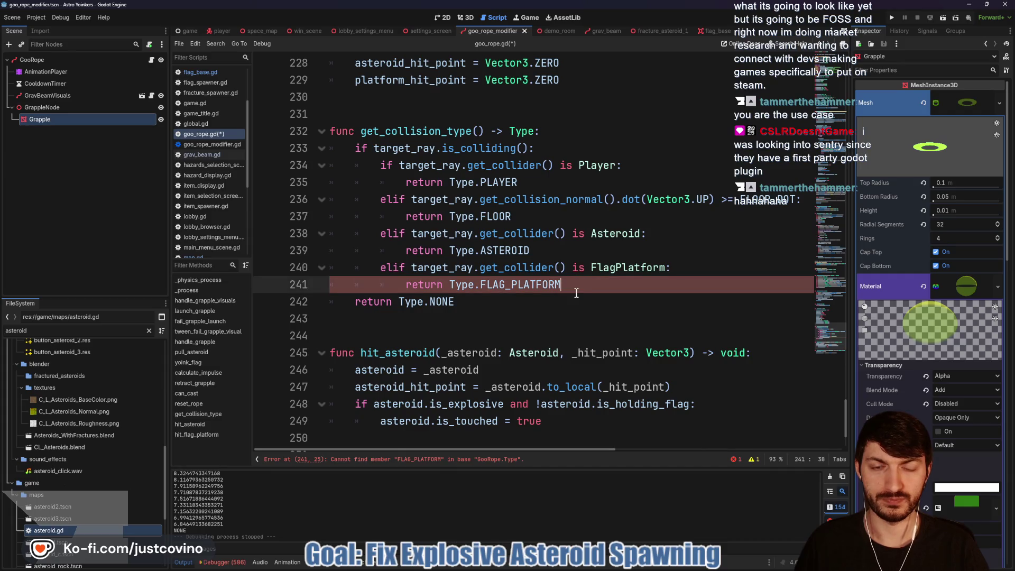
mouse_move(563, 284)
left_mouse_down()
mouse_move(487, 284)
mouse_move(512, 284)
left_mouse_up()
type("BAS")
key("Return")
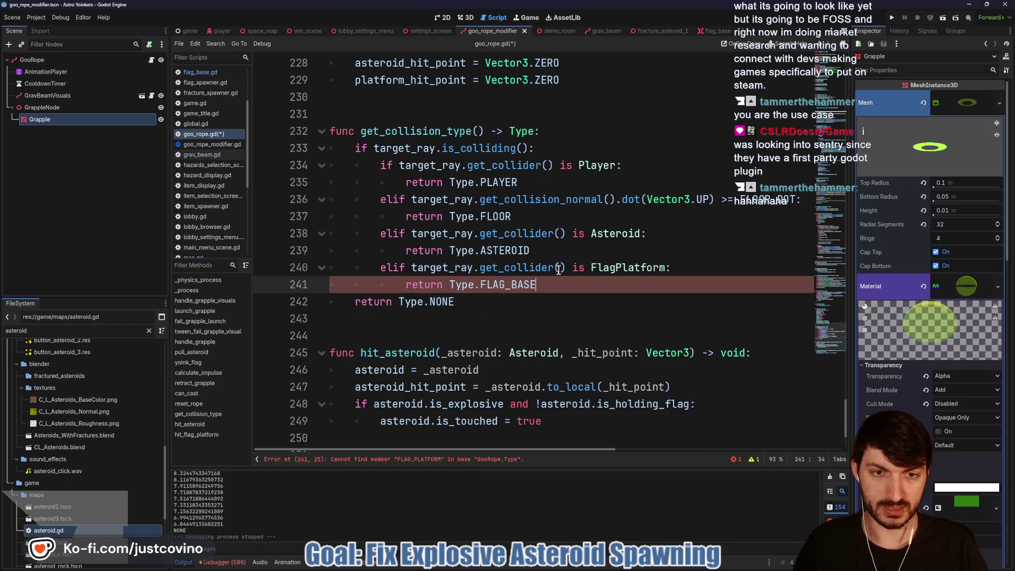
Make the line-240 check test for FlagBase instead of FlagPlatform, then run the game with F5.
left_click_drag(618, 267, 655, 264)
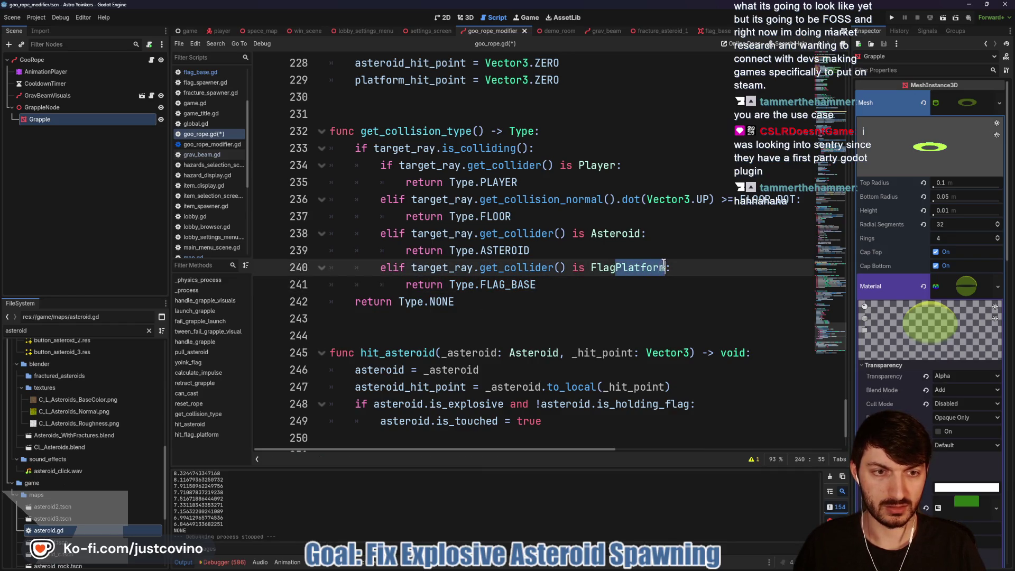
type("BASE")
key("Return")
key("End")
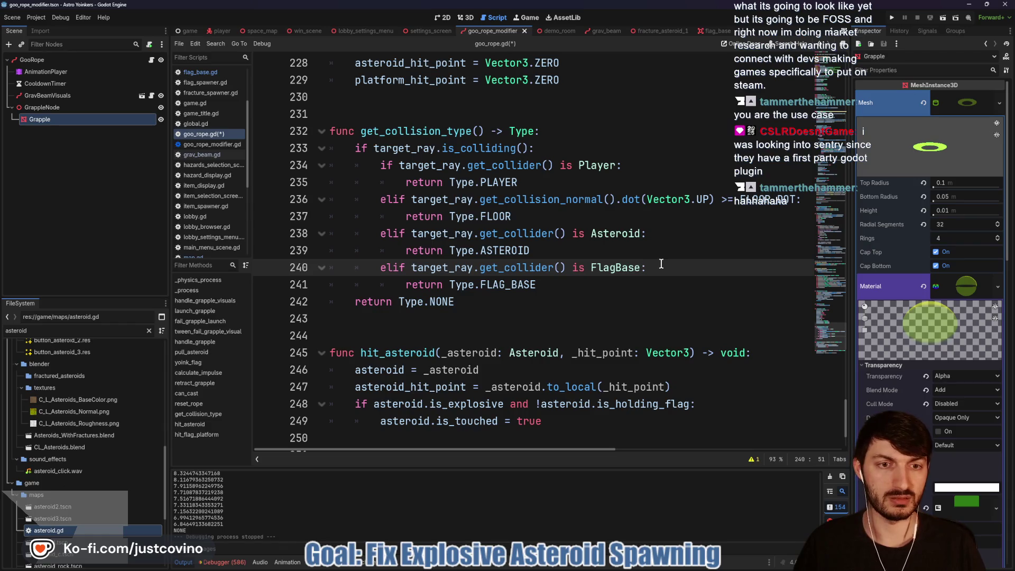
key("F5")
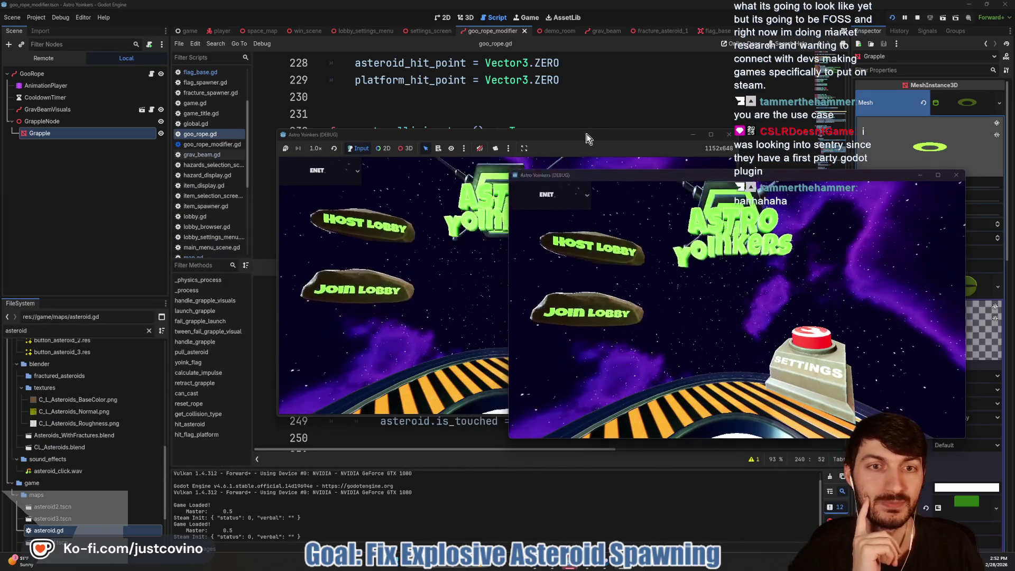
Host a public lobby in the left game window and join it from the right window.
left_click_drag(587, 139, 349, 160)
left_click(130, 268)
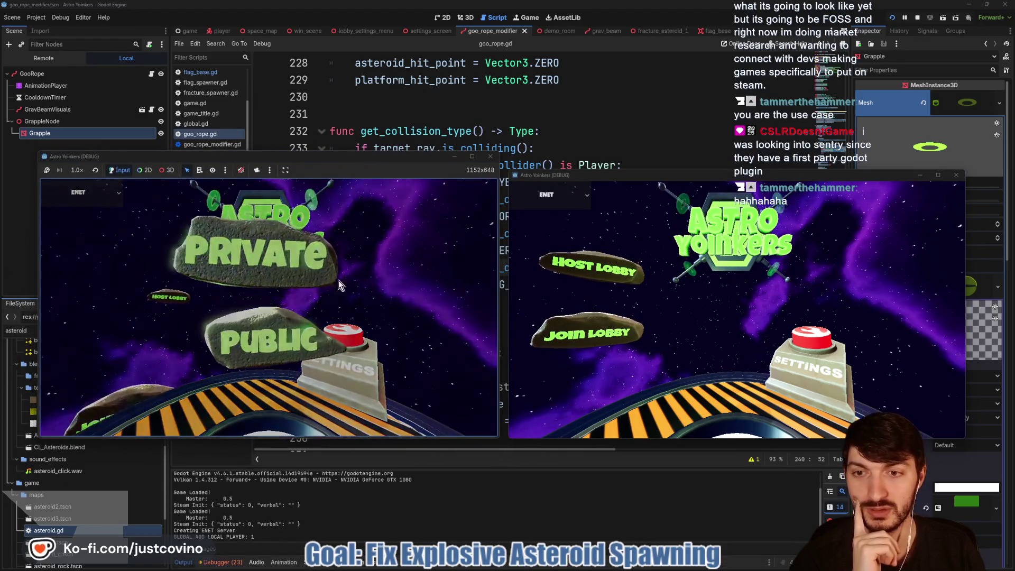
left_click(339, 280)
left_click(593, 339)
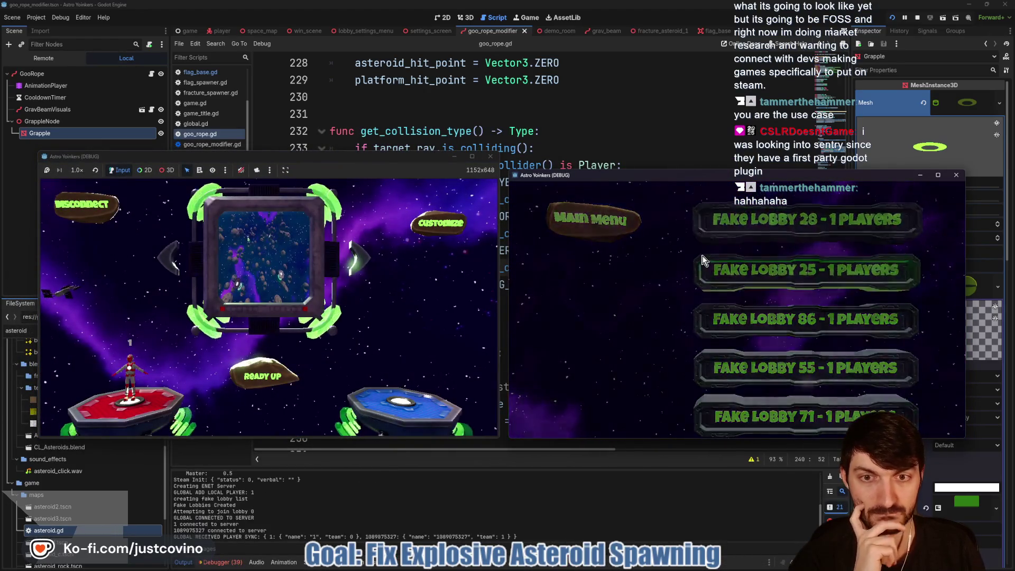
left_click(702, 257)
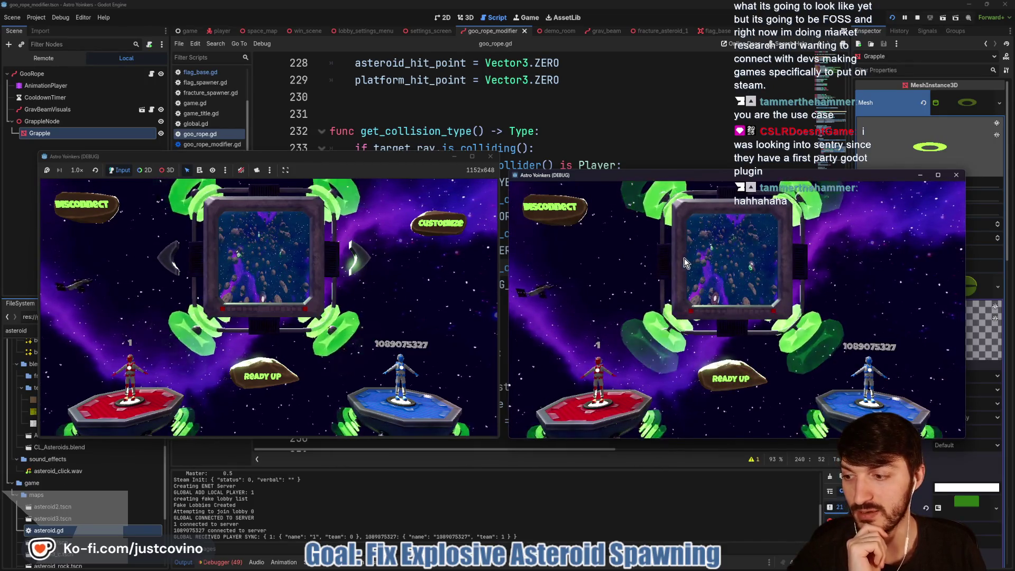
Turn all hazards on under Customize, then ready up both players.
left_click(446, 227)
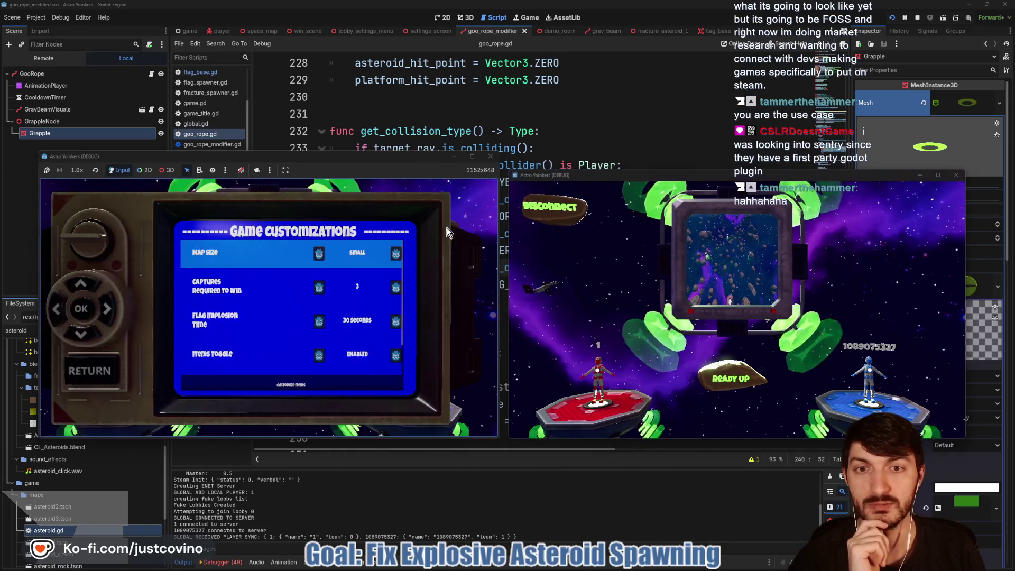
key("Down")
key("Down")
key("Down")
key("Return")
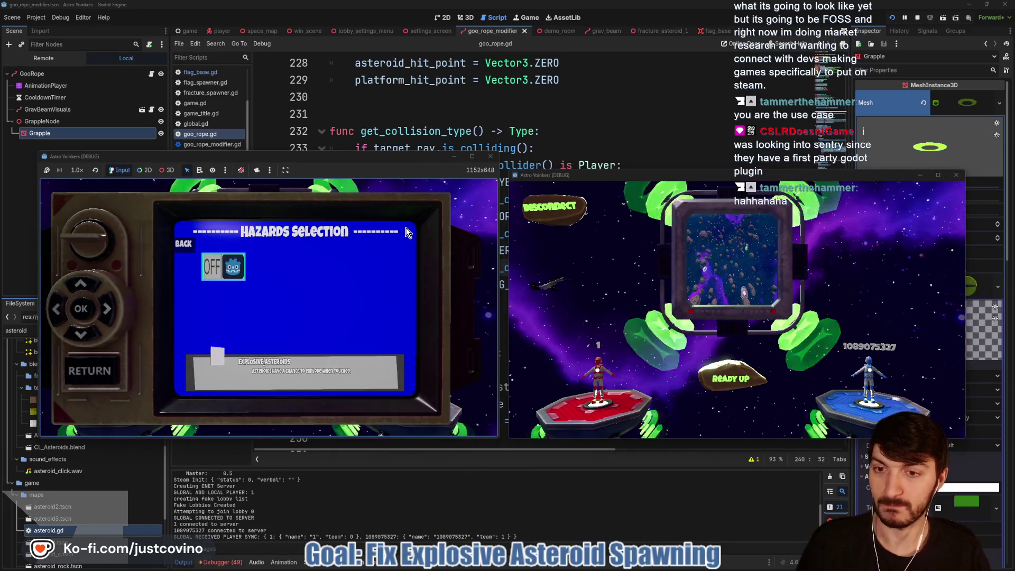
key("Return")
key("Escape")
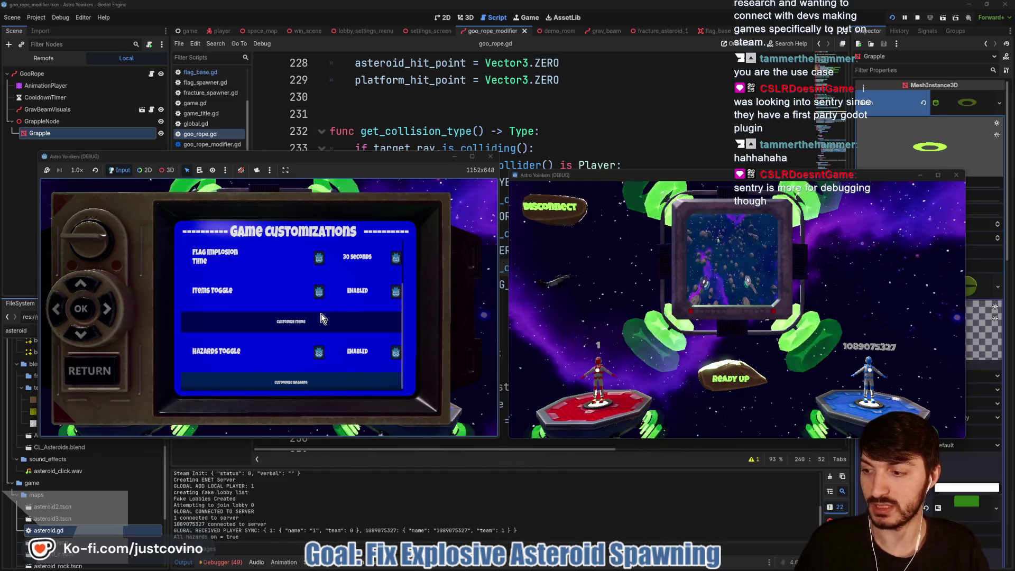
key("Escape")
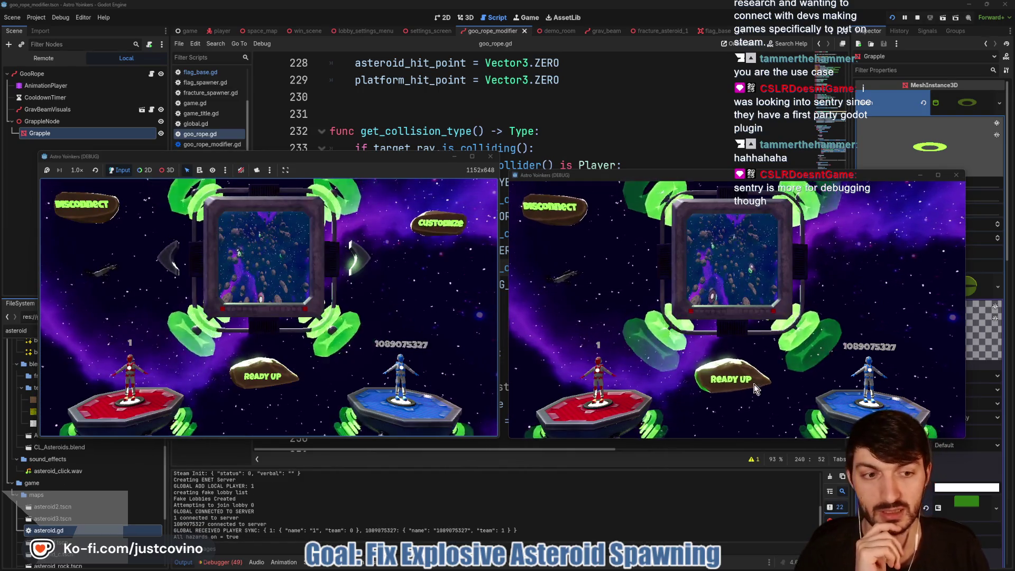
left_click(756, 388)
left_click(250, 383)
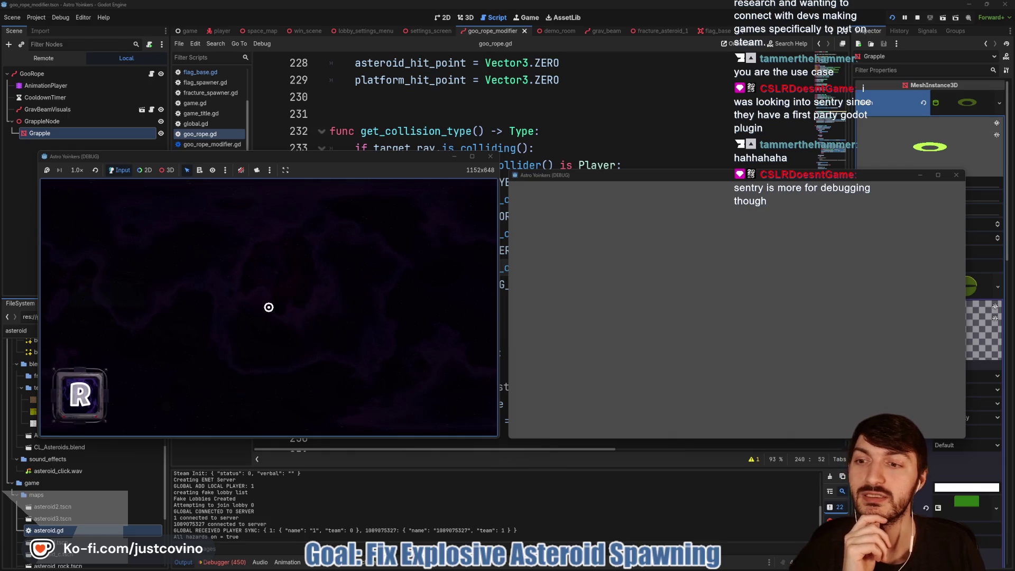
Play-test the grapple by firing it at asteroids and the floor, then stop the game with F8.
key("super")
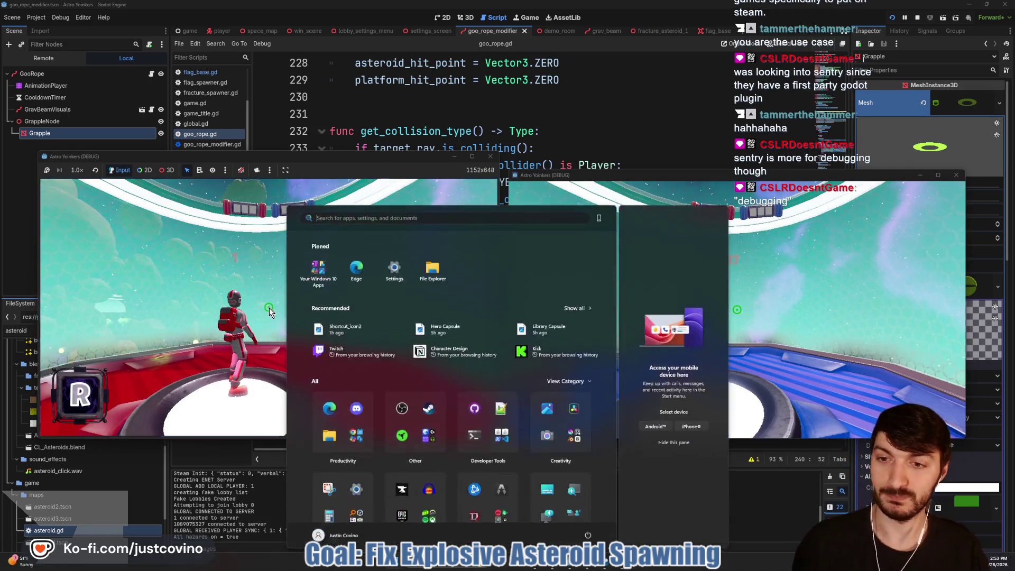
left_click(269, 312)
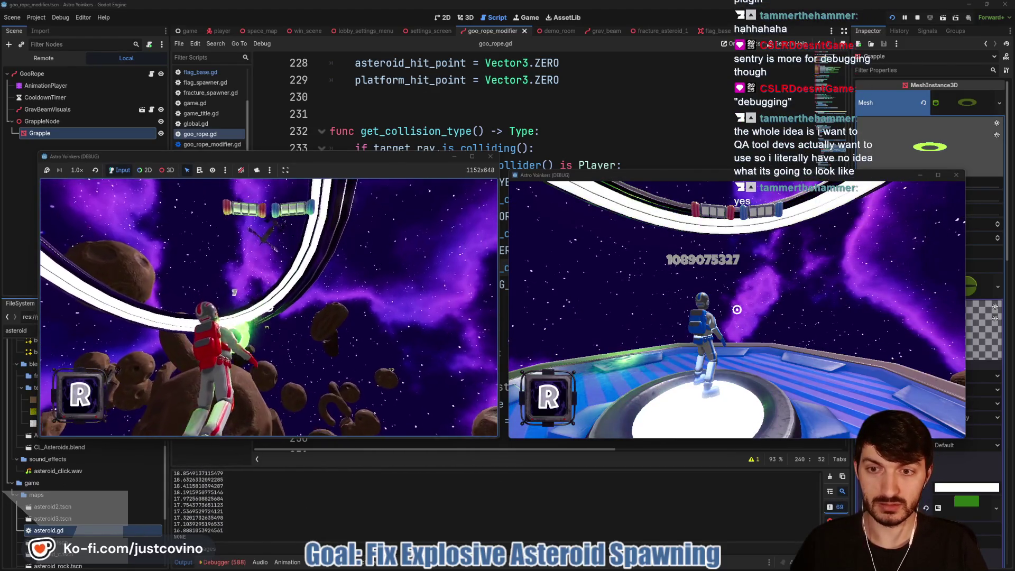
left_click(269, 307)
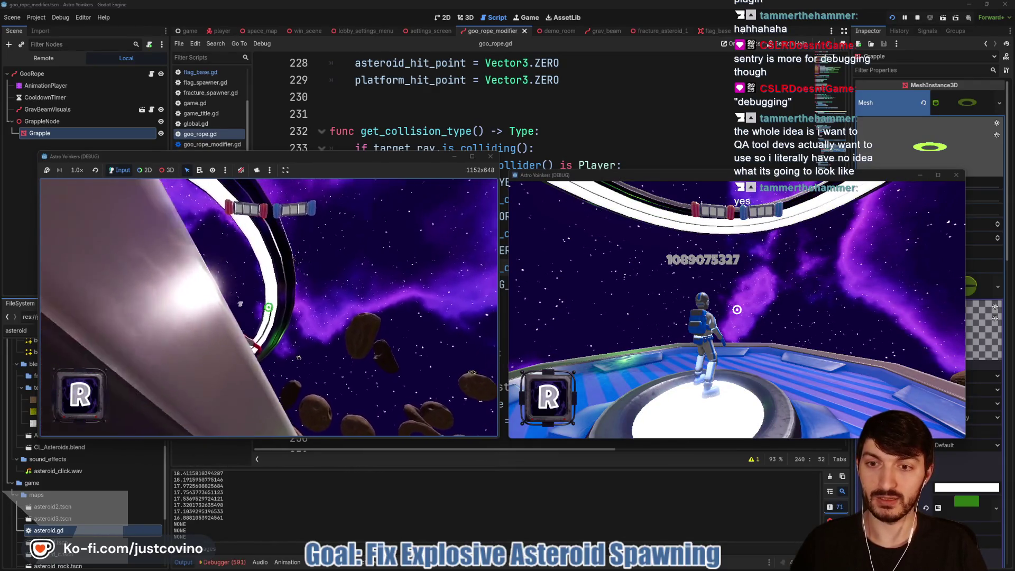
key("space")
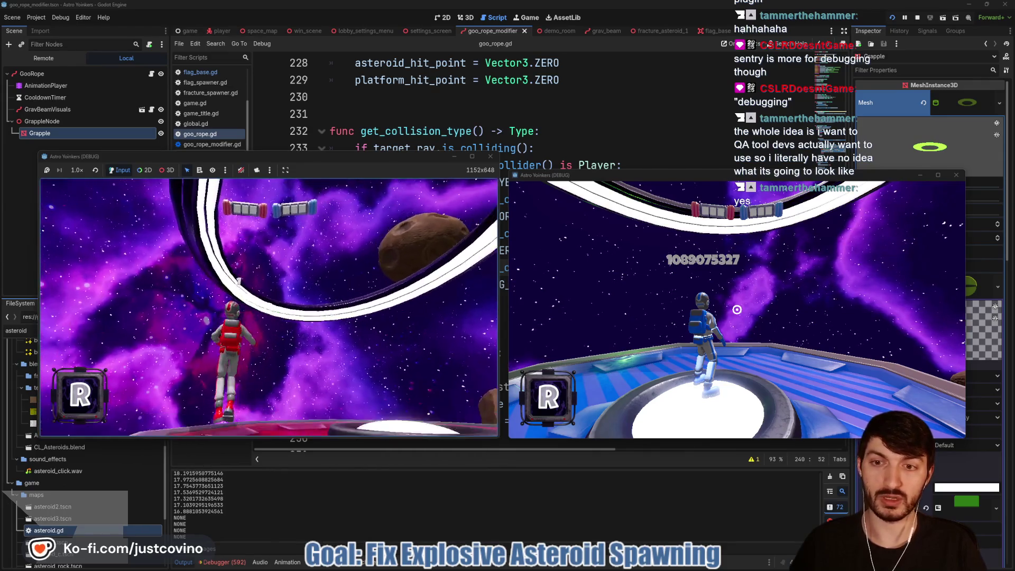
left_click(268, 307)
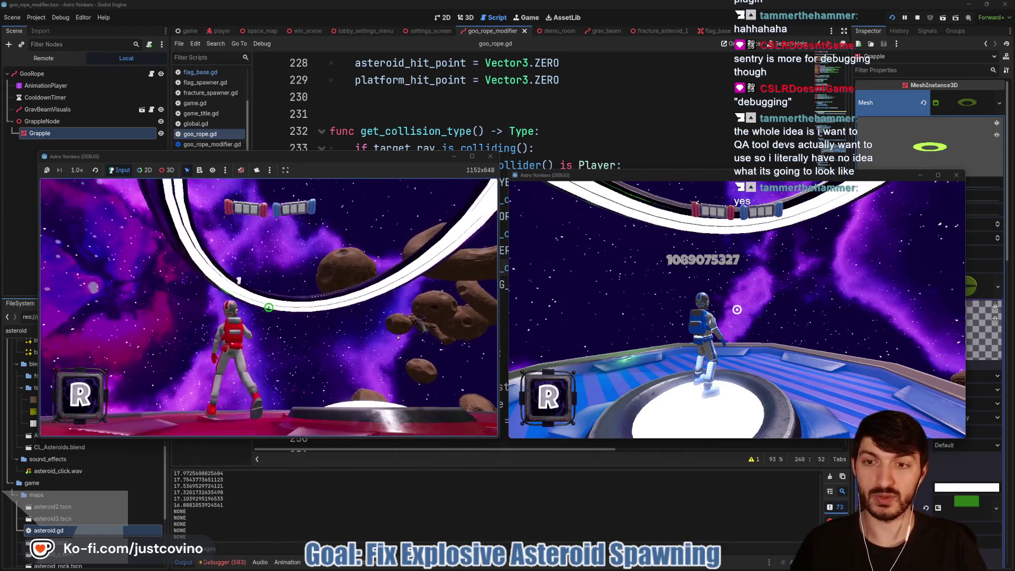
left_click(269, 308)
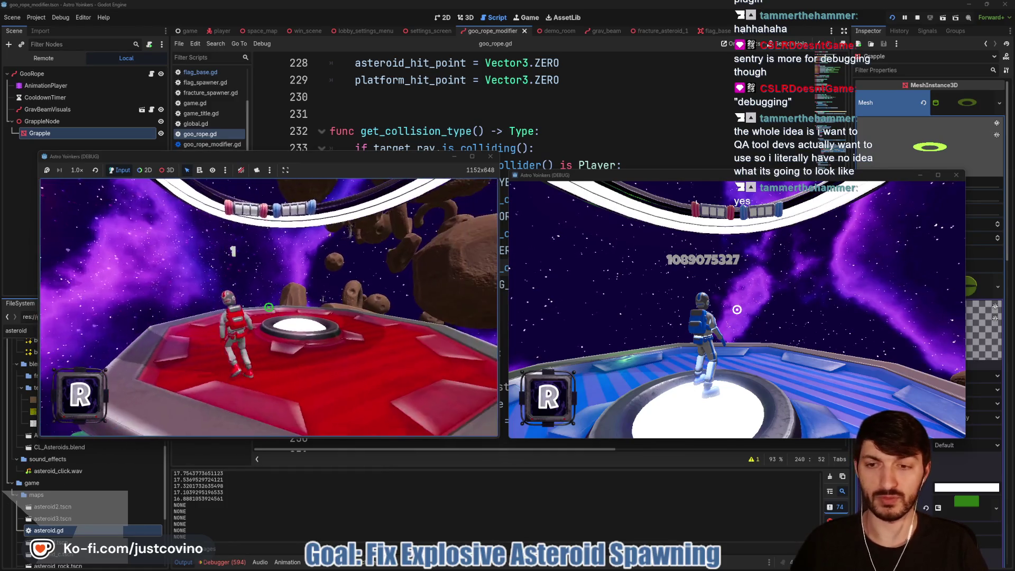
left_click(269, 308)
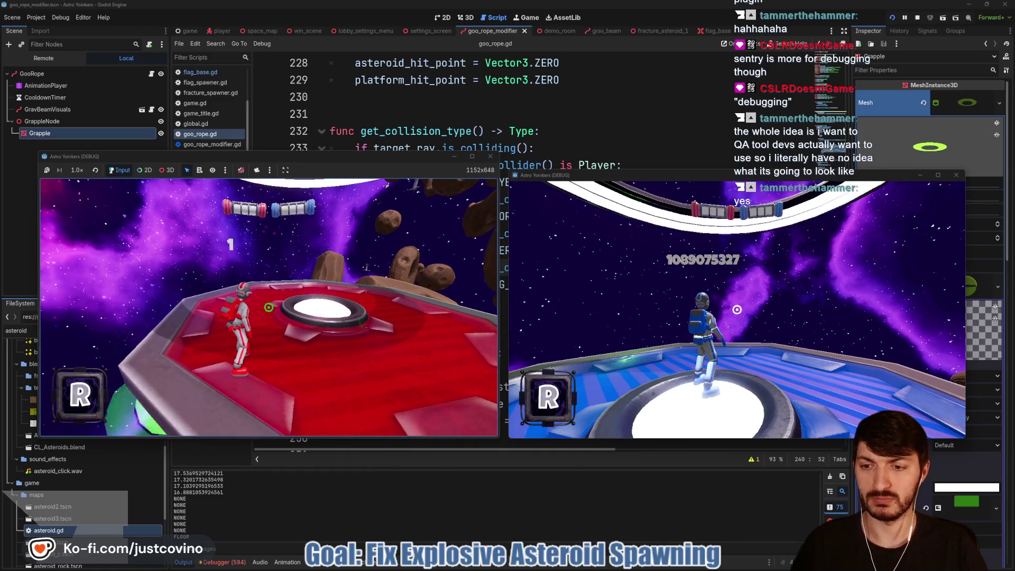
key("a")
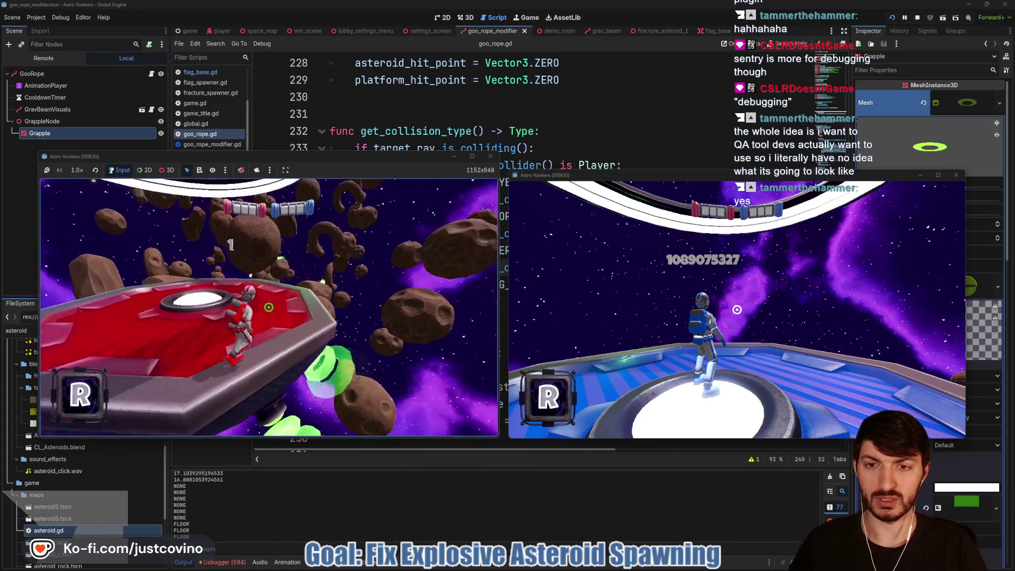
left_click(268, 308)
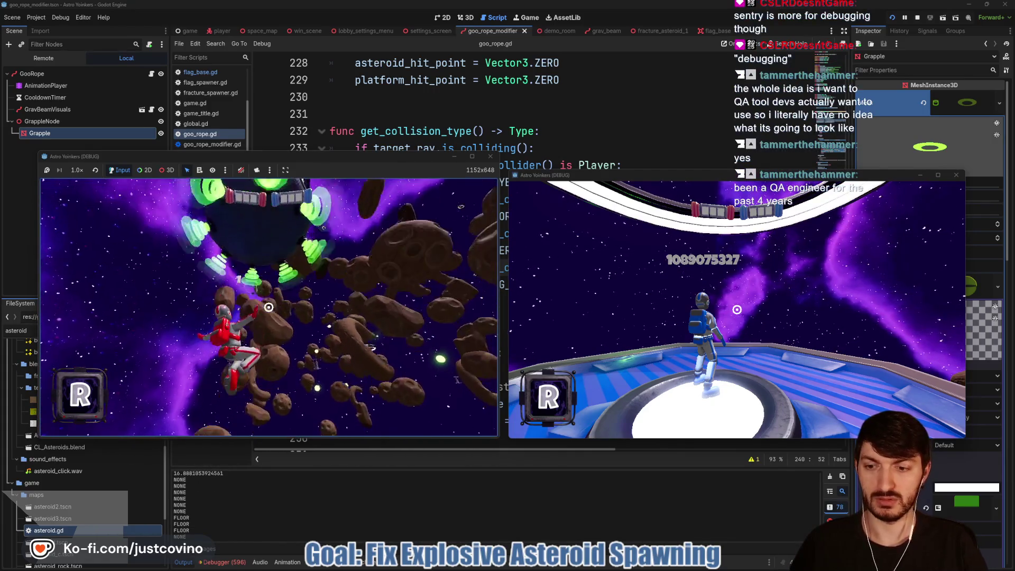
key("F8")
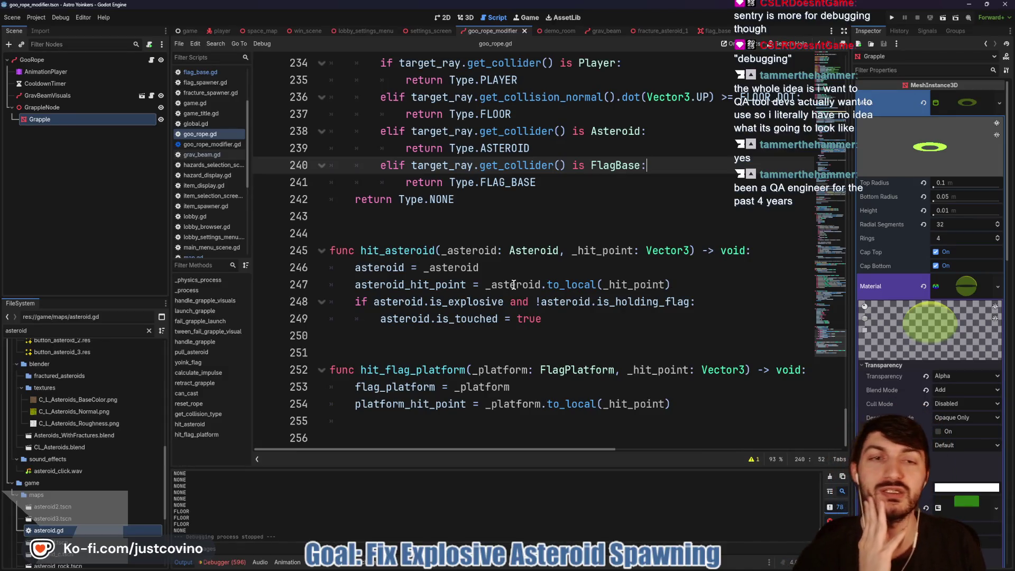
Replace FlagBase with Area3D in the line-240 check, save the script, and run the project again.
left_click_drag(640, 166, 591, 165)
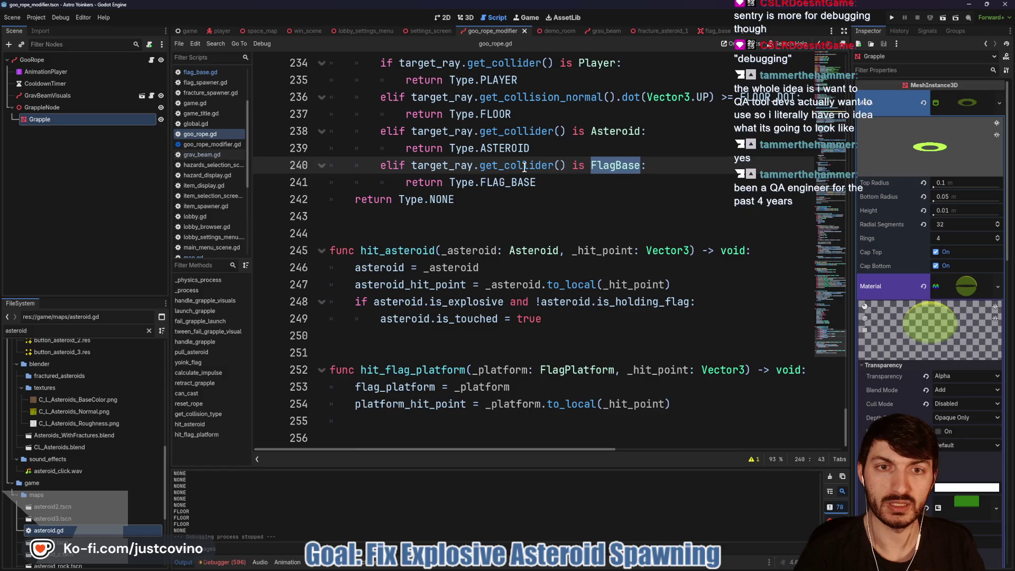
mouse_move(525, 168)
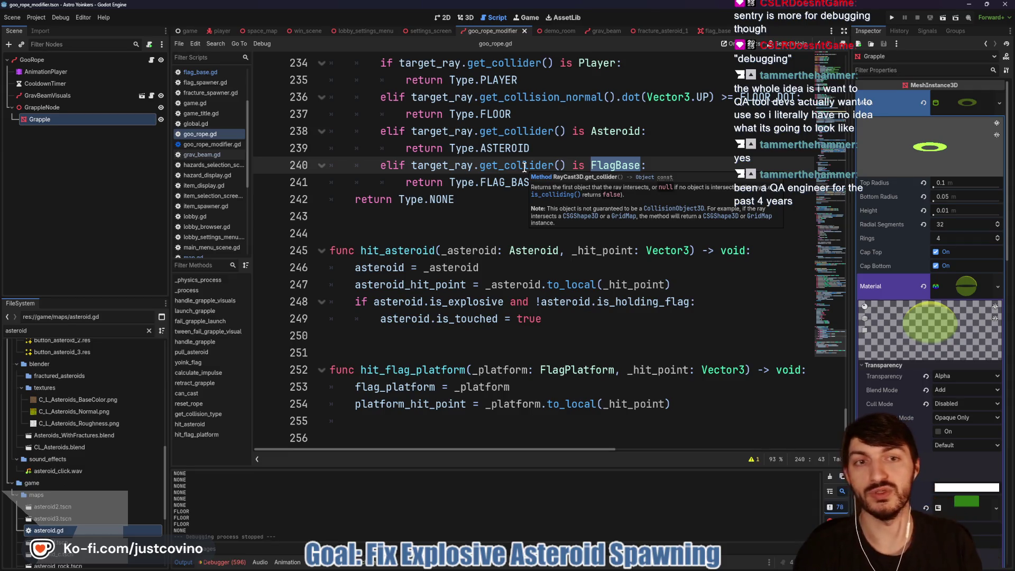
type("Area3")
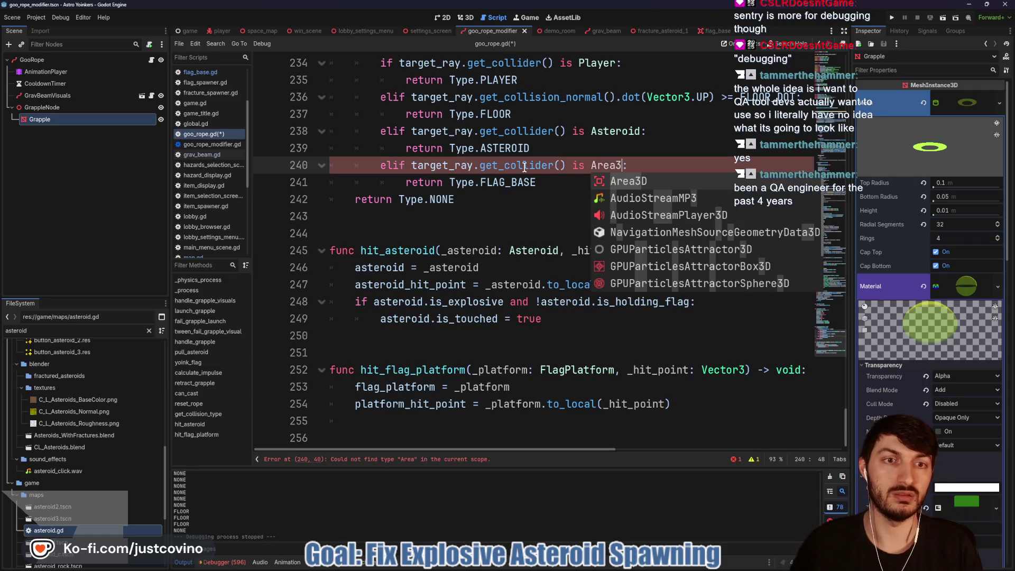
key("Return")
key("ctrl+s")
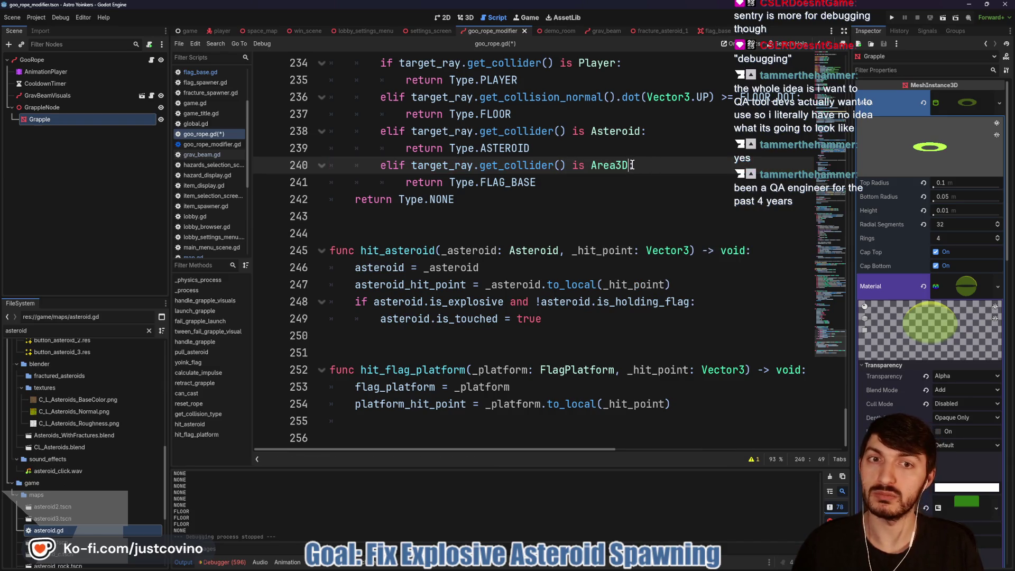
left_click(893, 20)
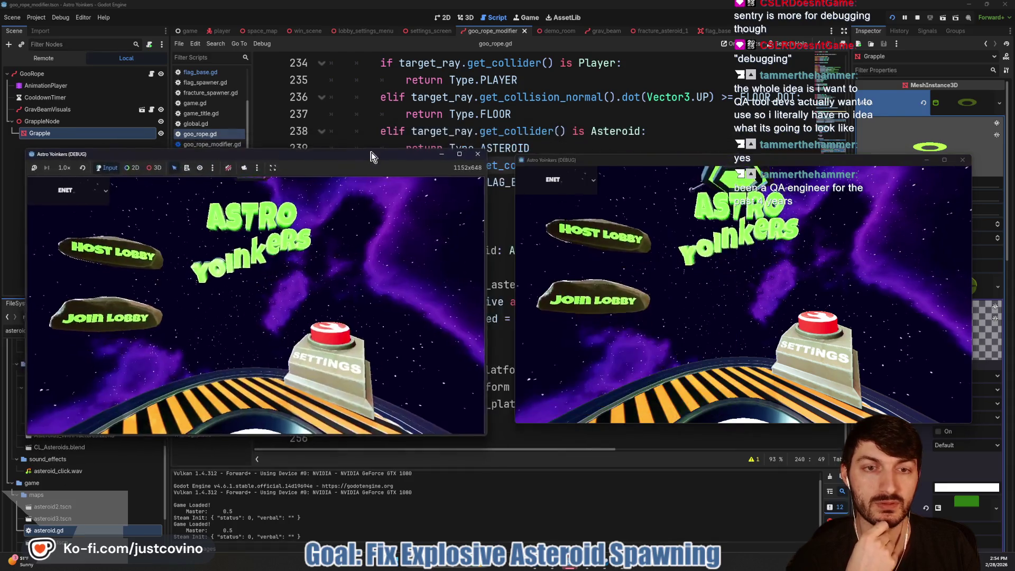
Host a public lobby in the left game window and join it from the right window.
left_click_drag(373, 157, 393, 152)
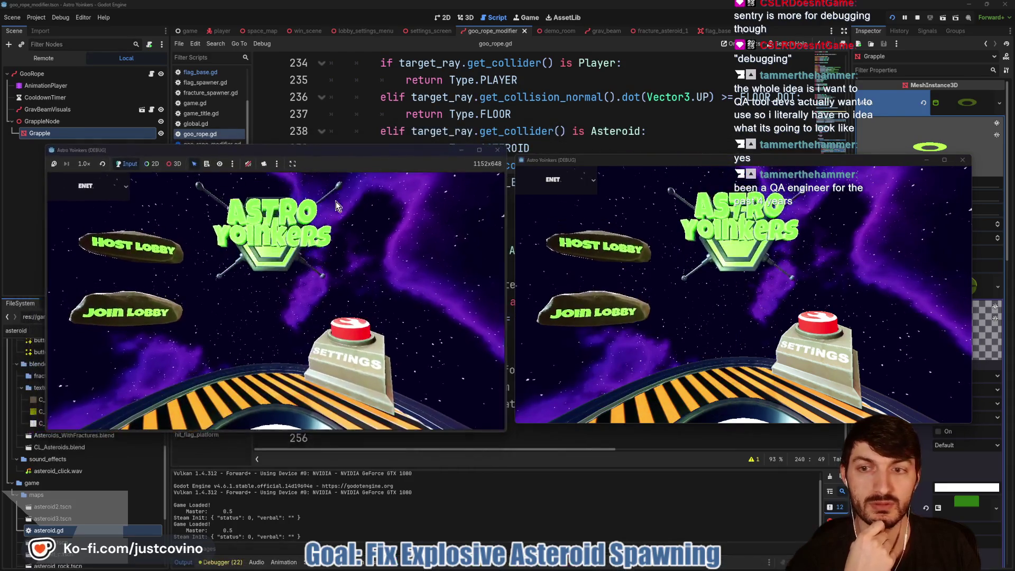
left_click(132, 251)
left_click(272, 332)
left_click(626, 317)
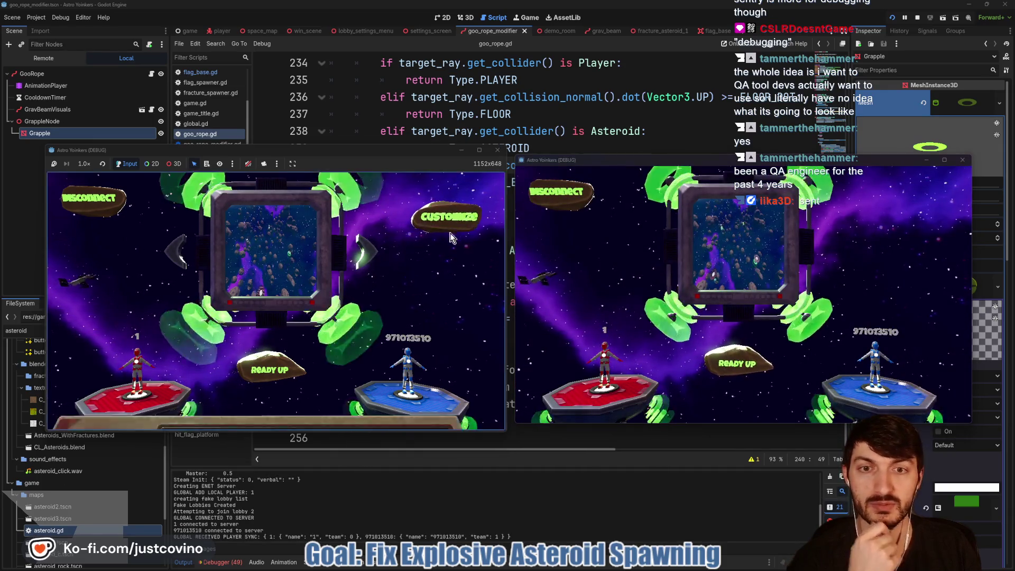
Turn all hazards on, start the match, play briefly, and stop the game with F8.
left_click(447, 216)
left_click(402, 269)
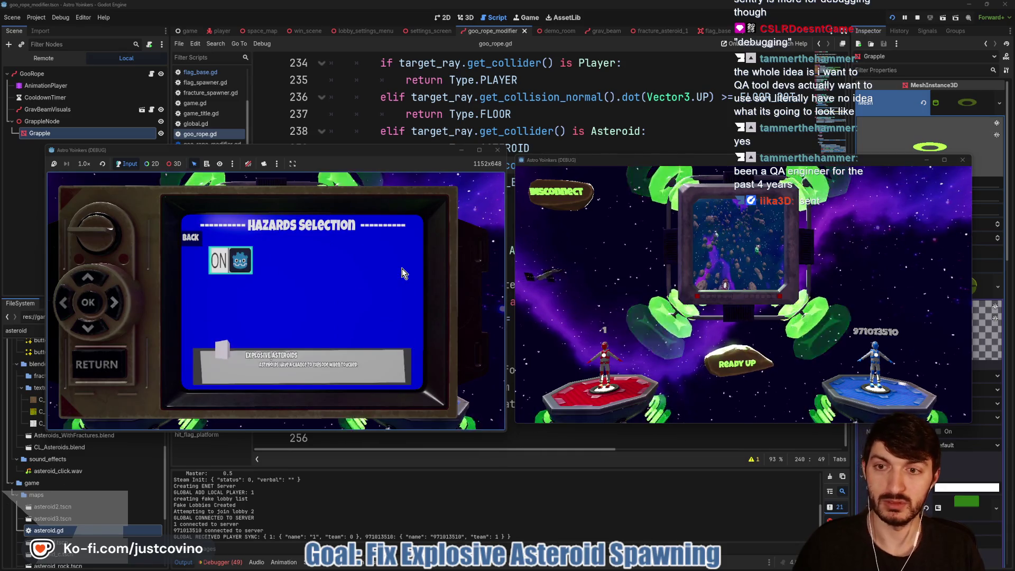
left_click(402, 268)
key("Escape")
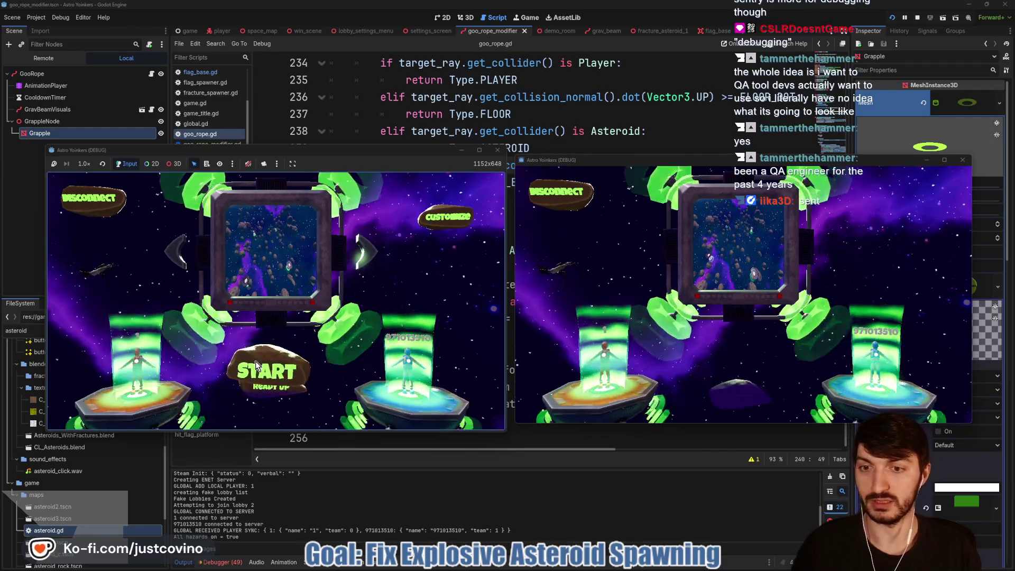
left_click(271, 356)
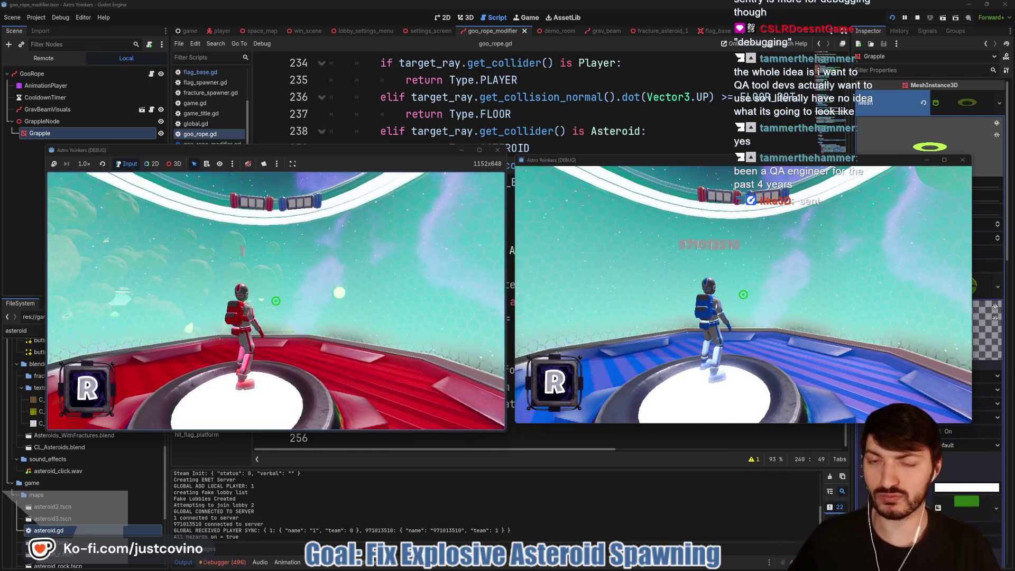
key("super")
key("super")
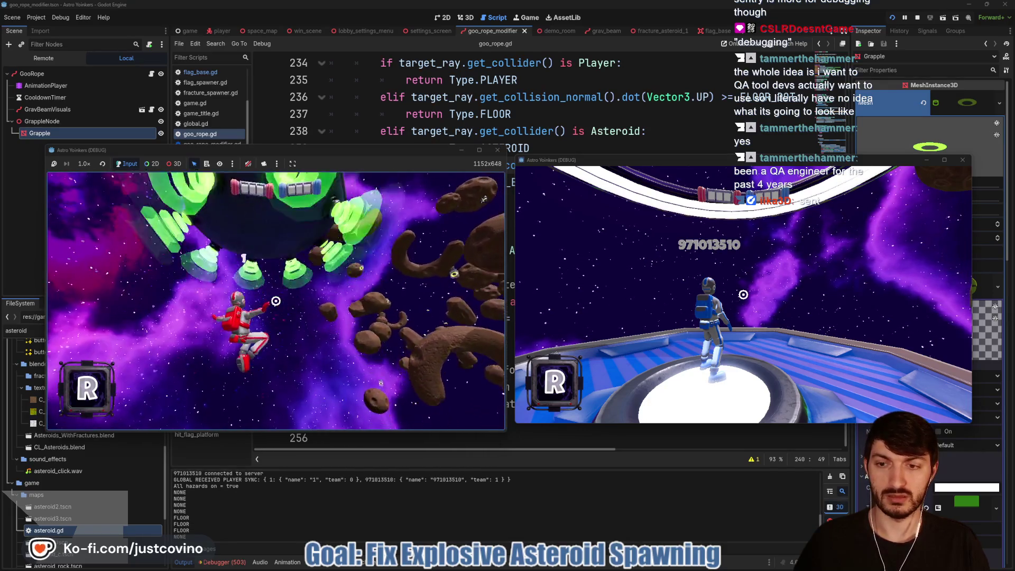
key("F8")
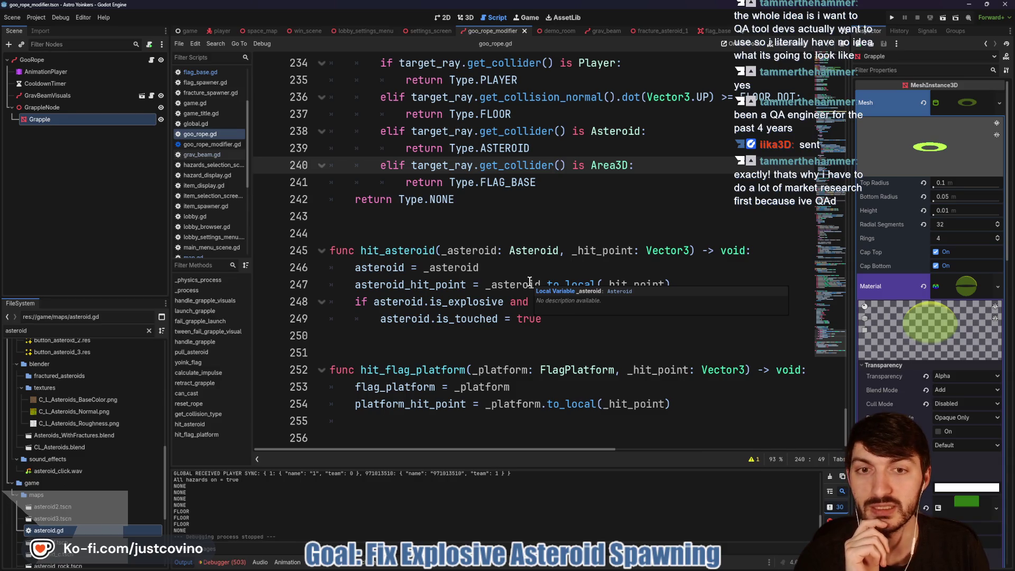
Replace Area3D with FlagBase in the line-240 check and save the script.
scroll(614, 187, "up", 1)
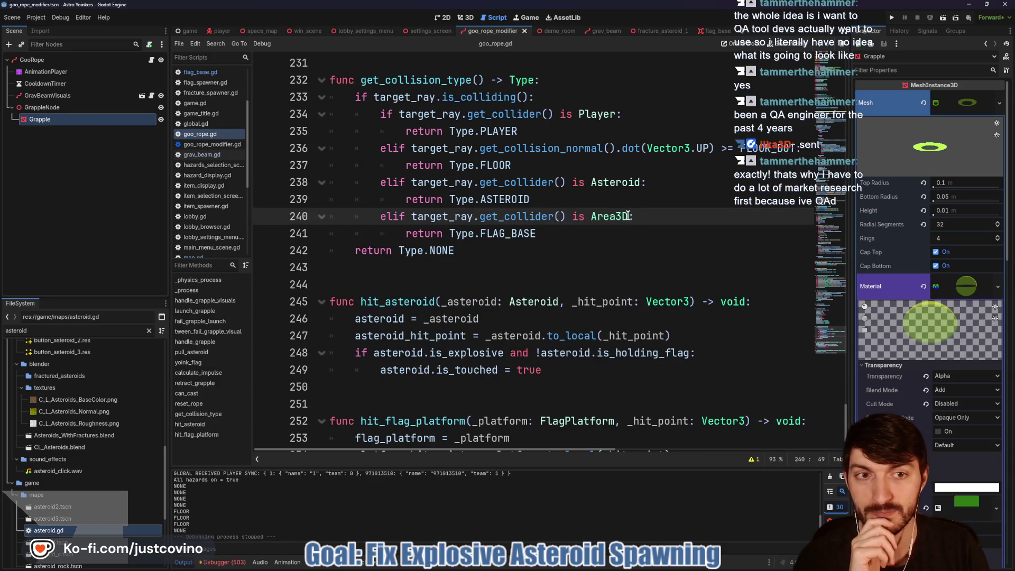
left_click_drag(629, 216, 595, 216)
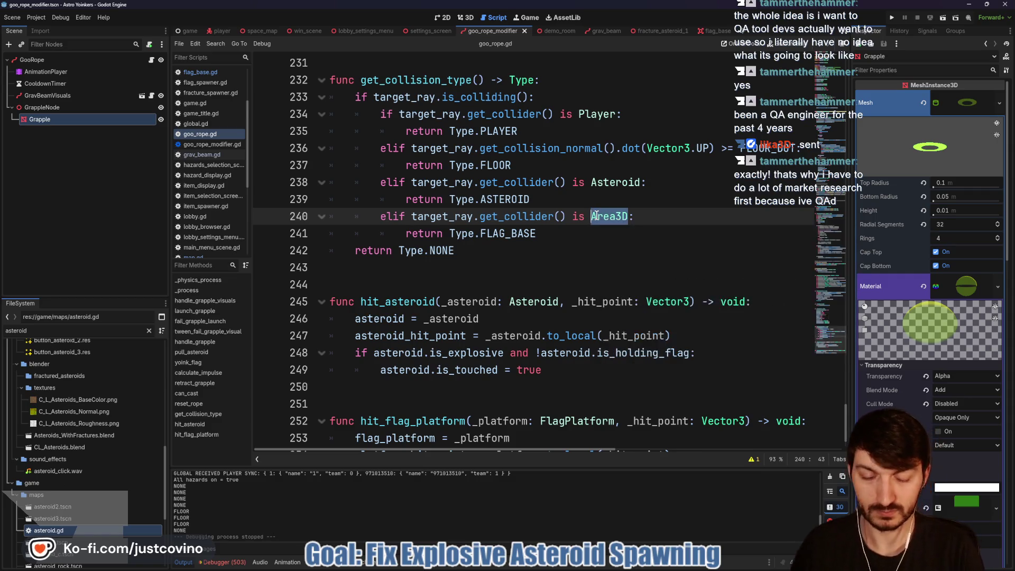
type("Flag")
key("Down")
key("Return")
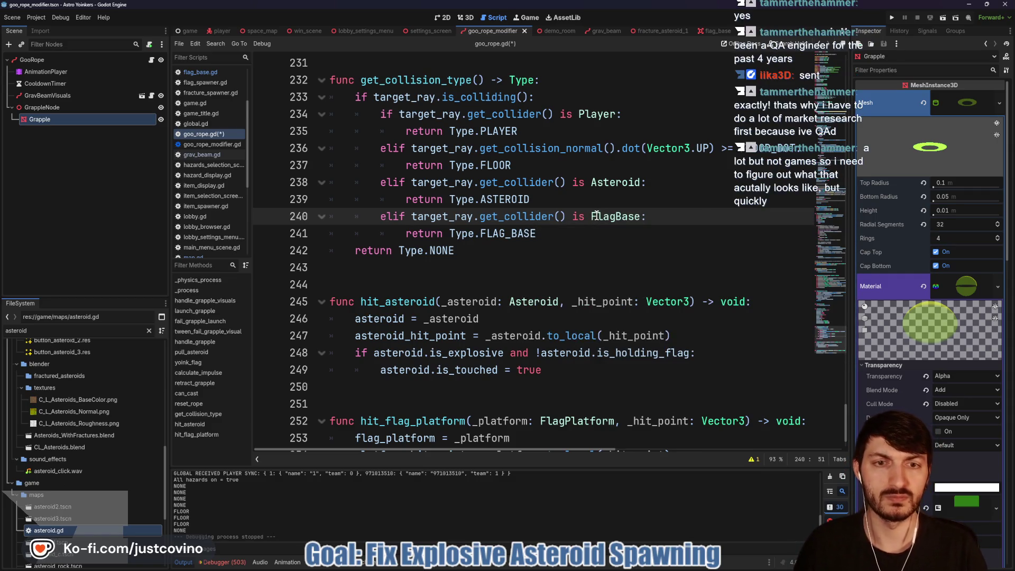
left_click(597, 234)
key("ctrl+s")
Add print("Collider: ", target_ray.get_collider()) under the is_colliding() check and save.
scroll(574, 233, "up", 2)
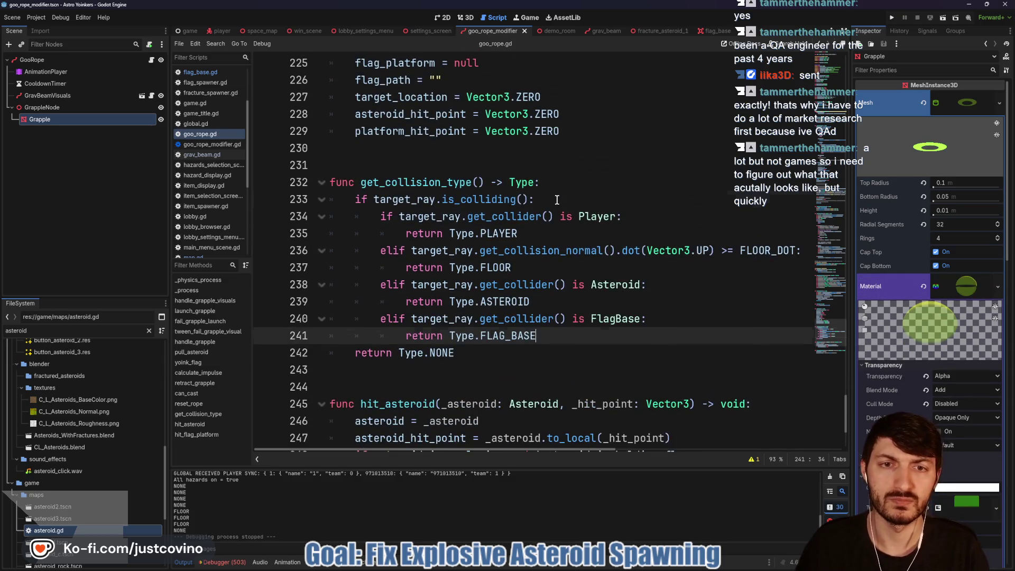
left_click(557, 200)
key("Return")
type("print(\"Collider")
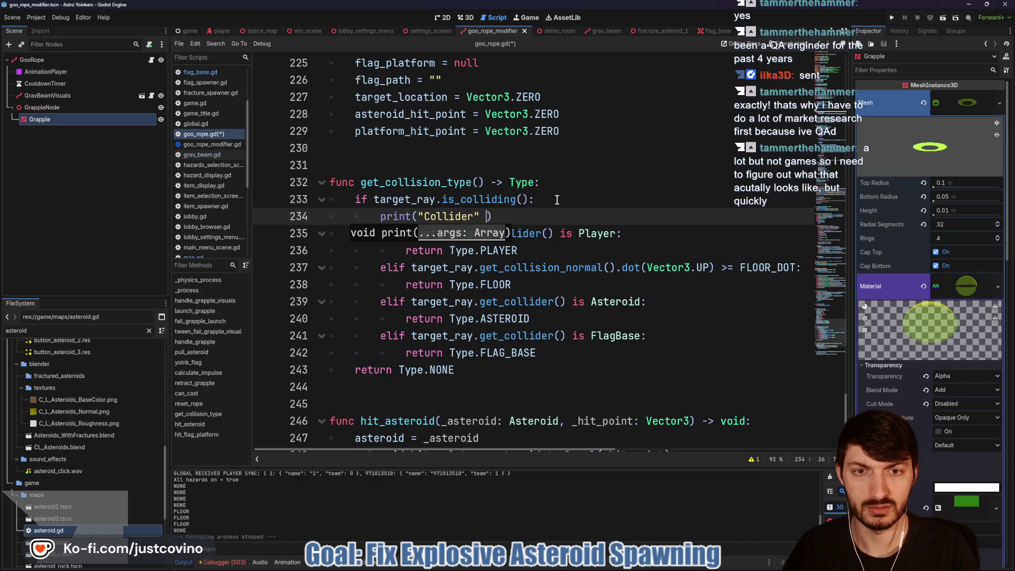
type("t")
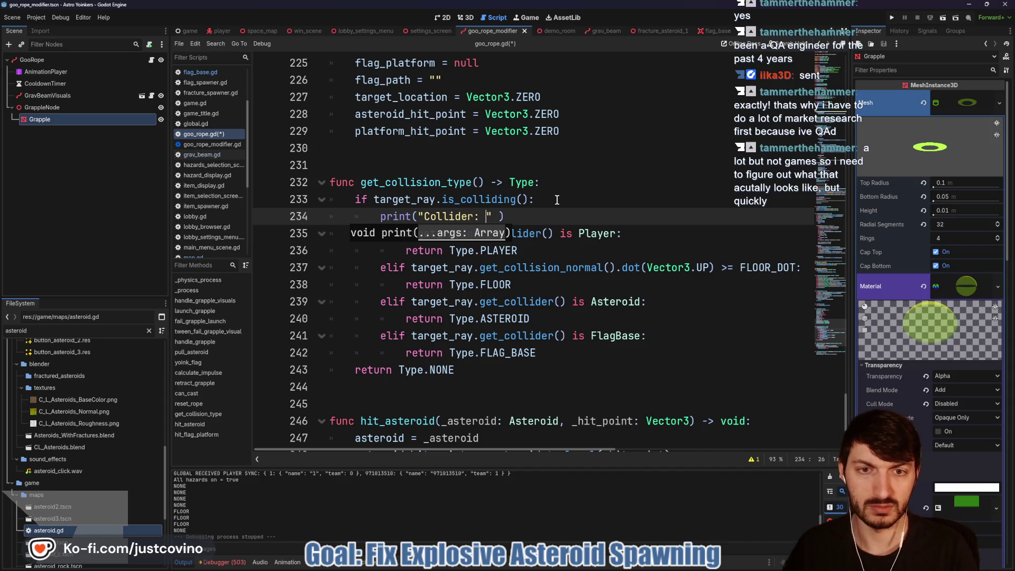
type("arg")
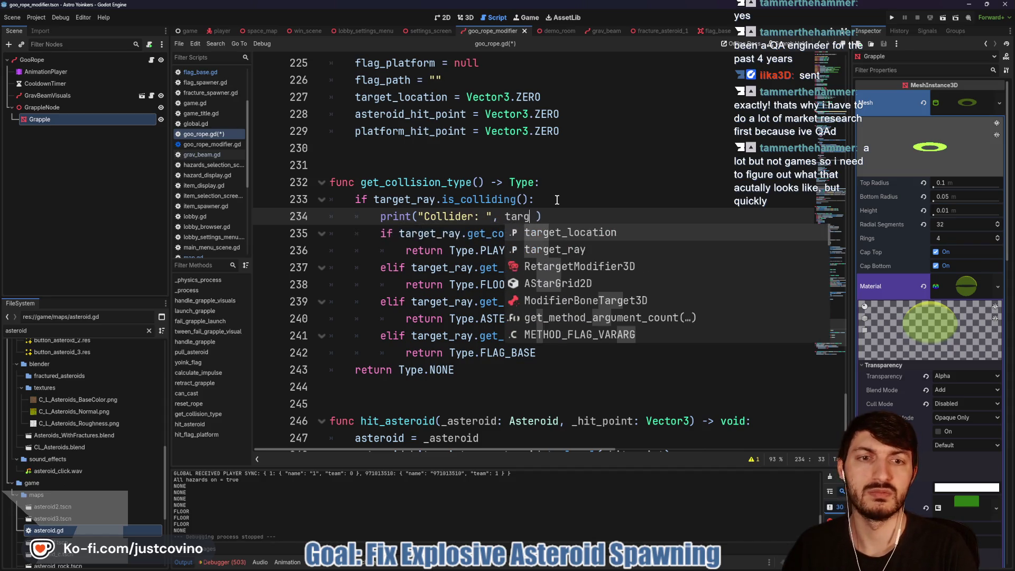
key("Return")
type(".get_c")
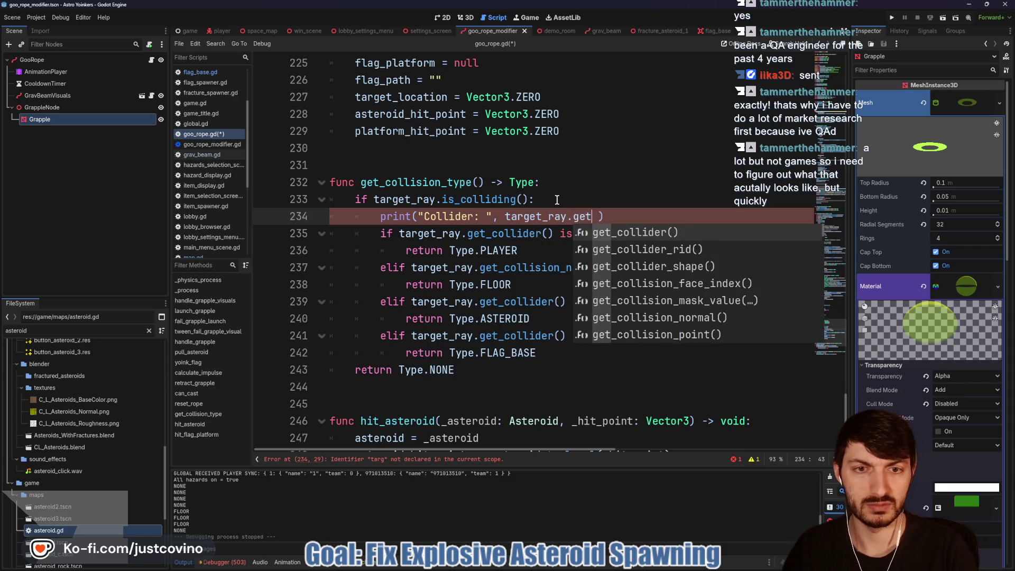
key("Return")
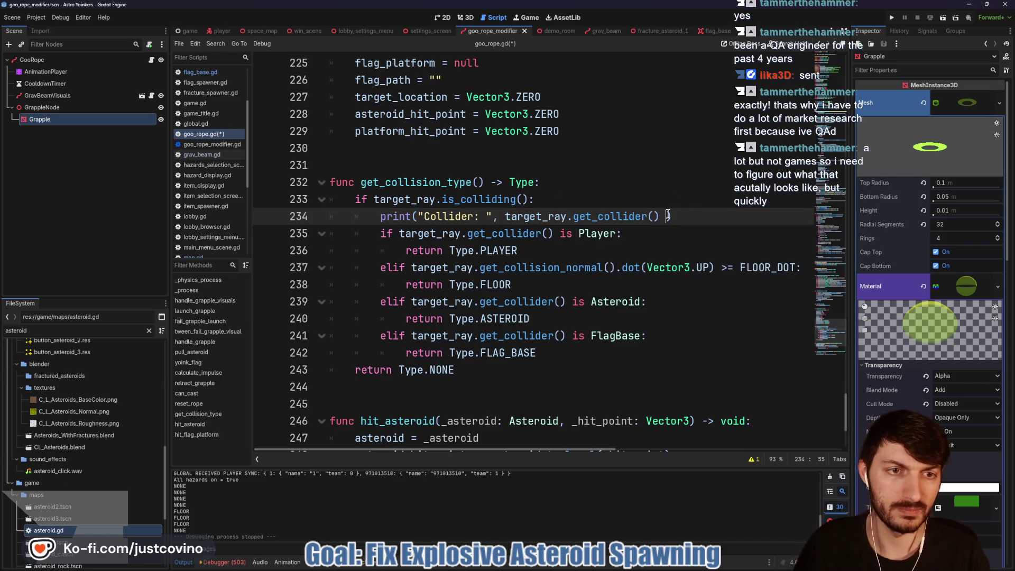
key("Delete")
key("ctrl+s")
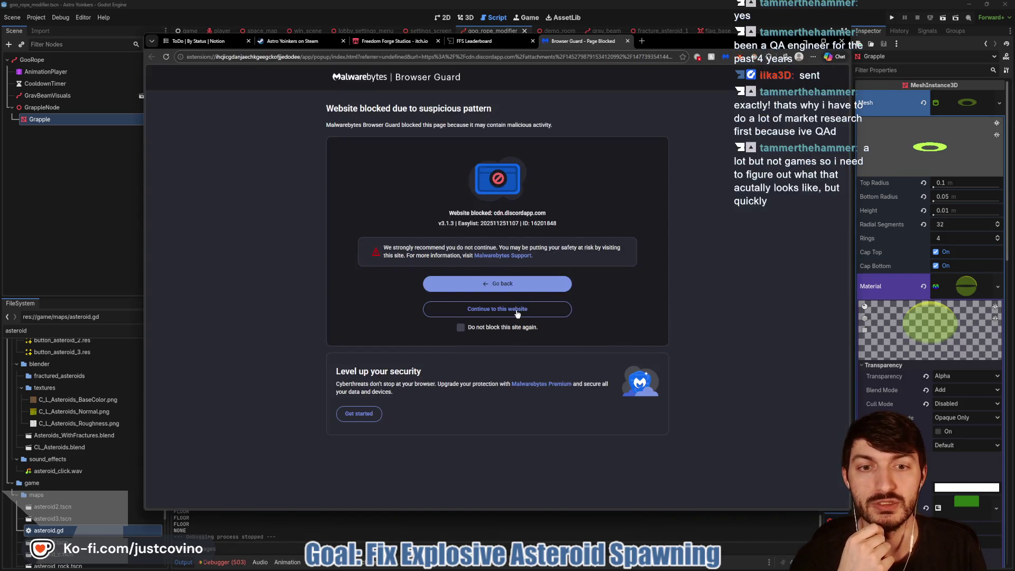
Keep the blocked BOL_Grapple download and save the zip into Desktop > TemporaryStuff.
left_click(716, 100)
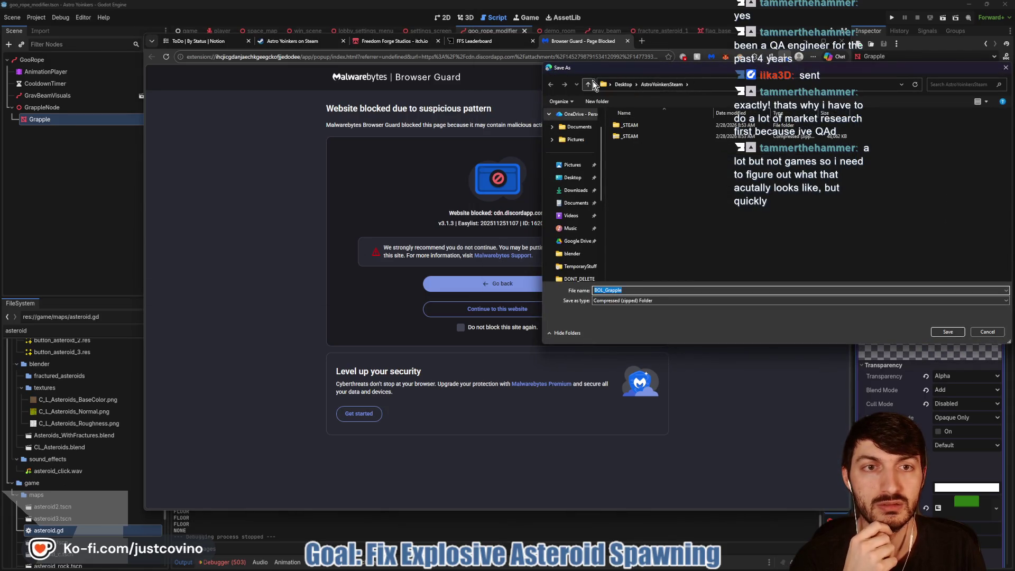
left_click(588, 84)
scroll(651, 185, "down", 2)
scroll(670, 222, "down", 10)
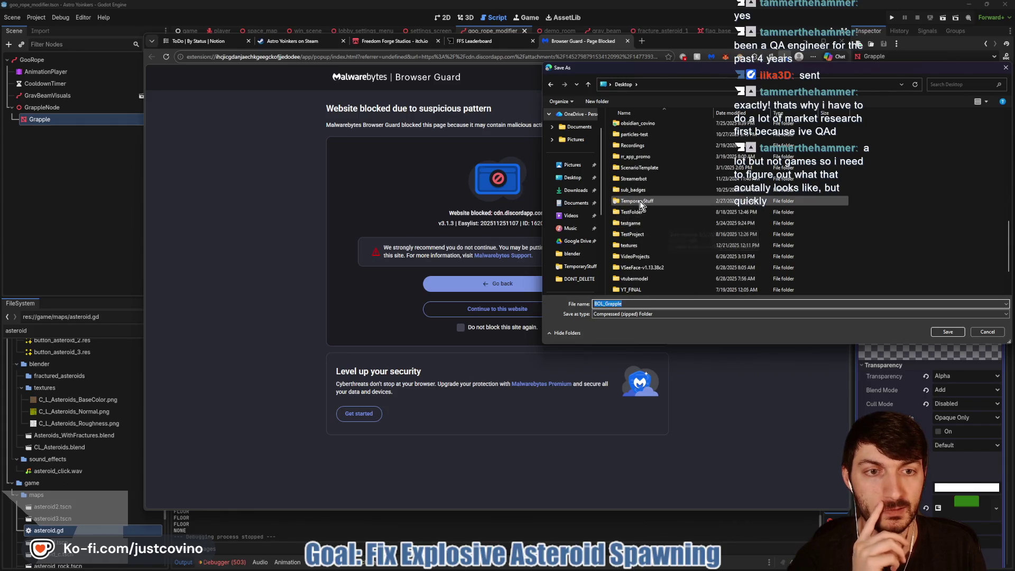
double_click(639, 201)
left_click(950, 332)
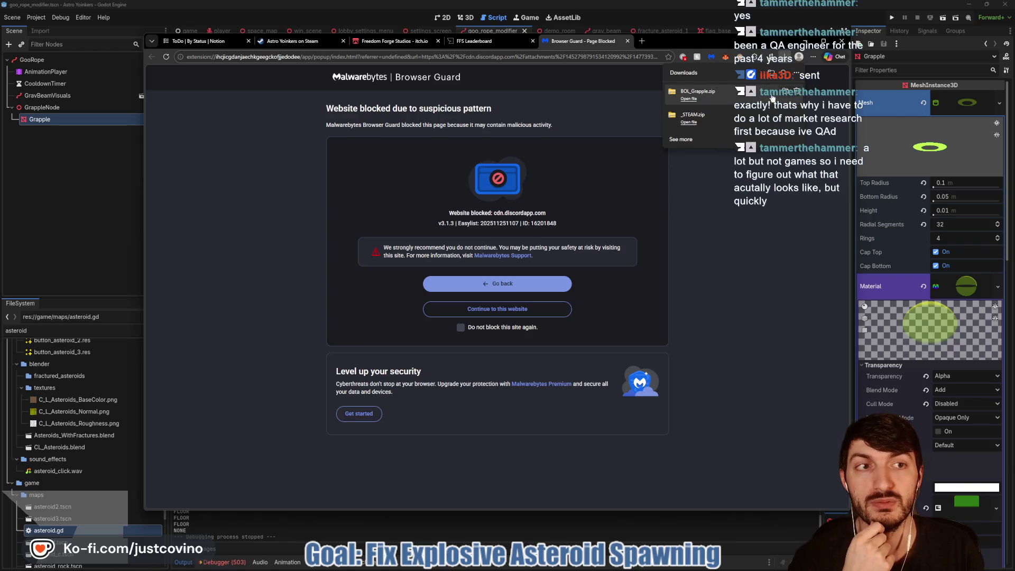
Extract the BOL_Grapple zip into its own BOL_Grapple folder.
left_click(688, 99)
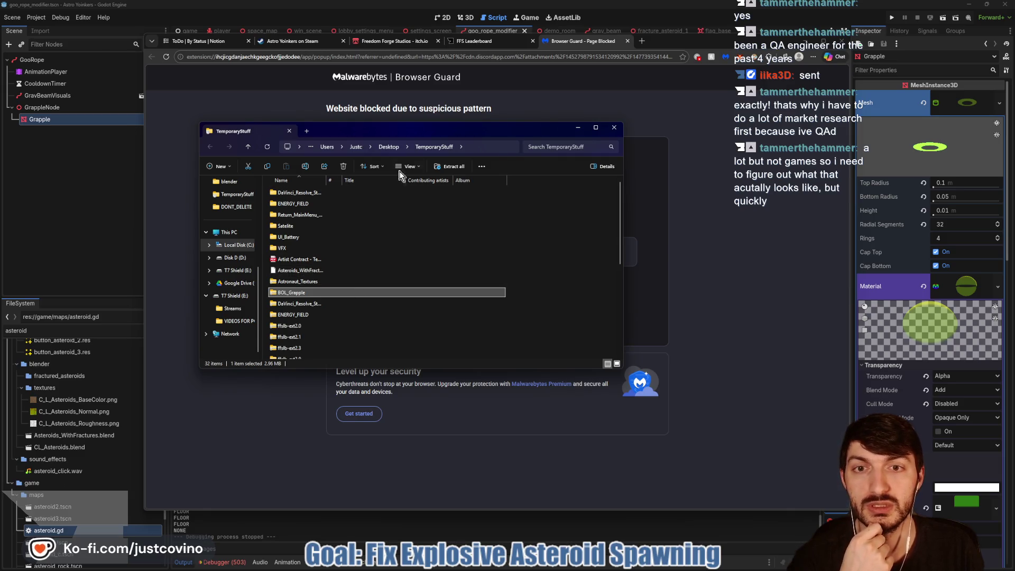
left_click(450, 168)
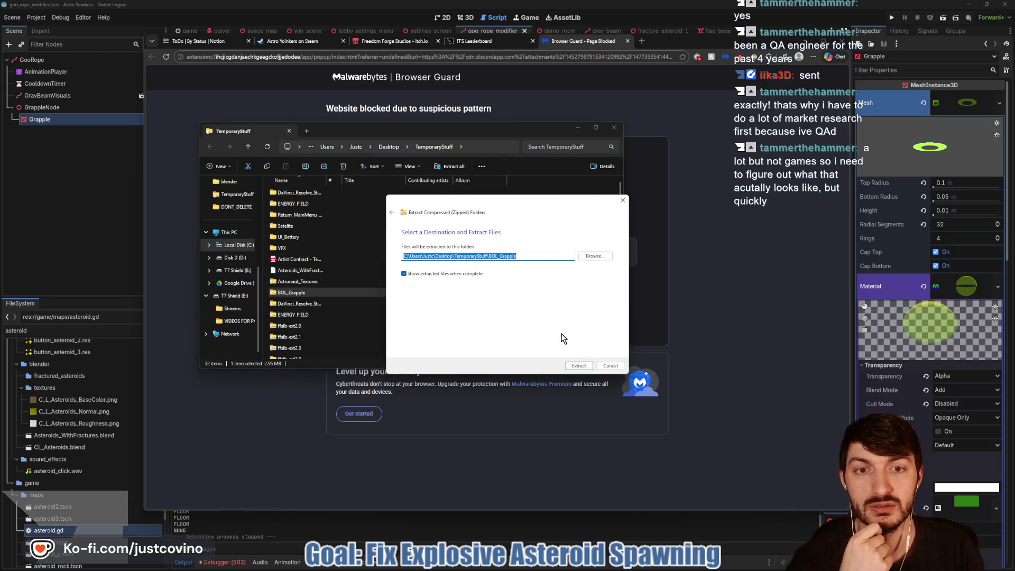
left_click(577, 368)
left_click(44, 448)
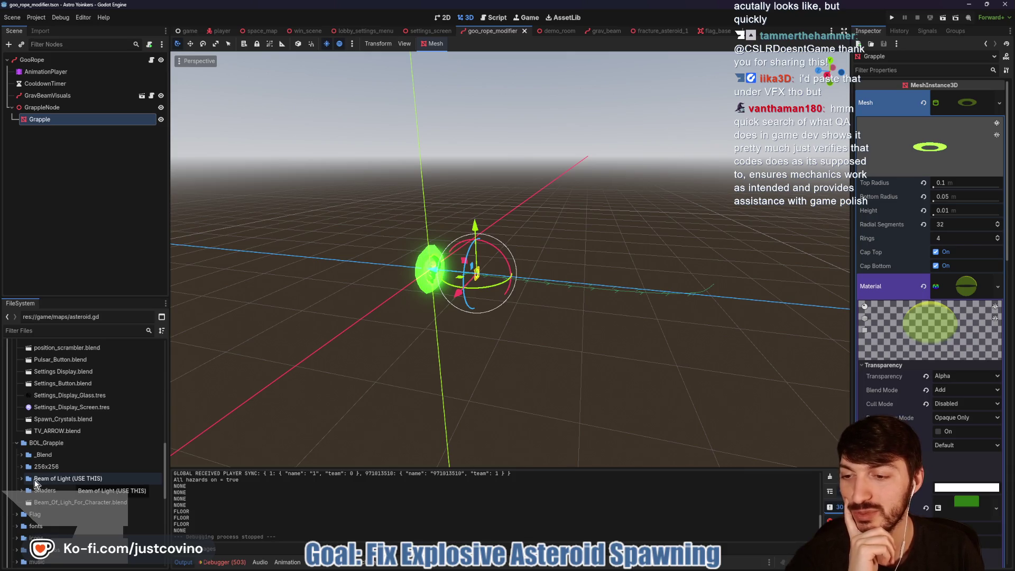
Expand the Beam of Light (USE THIS) folder and open beam_of_light_grapple.tscn.
double_click(63, 479)
left_click(62, 491)
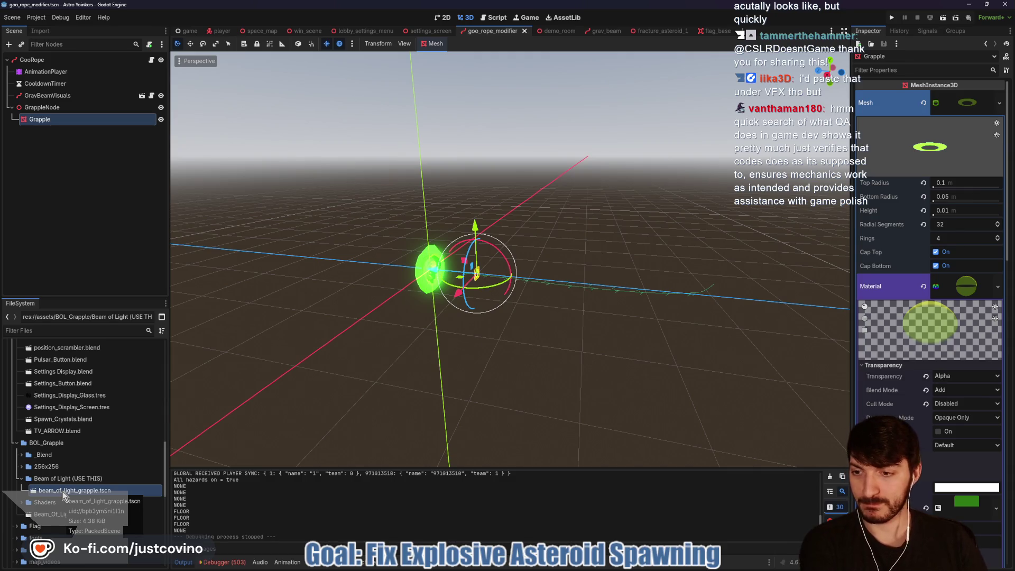
double_click(63, 495)
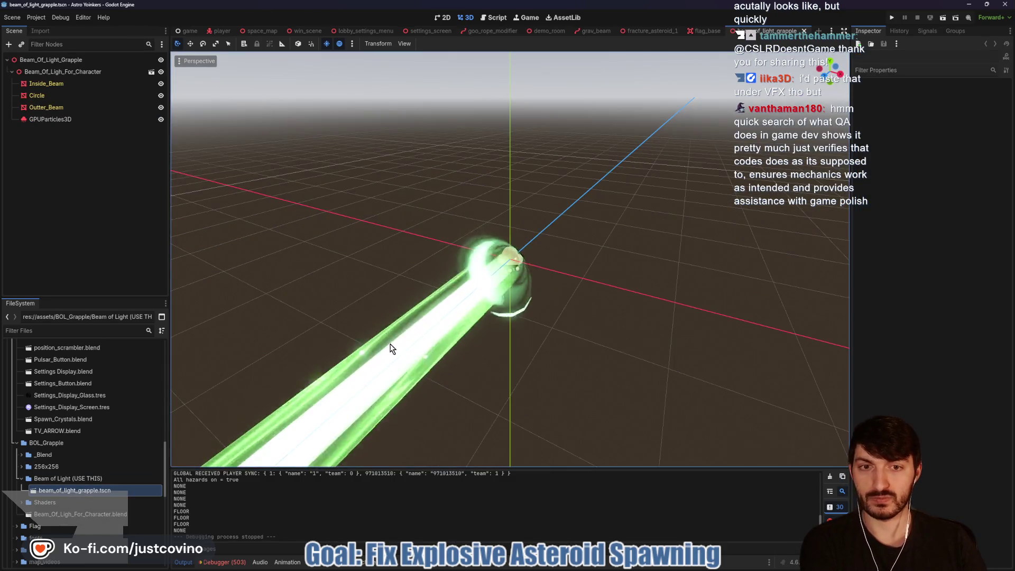
Orbit and zoom around the green beam, then switch to the grav_beam scene tab.
scroll(550, 325, "down", 3)
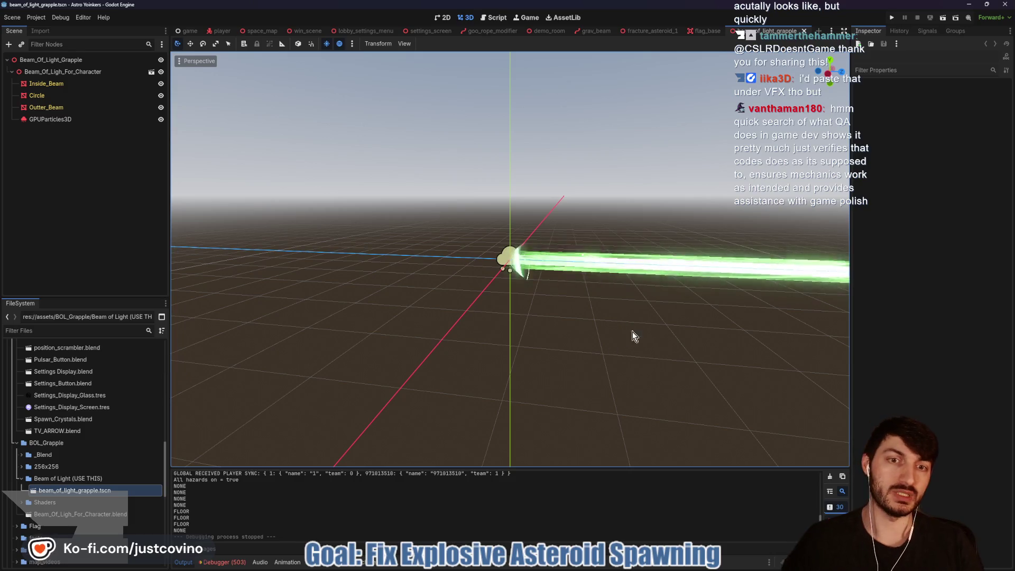
mouse_move(696, 310)
left_mouse_down()
mouse_move(466, 329)
mouse_move(488, 347)
left_mouse_up()
scroll(464, 329, "down", 2)
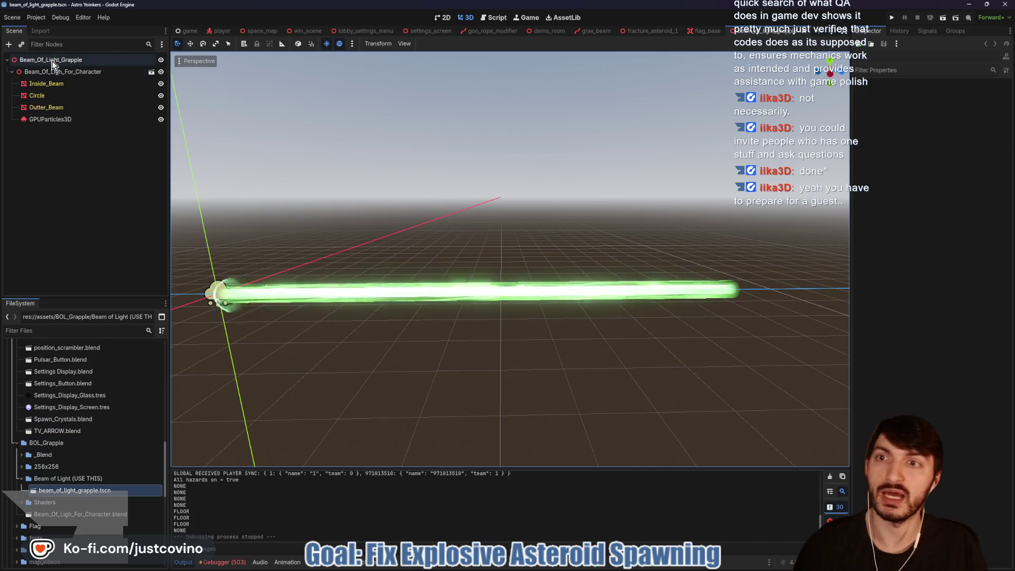
mouse_move(680, 36)
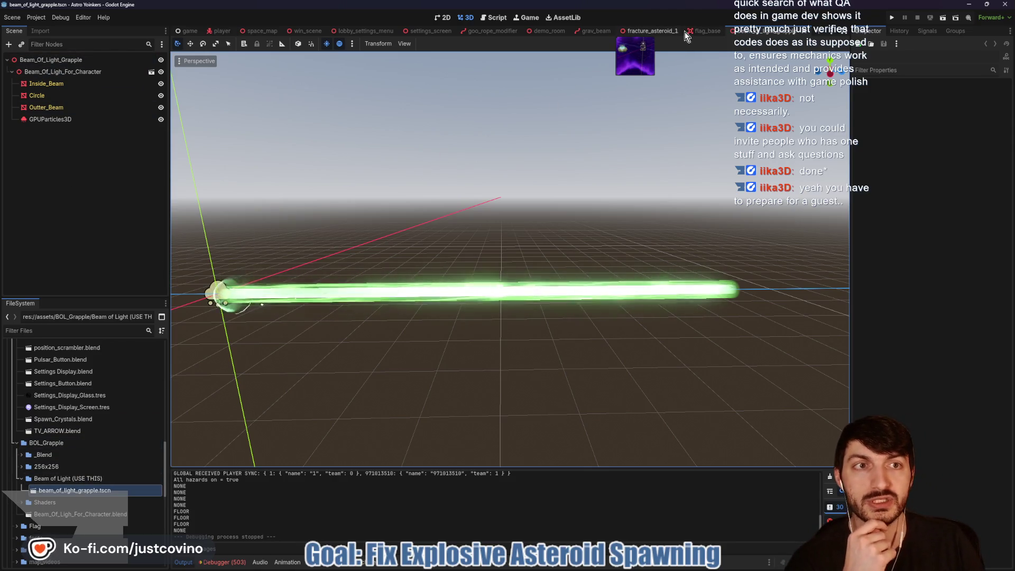
left_click(590, 34)
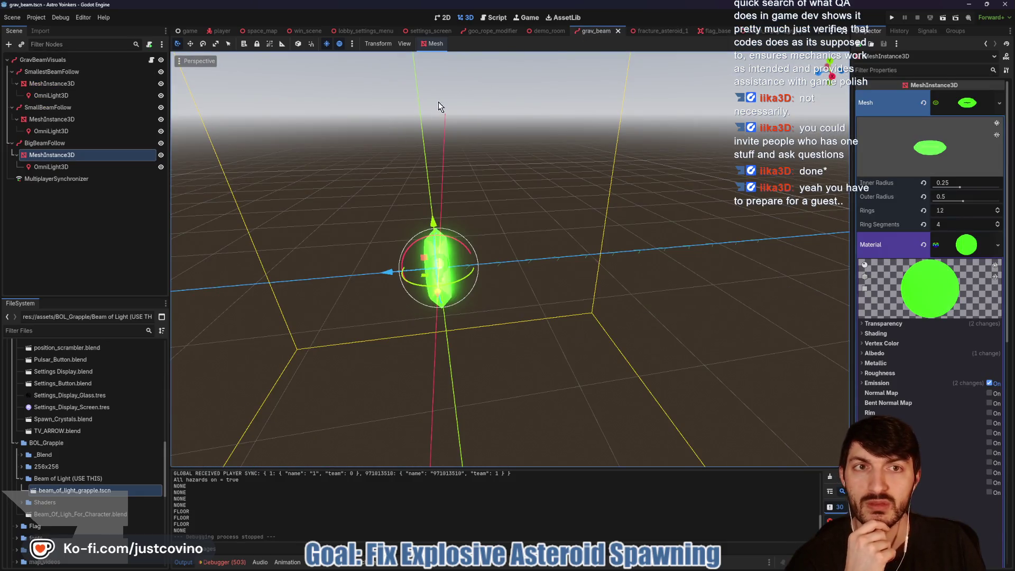
left_click(480, 31)
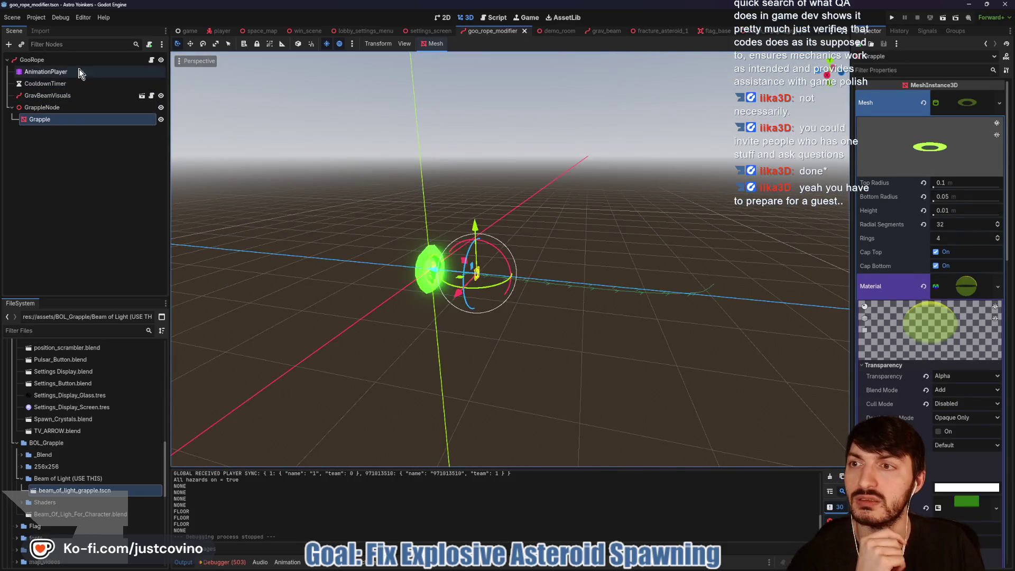
left_click(62, 59)
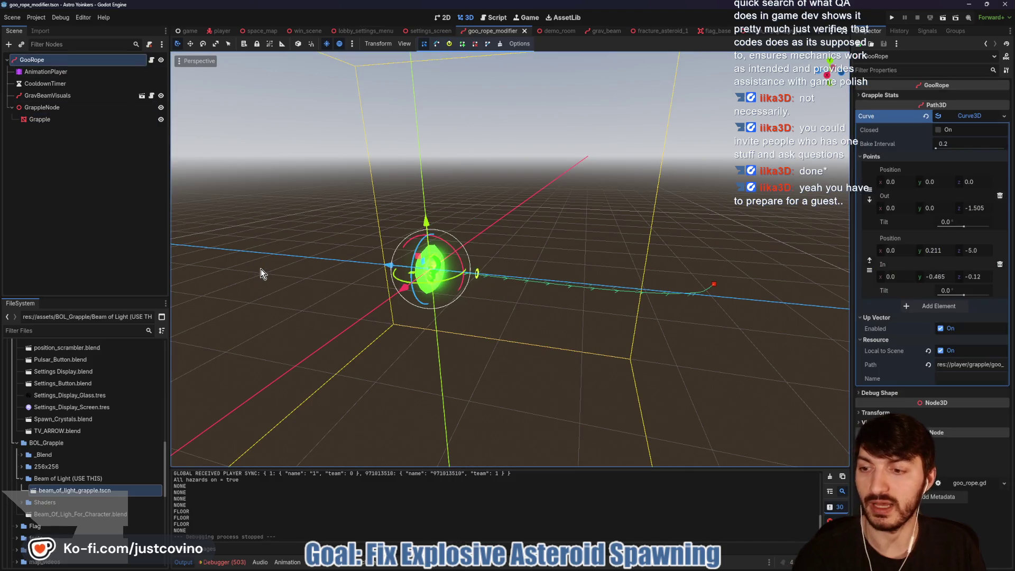
key("ctrl+shift+o")
type("beam")
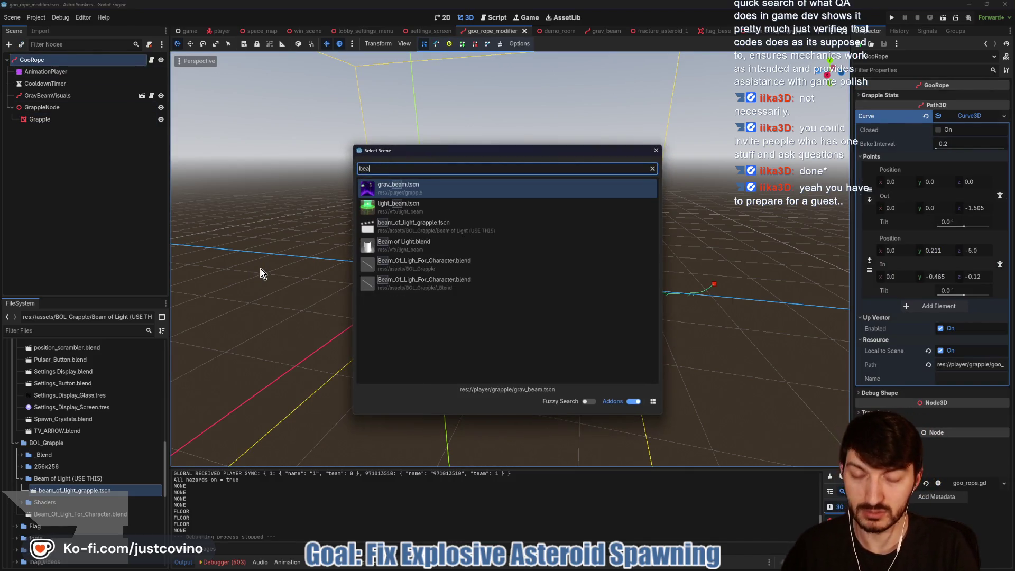
double_click(463, 231)
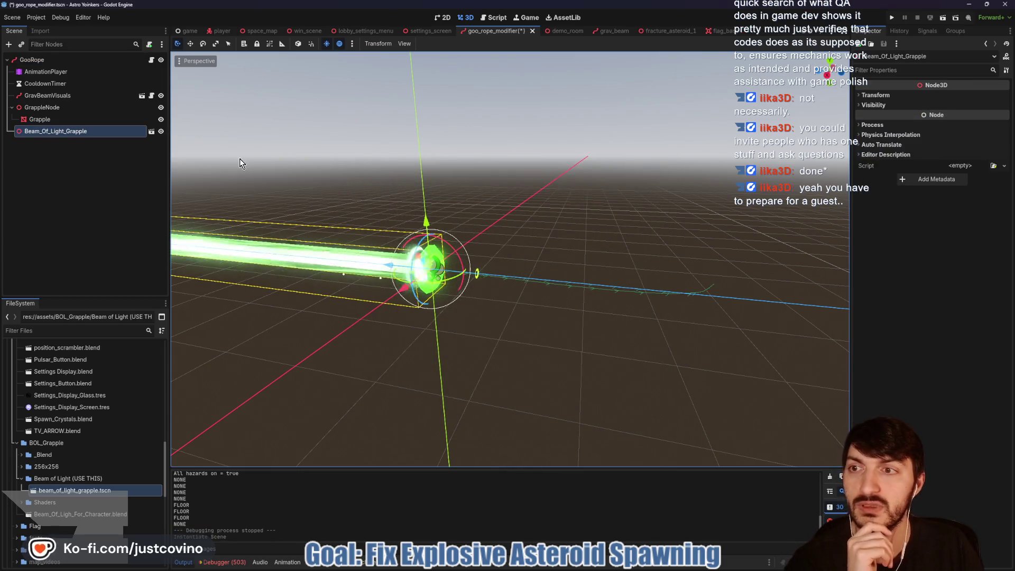
right_click(75, 132)
Enable Editable Children on Beam_Of_Light_Grapple, set its Y rotation to -180, and save.
left_click(129, 344)
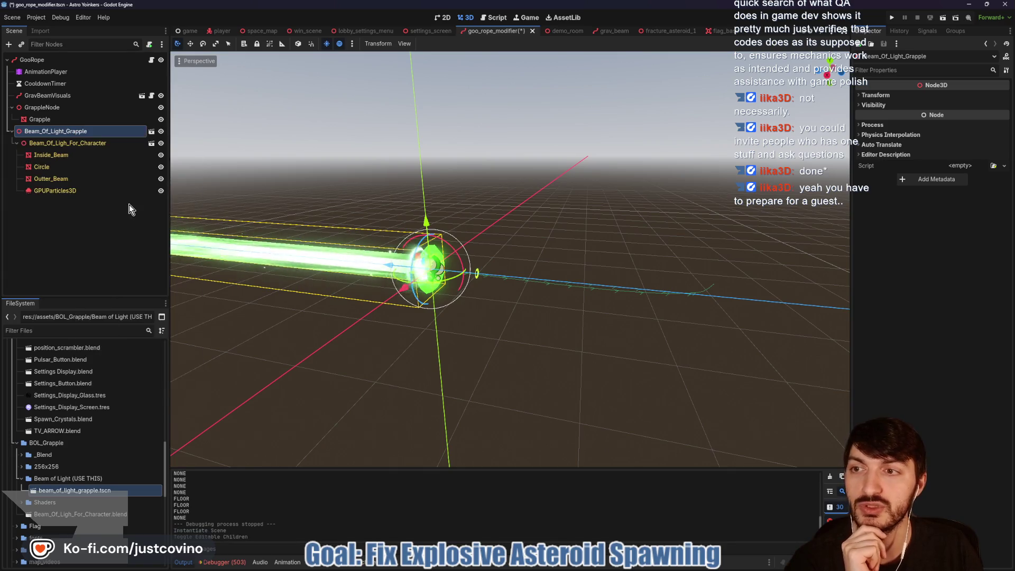
left_click(923, 95)
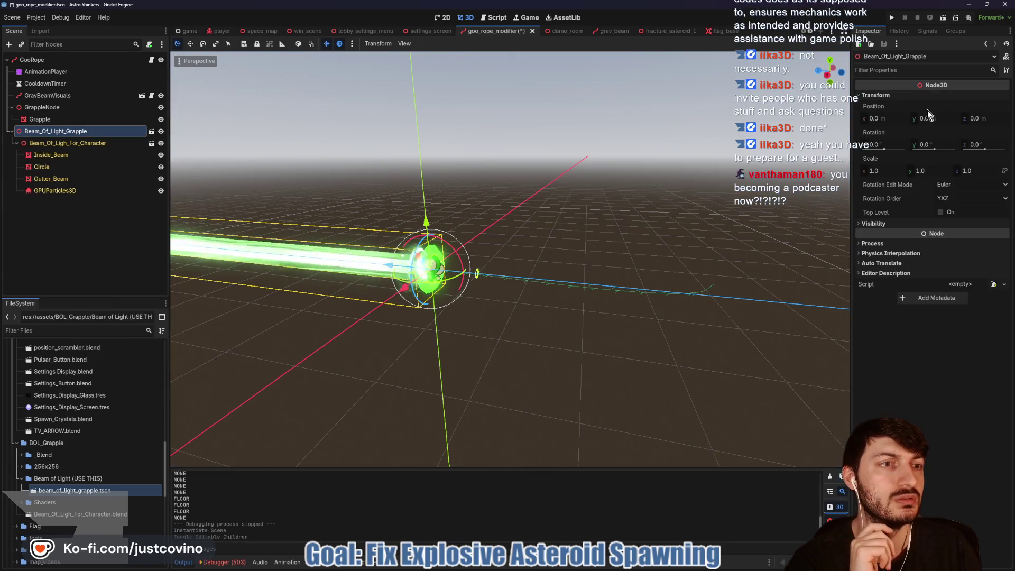
left_click(928, 145)
type("-180")
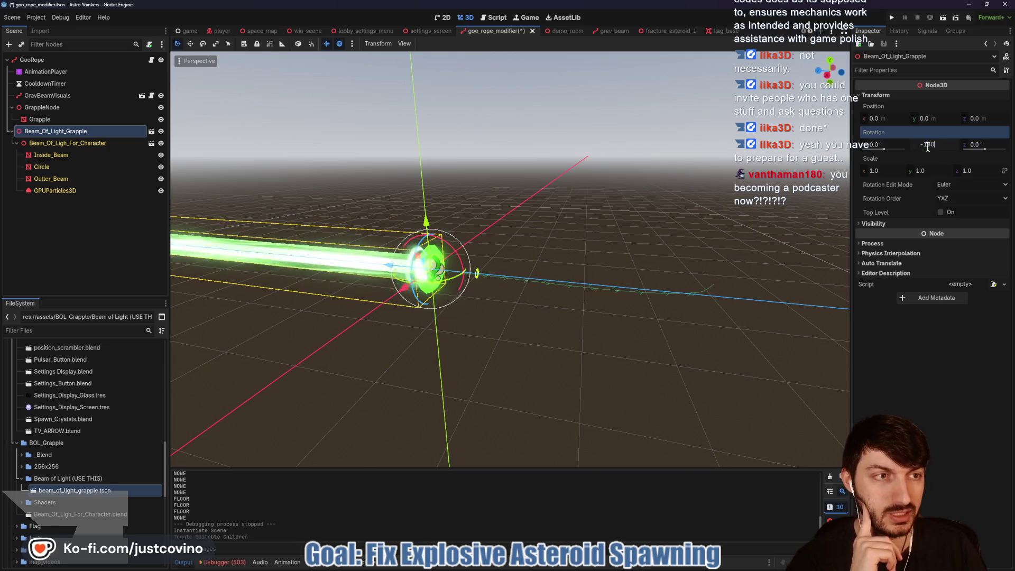
key("Return")
key("ctrl+s")
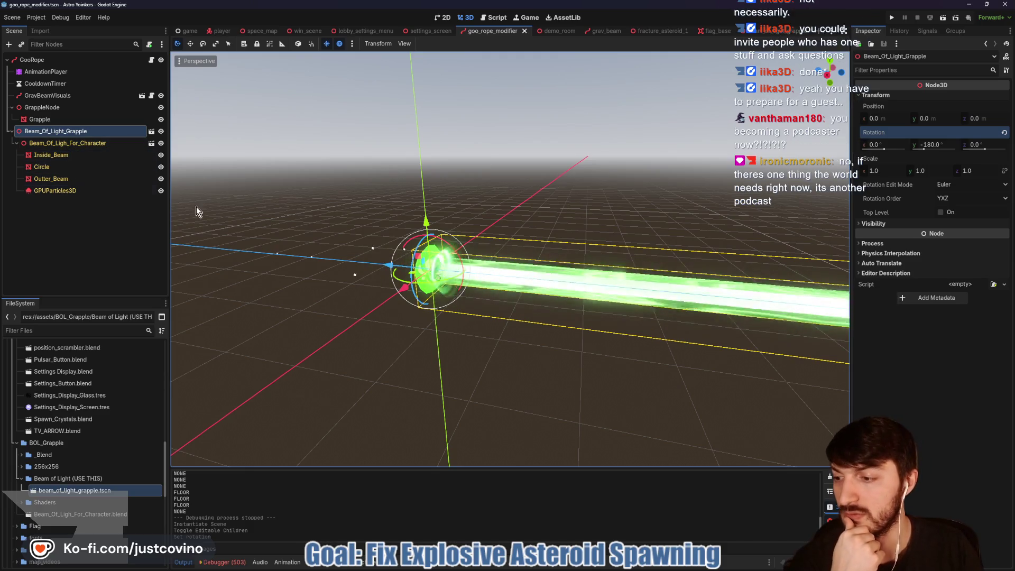
Orbit the view around the flipped beam and select its GPUParticles3D emitter.
scroll(523, 195, "down", 2)
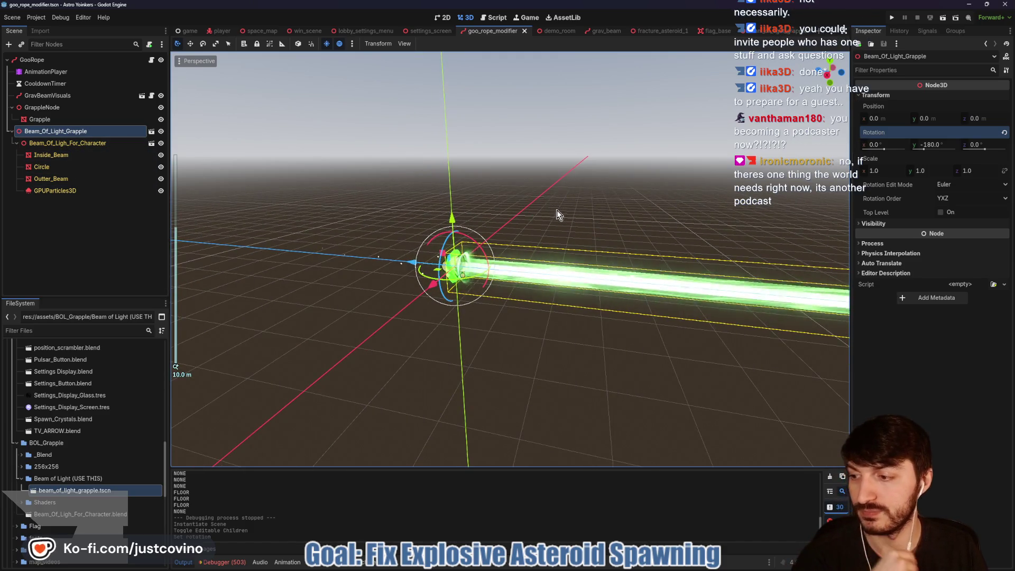
left_click_drag(564, 224, 515, 227)
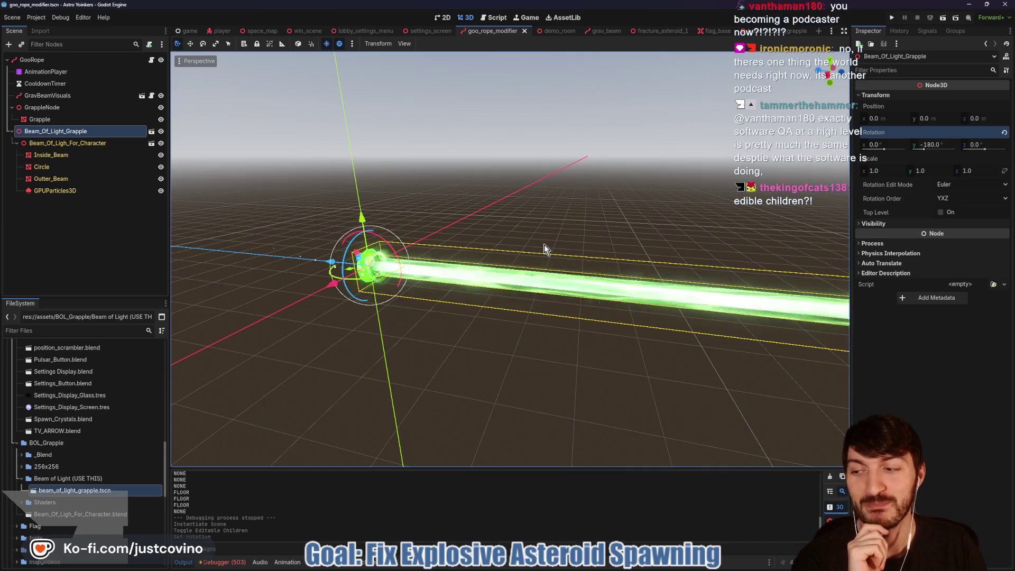
mouse_move(652, 239)
left_mouse_down()
mouse_move(702, 240)
mouse_move(433, 219)
left_mouse_up()
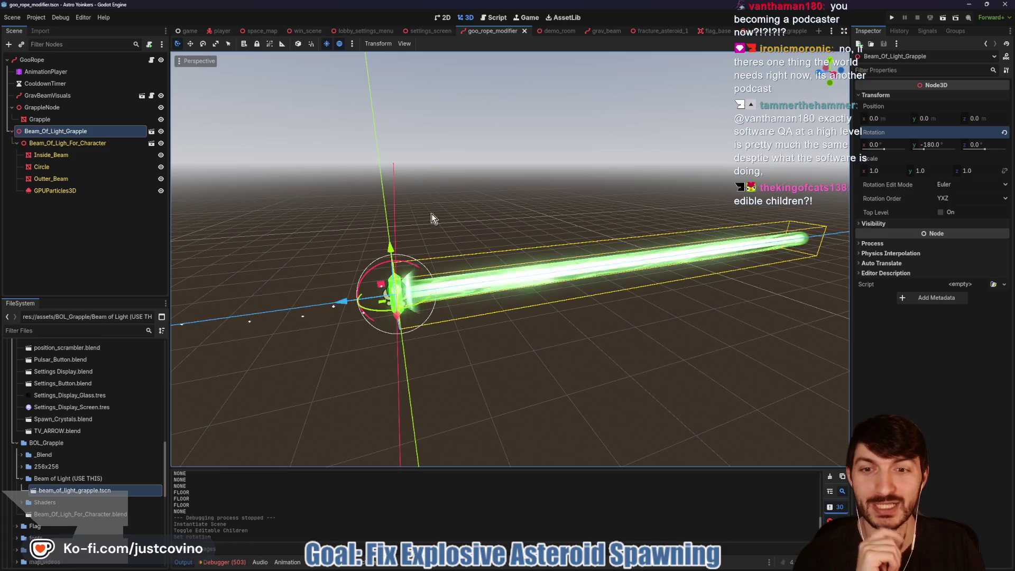
left_click(74, 192)
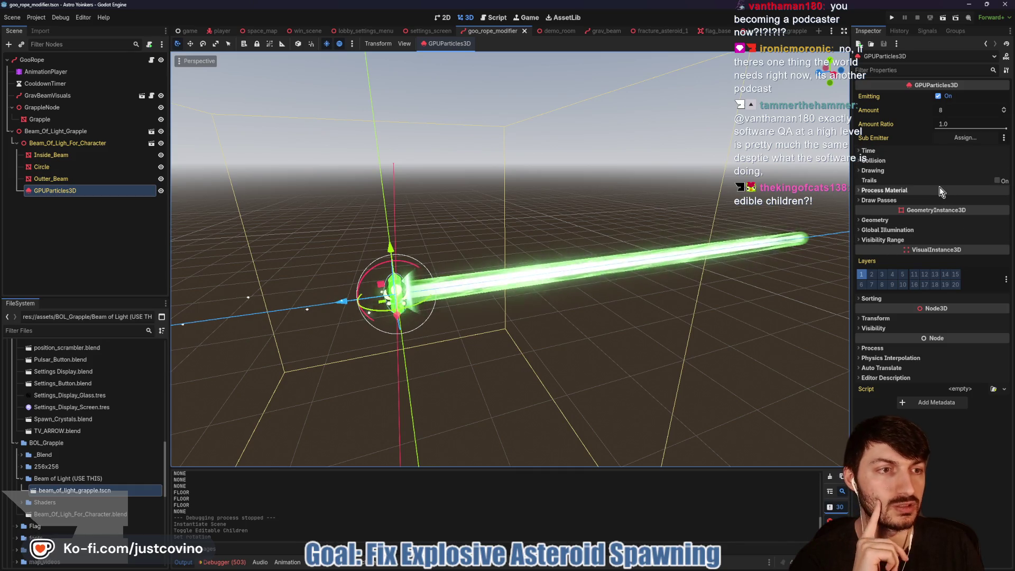
Make the GPUParticles3D emitter's process material unique.
left_click(910, 201)
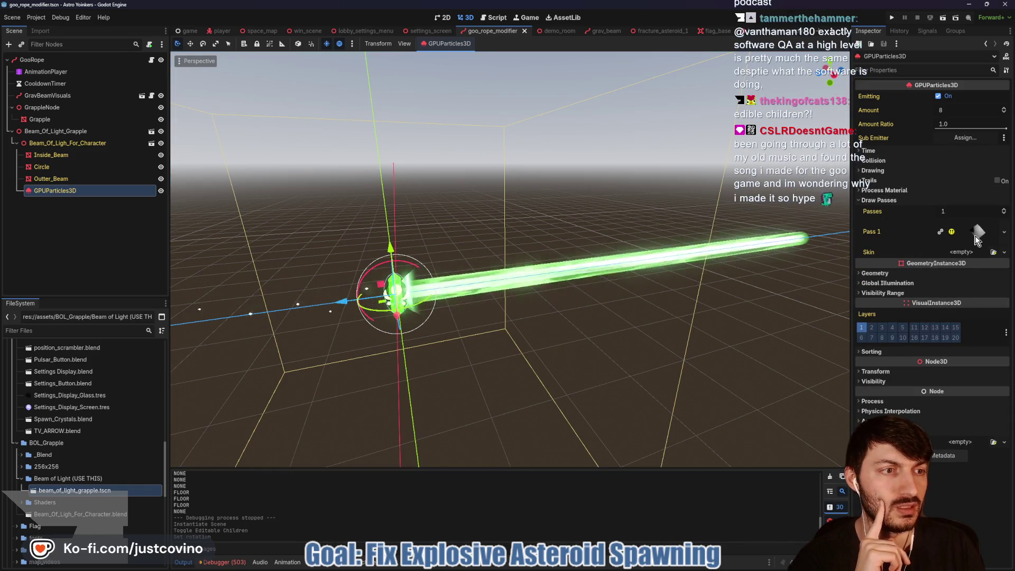
left_click(884, 190)
left_click(973, 201)
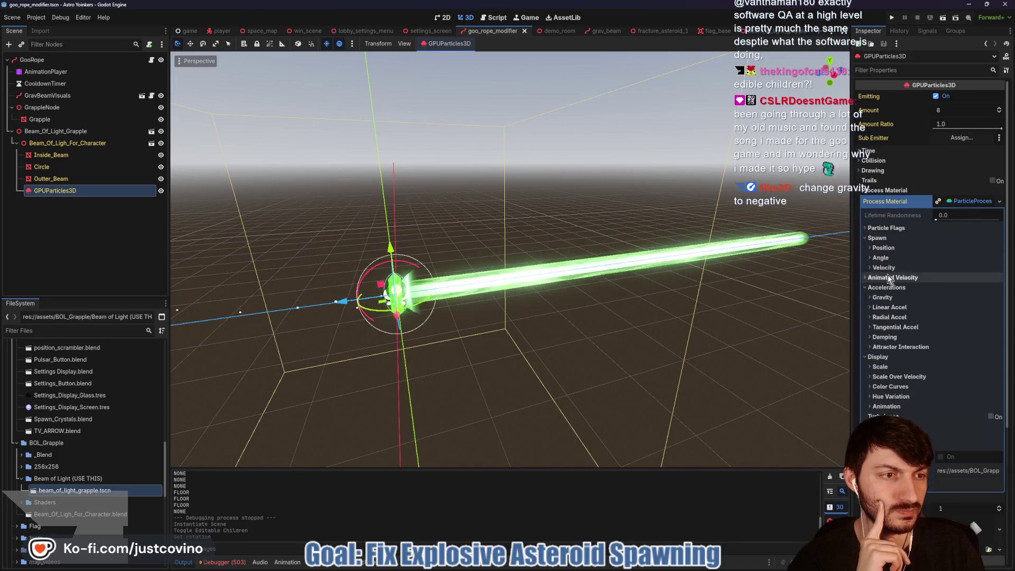
left_click(887, 248)
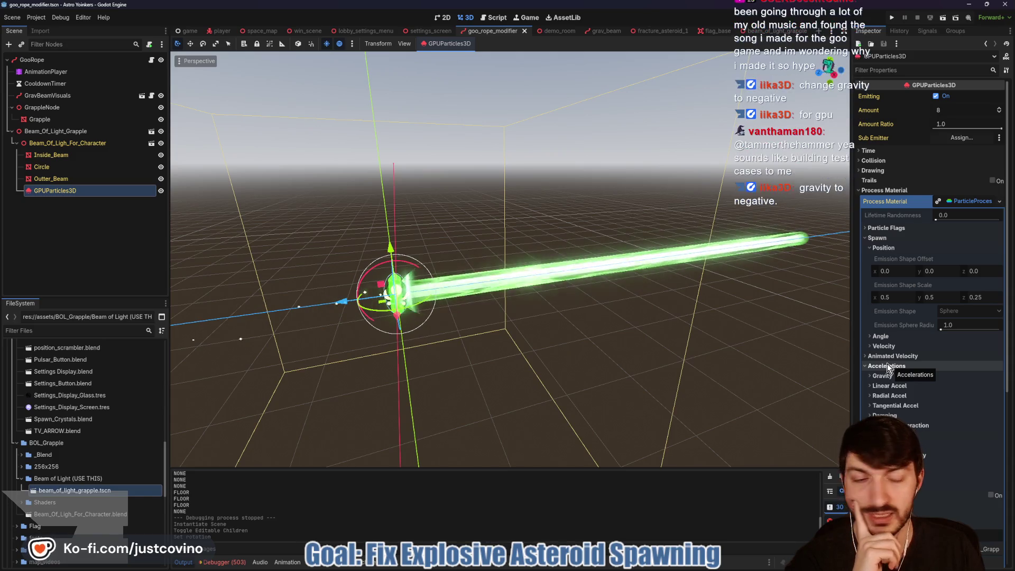
left_click(887, 376)
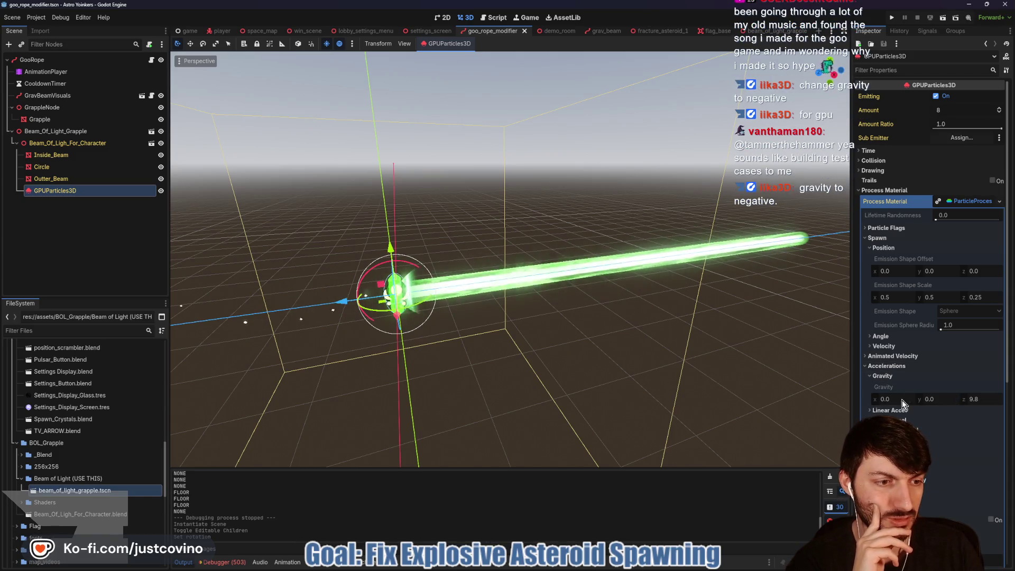
left_click(931, 389)
left_click(954, 209)
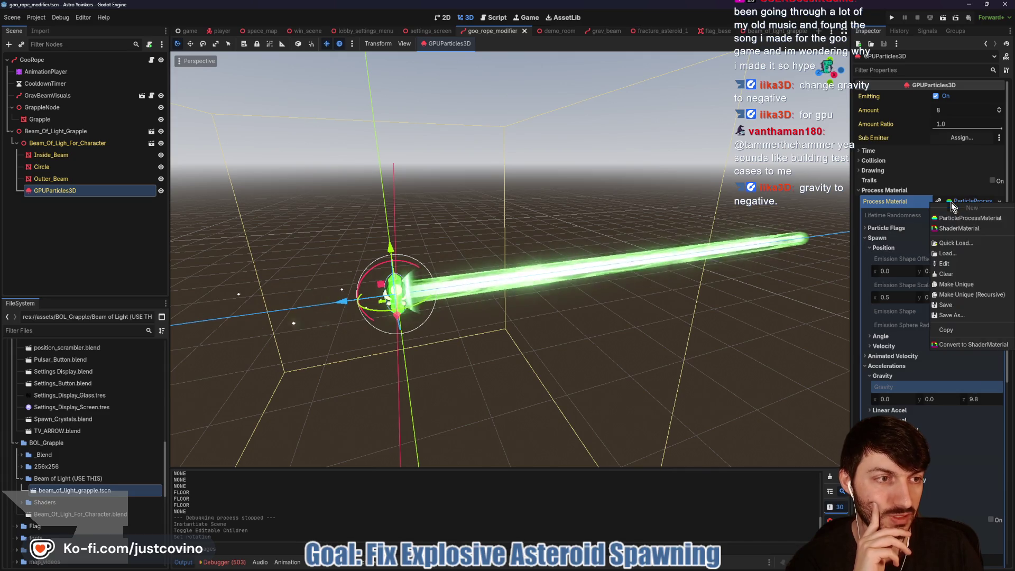
left_click(938, 218)
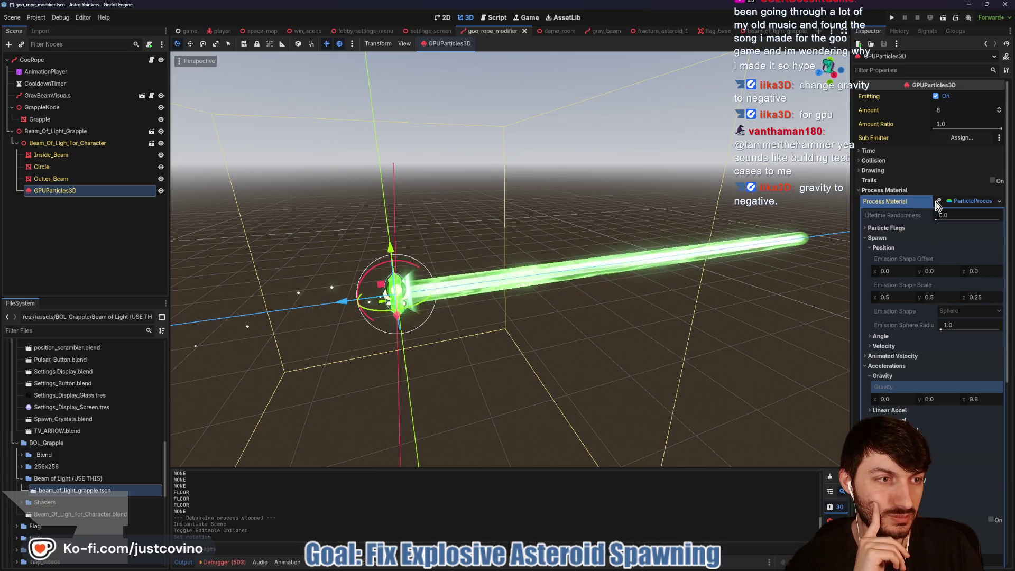
Set the unique material's gravity to 0, 0, -9.8, save, and check the beam.
left_click(952, 204)
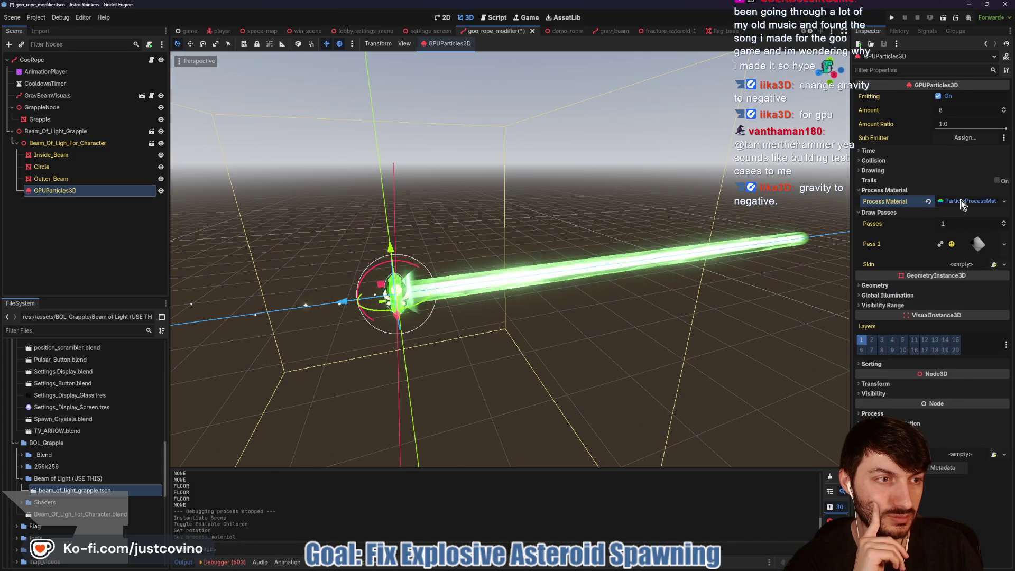
left_click(962, 202)
left_click(889, 258)
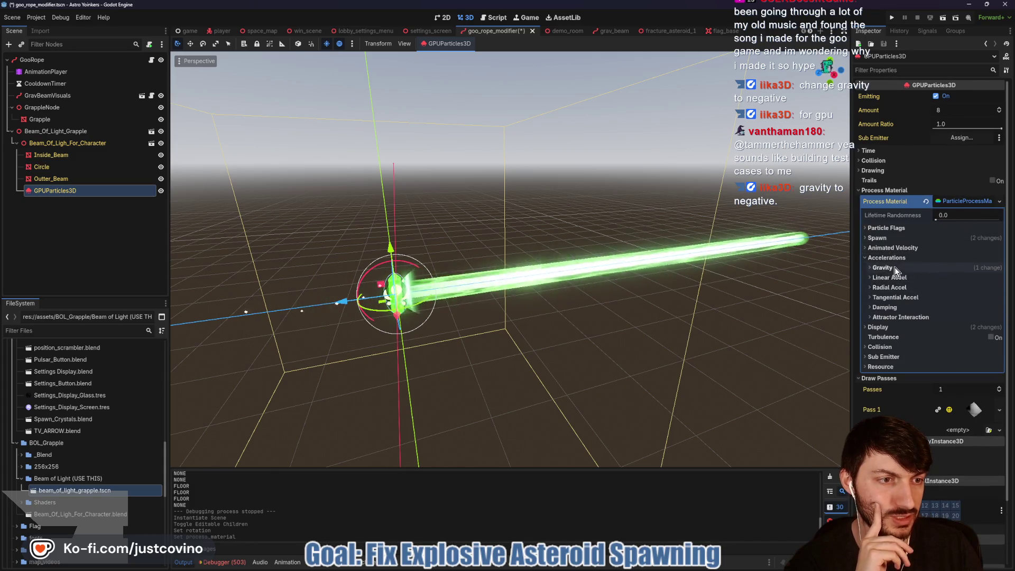
left_click(894, 268)
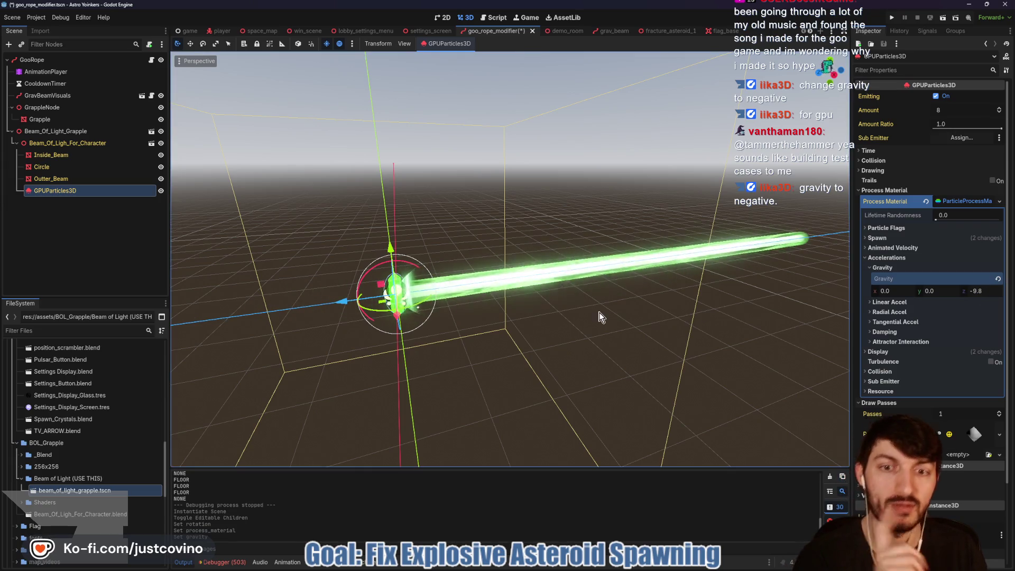
key("ctrl+s")
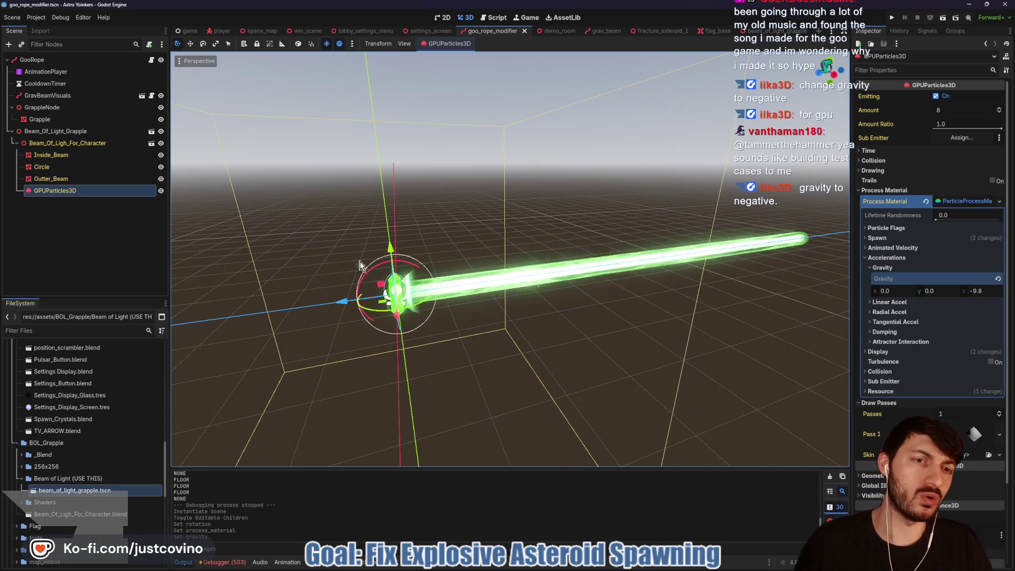
left_click_drag(405, 295, 373, 281)
key("ctrl+s")
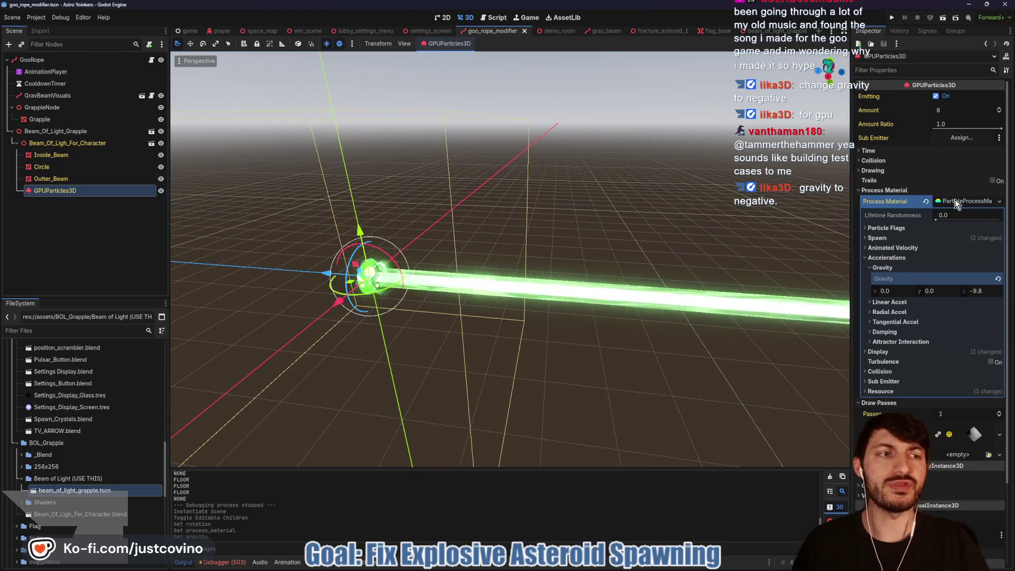
left_click_drag(532, 223, 551, 223)
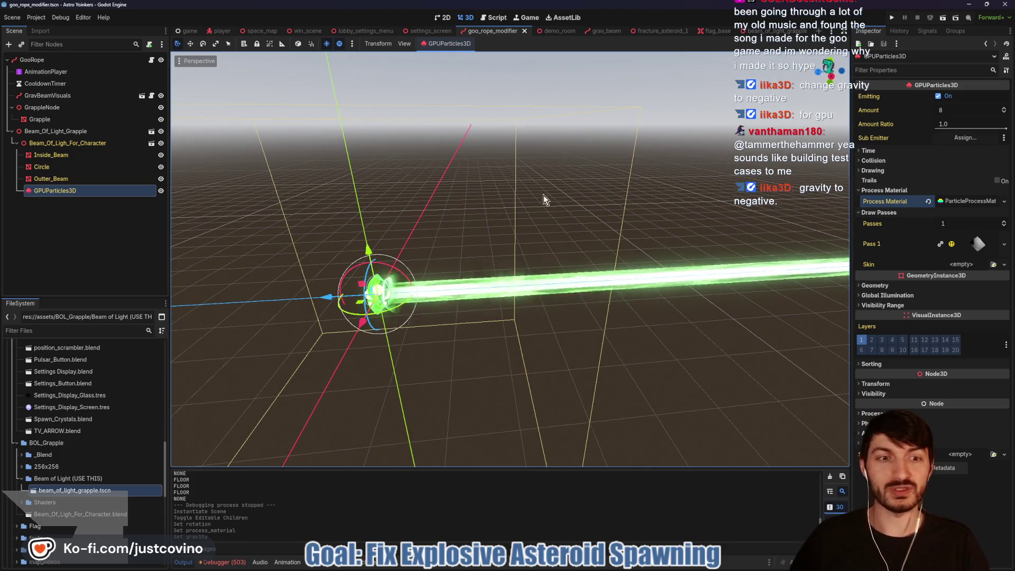
Select Beam_Of_Light_Grapple and test shortening its Scale z.
scroll(550, 197, "up", 2)
scroll(535, 199, "up", 3)
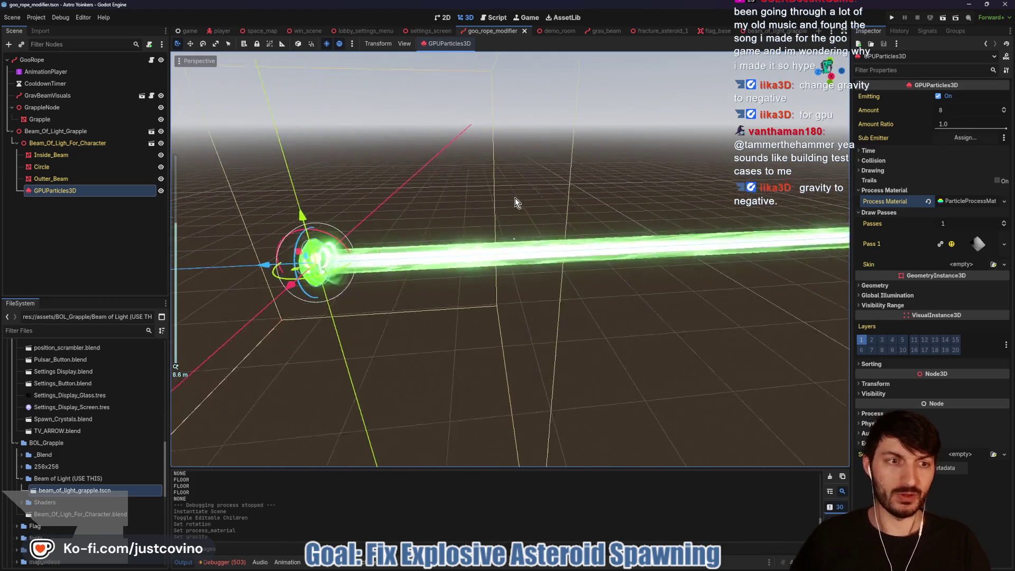
left_click_drag(470, 188, 497, 178)
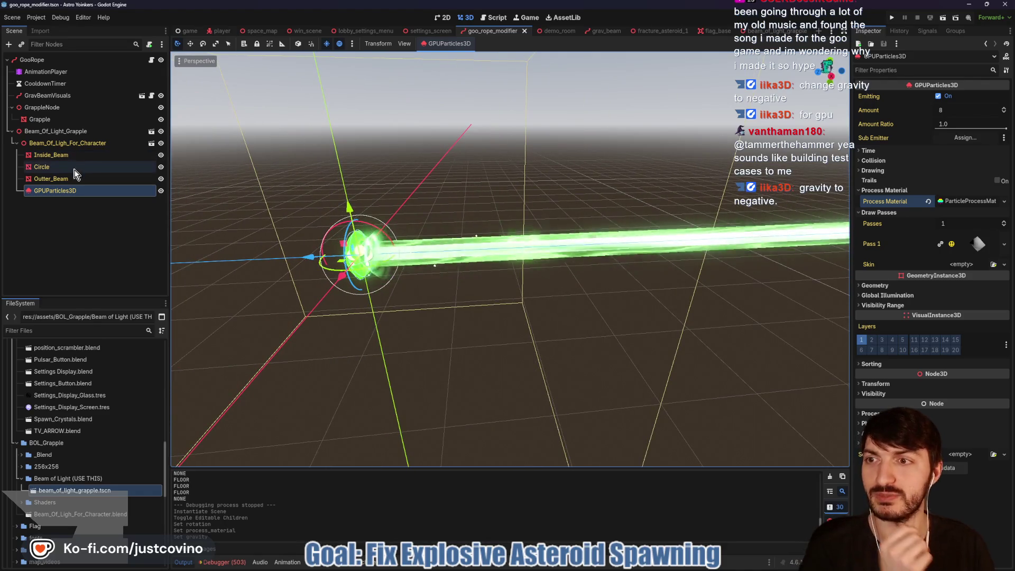
left_click(60, 156)
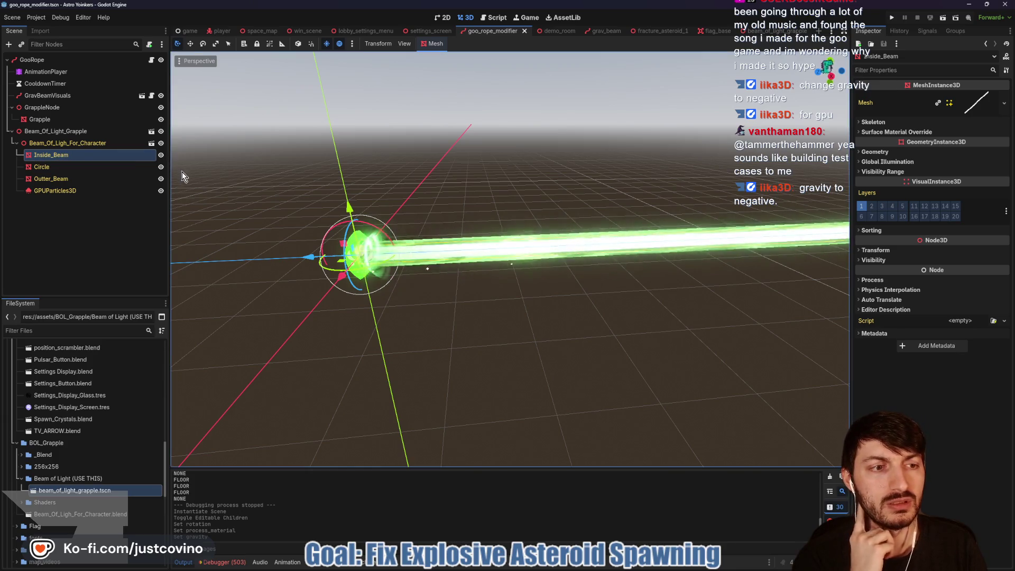
left_click(58, 131)
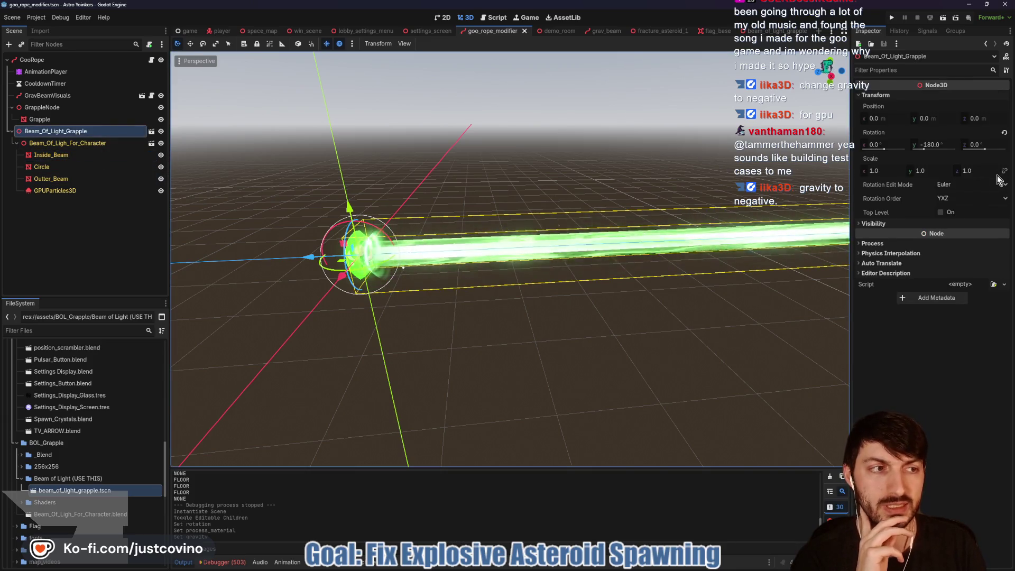
mouse_move(988, 169)
left_mouse_down()
mouse_move(957, 170)
mouse_move(973, 170)
left_mouse_up()
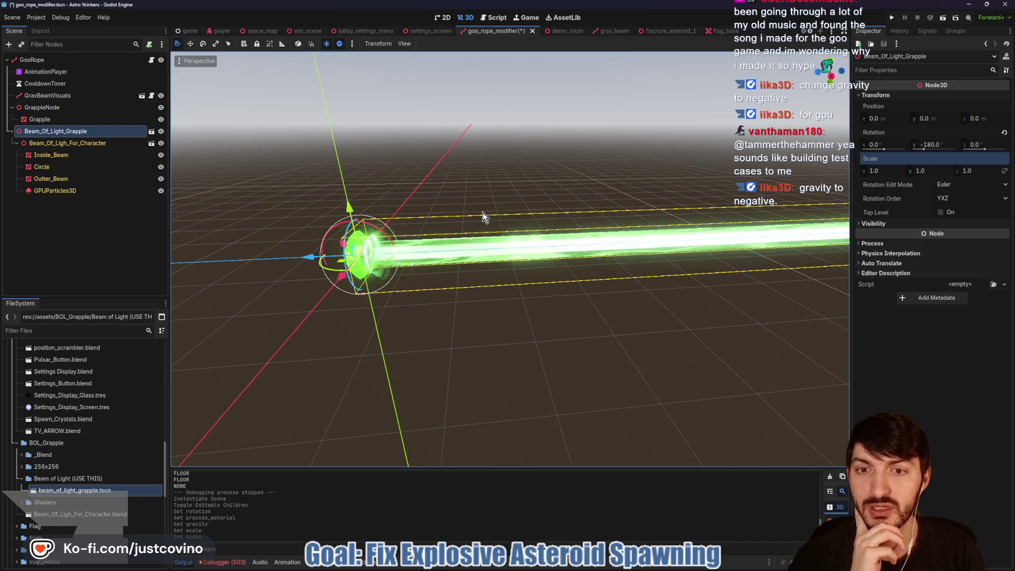
Open the GooRope node's goo_rope.gd script.
mouse_move(447, 196)
left_mouse_down()
mouse_move(206, 199)
mouse_move(366, 204)
mouse_move(243, 168)
left_mouse_up()
left_click(53, 59)
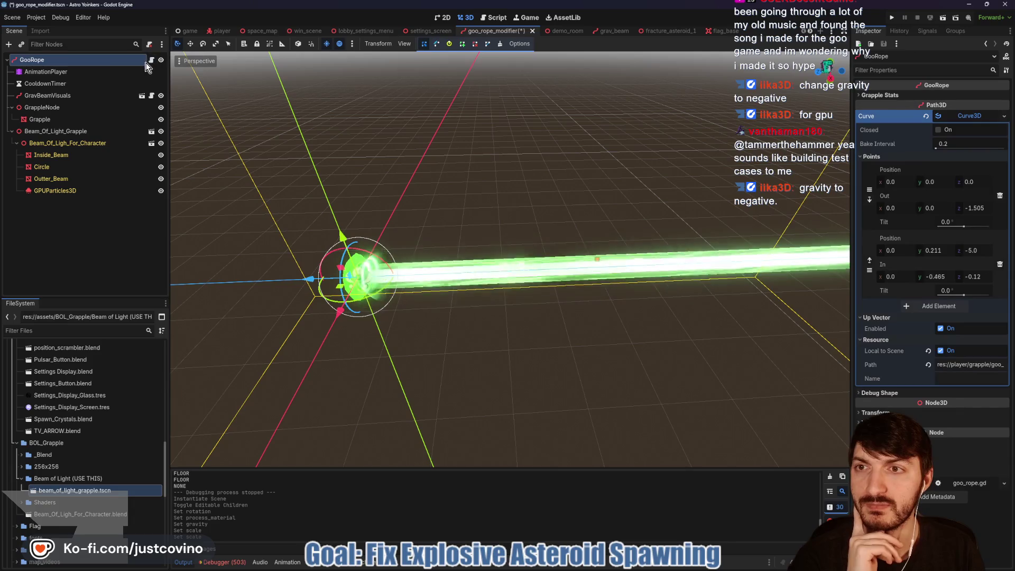
left_click(152, 60)
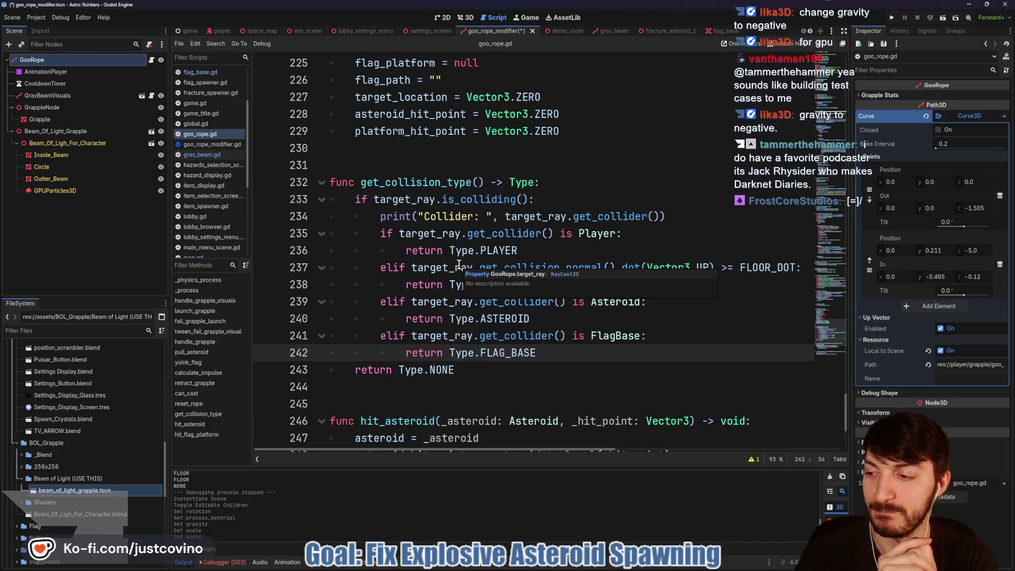
scroll(459, 264, "up", 2)
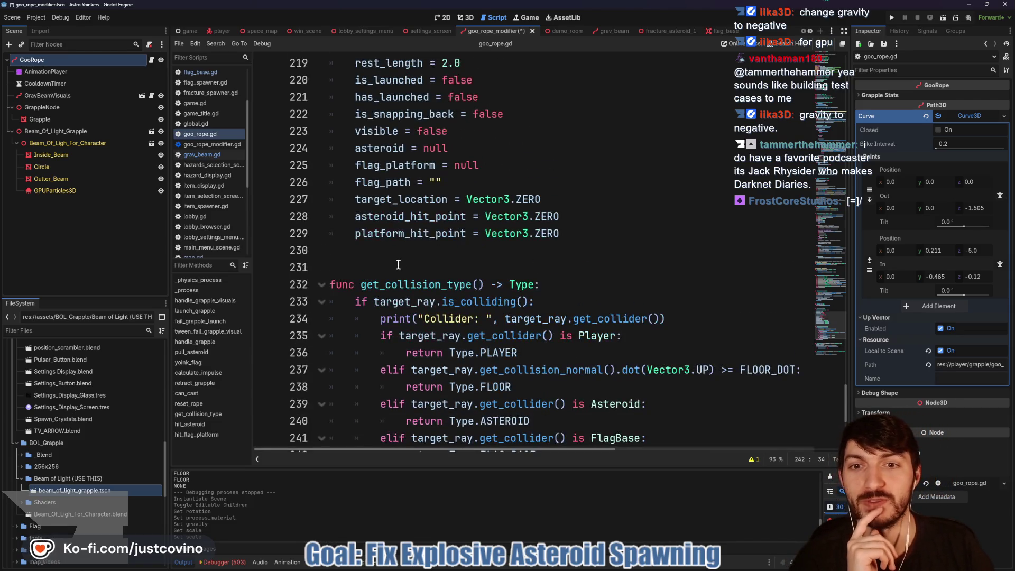
left_click(442, 259)
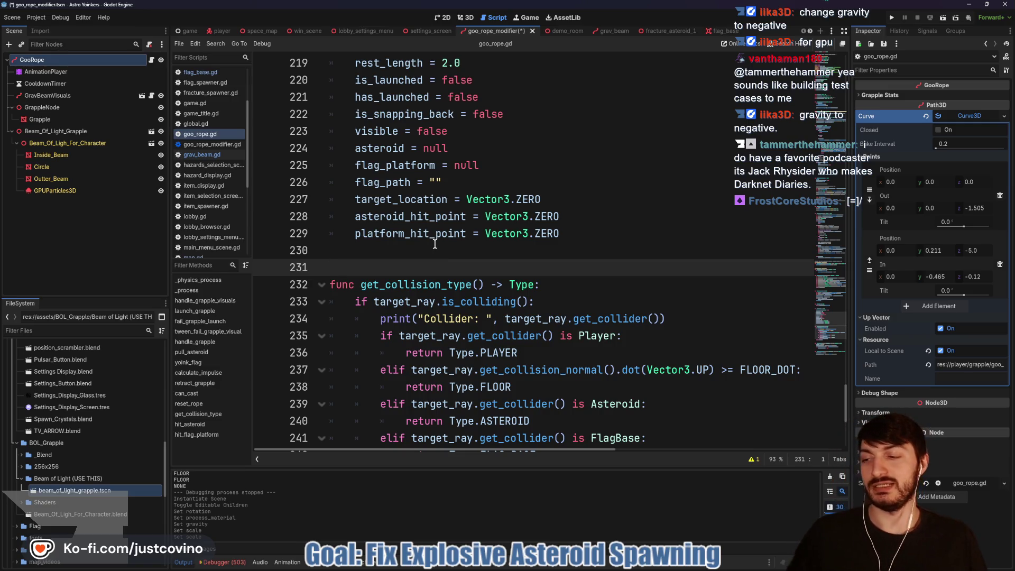
scroll(426, 250, "up", 3)
left_click(399, 168)
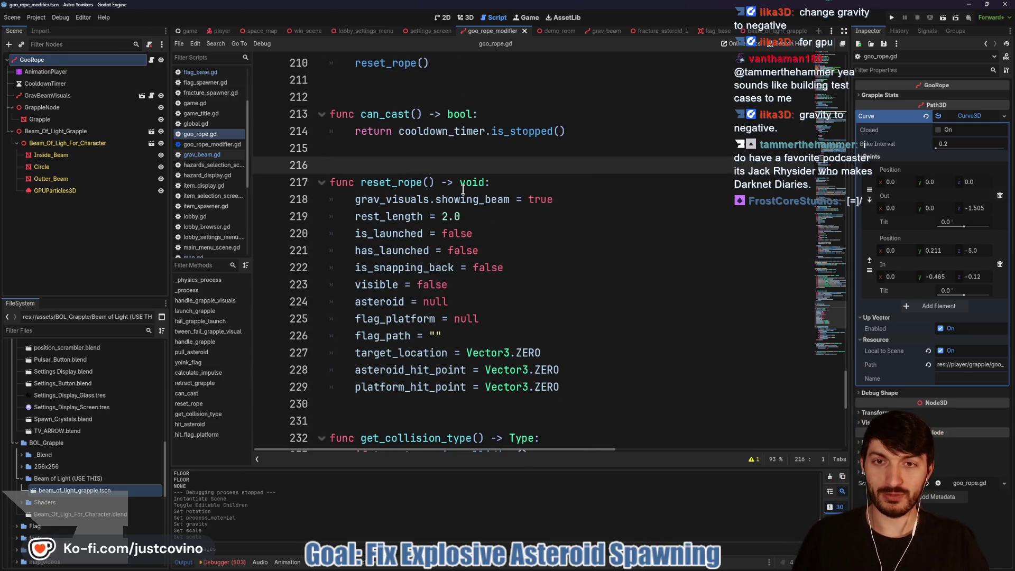
scroll(464, 189, "up", 3)
left_click(366, 243)
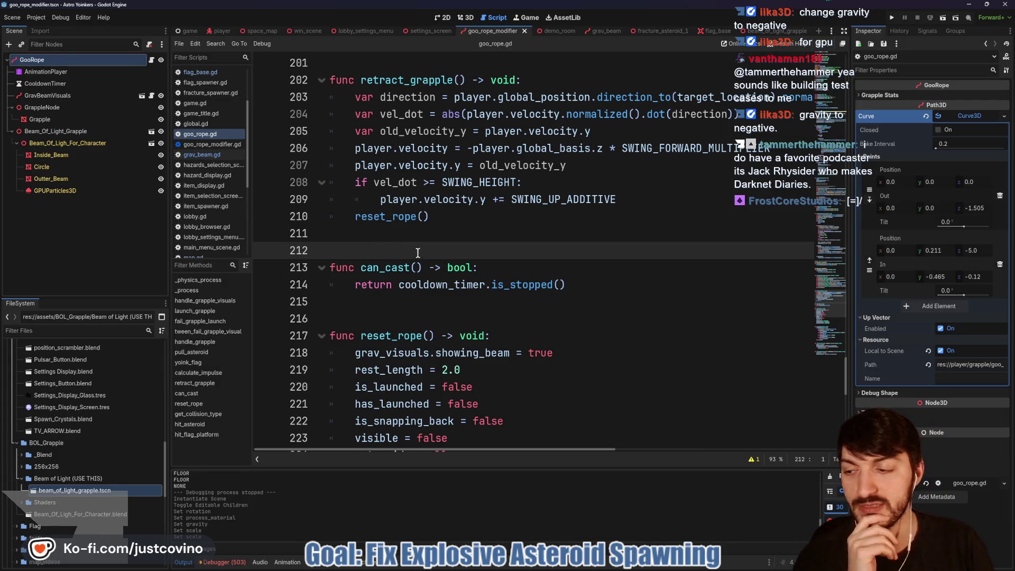
scroll(426, 277, "up", 10)
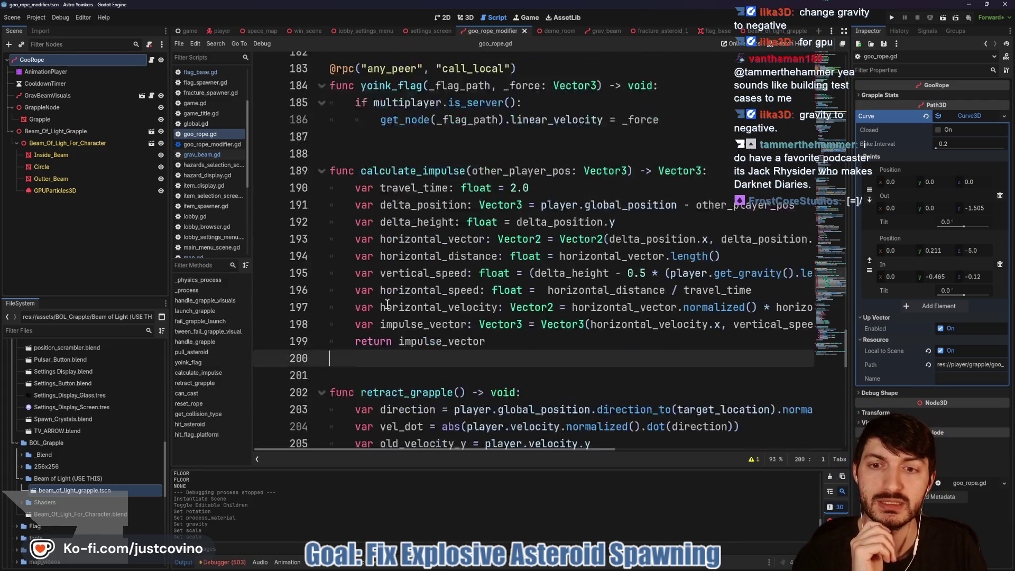
left_click(368, 337)
left_click(392, 252)
scroll(389, 254, "up", 3)
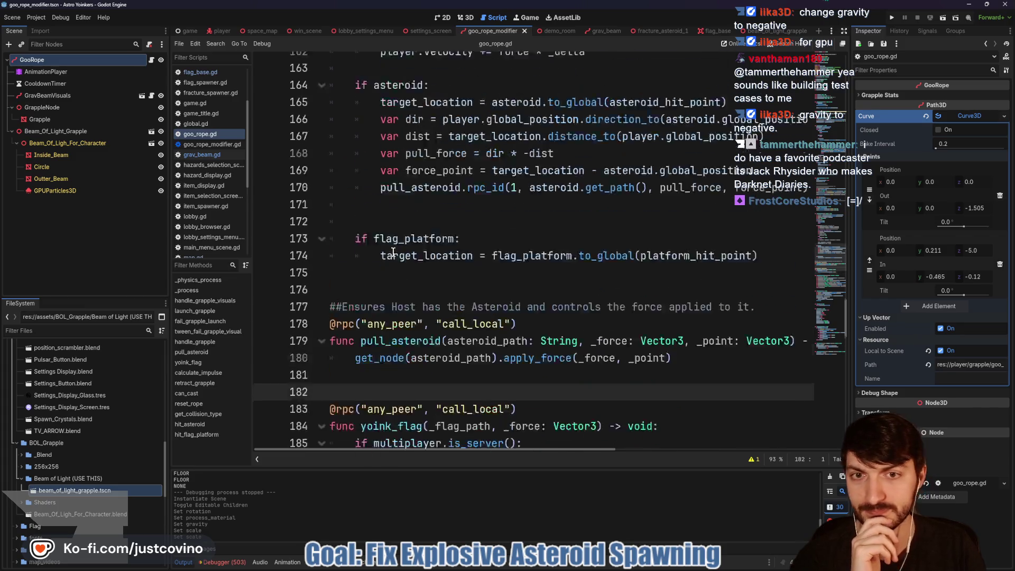
left_click(362, 318)
left_click(379, 221)
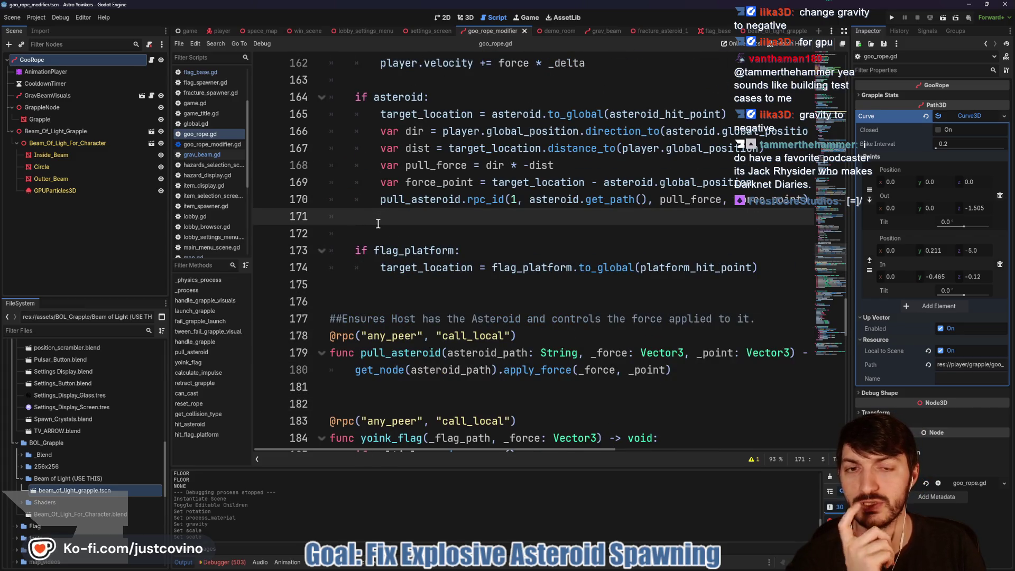
scroll(397, 264, "up", 4)
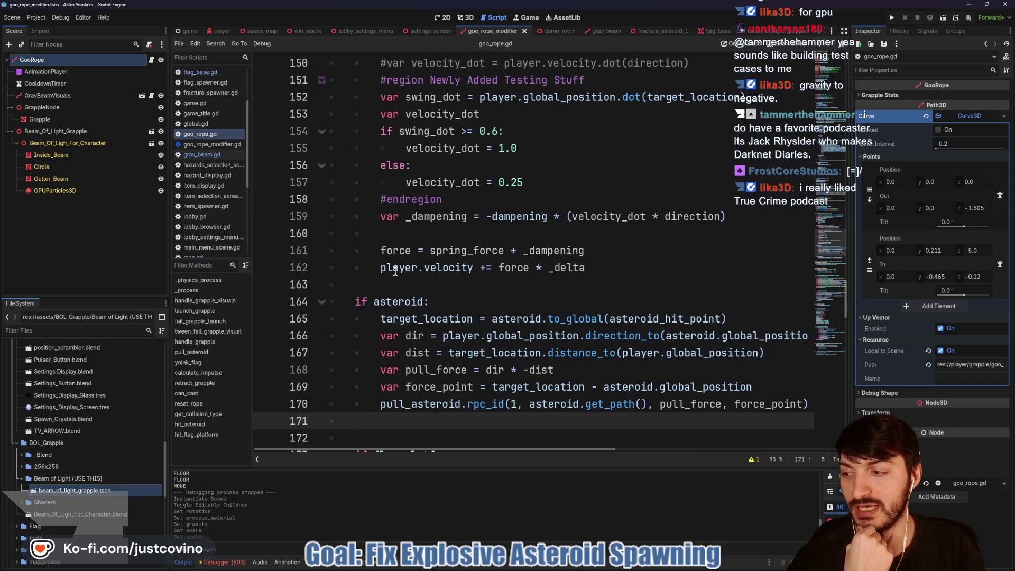
scroll(396, 271, "up", 4)
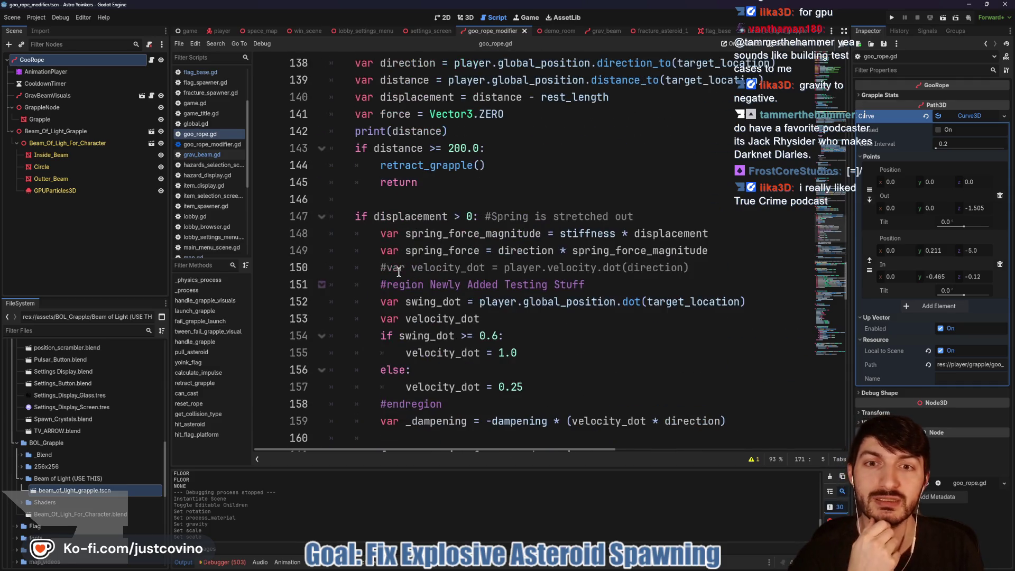
scroll(400, 249, "up", 5)
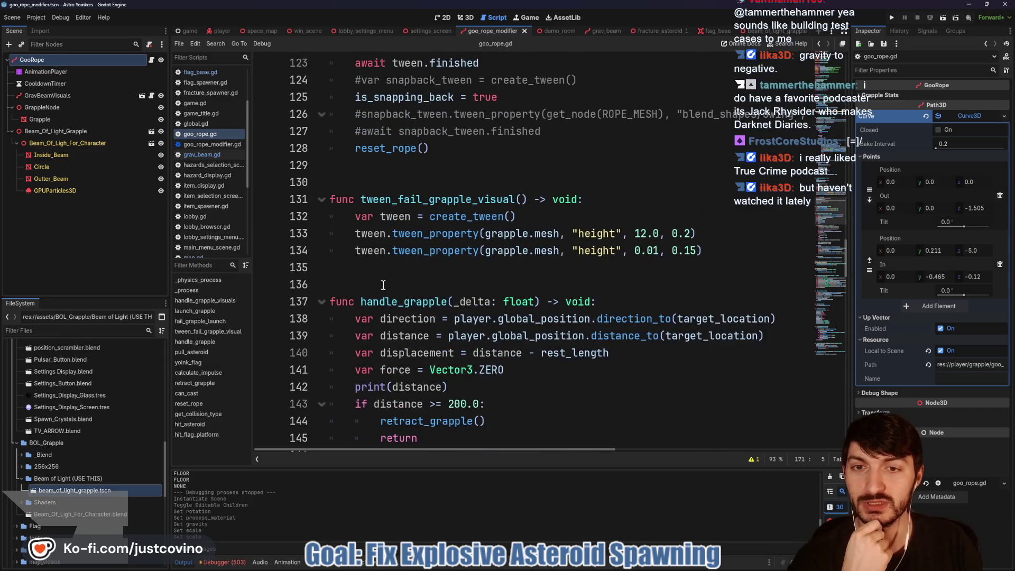
left_click(392, 289)
scroll(395, 296, "up", 3)
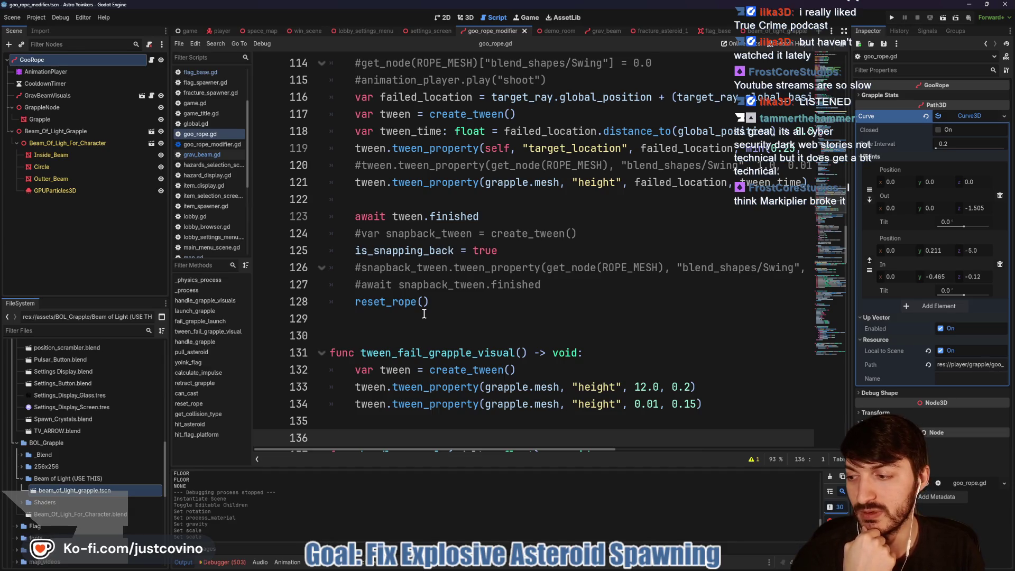
scroll(426, 315, "up", 9)
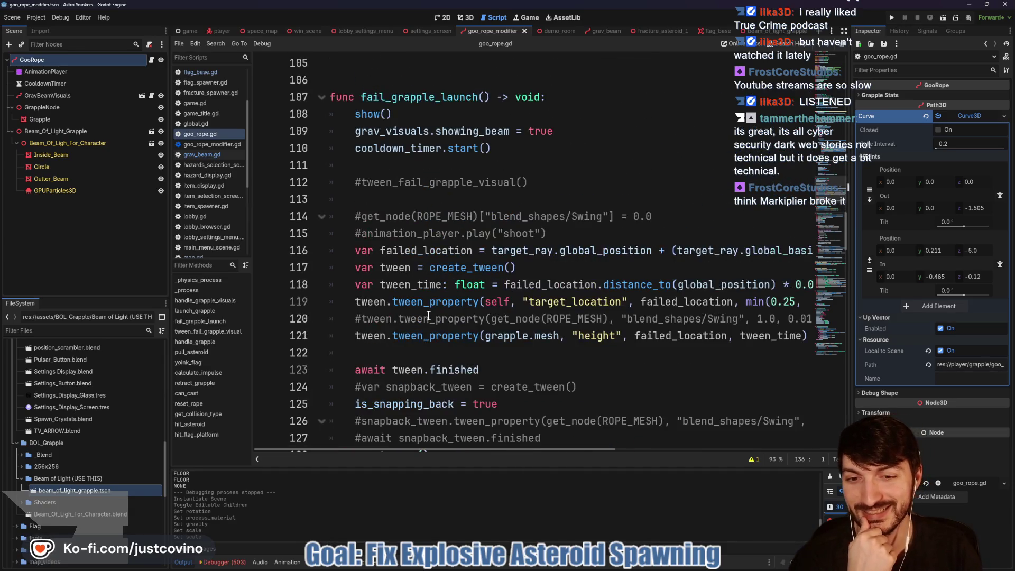
scroll(427, 316, "up", 15)
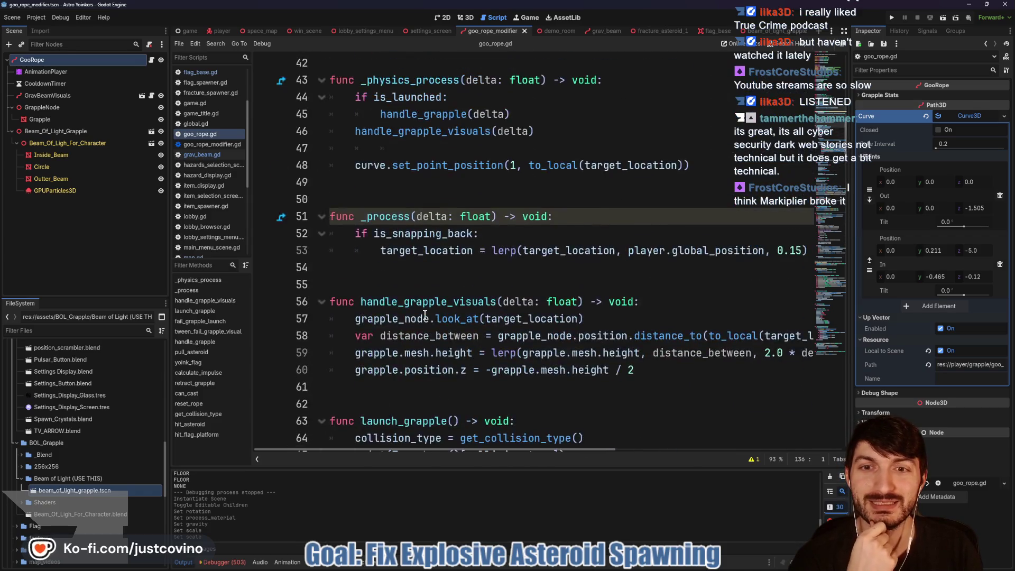
scroll(426, 315, "up", 10)
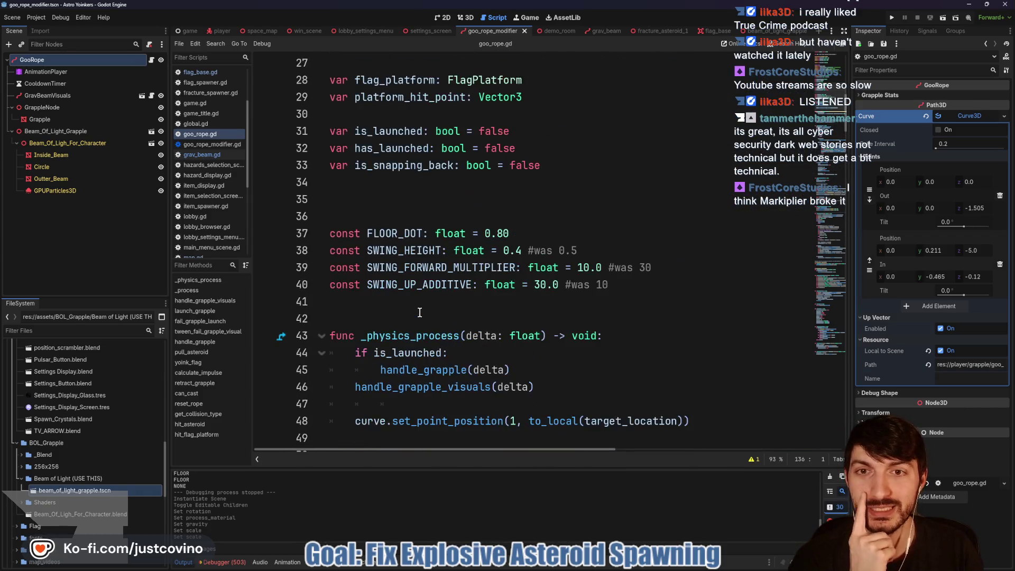
scroll(420, 313, "up", 4)
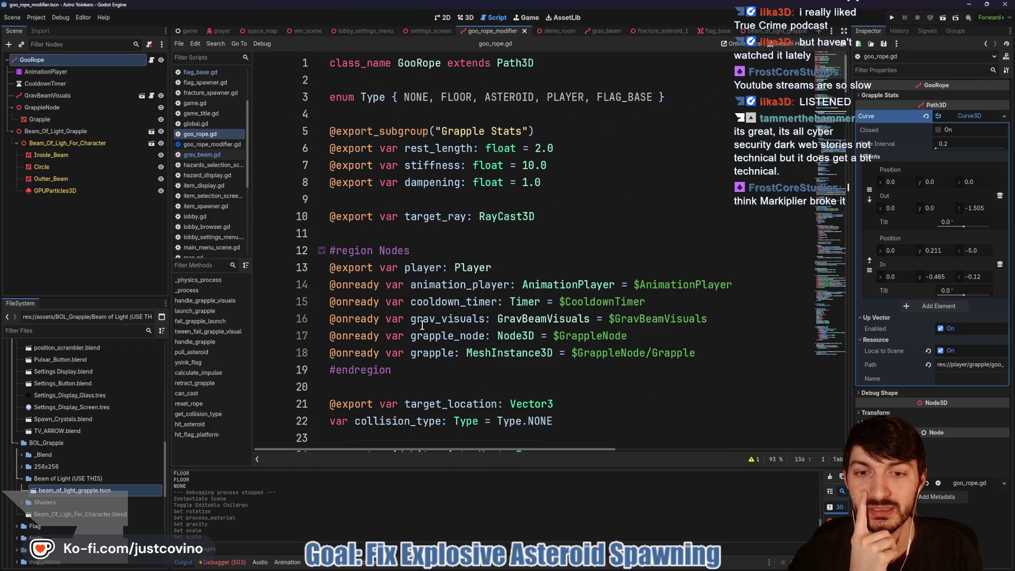
left_click(589, 354)
scroll(582, 333, "down", 11)
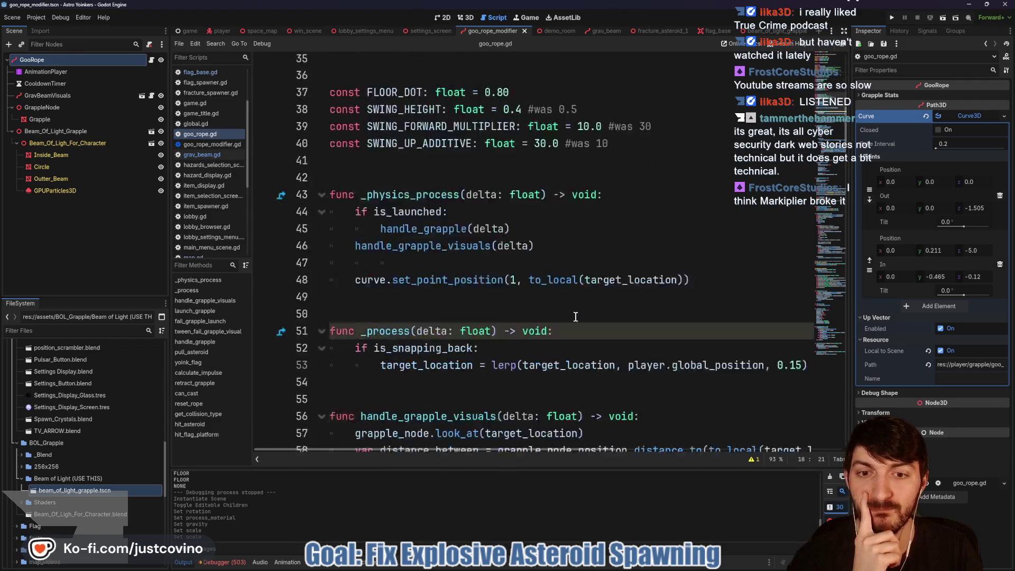
scroll(576, 316, "down", 7)
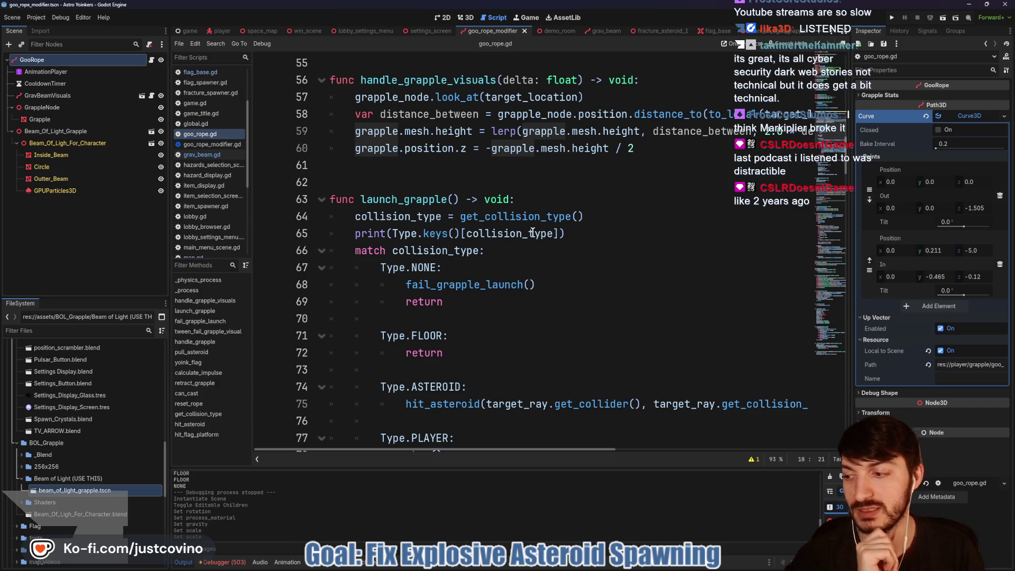
Check the blank lines around lines 61–66 and after _process in goo_rope.gd.
mouse_move(533, 233)
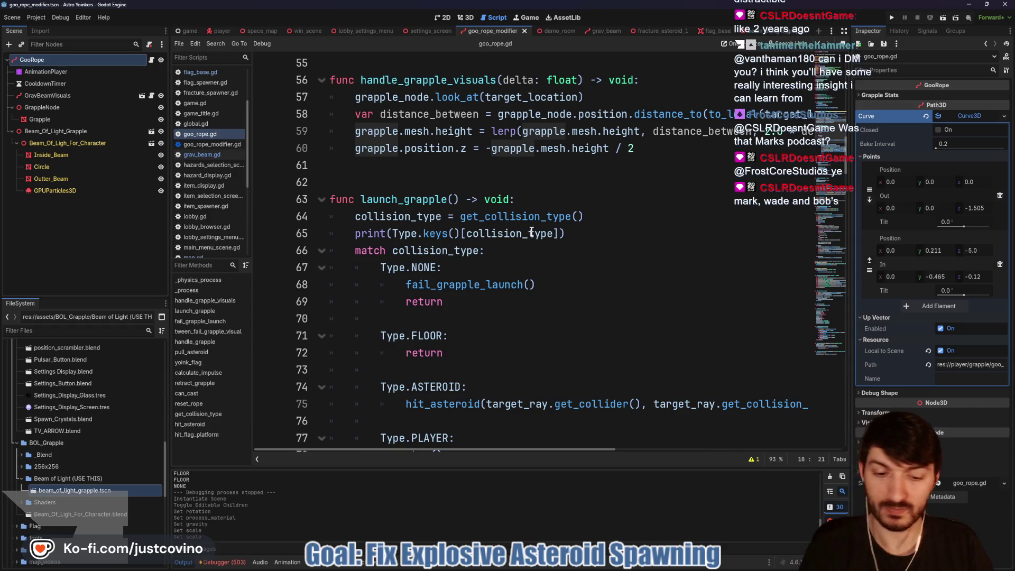
right_click(532, 234)
key("Escape")
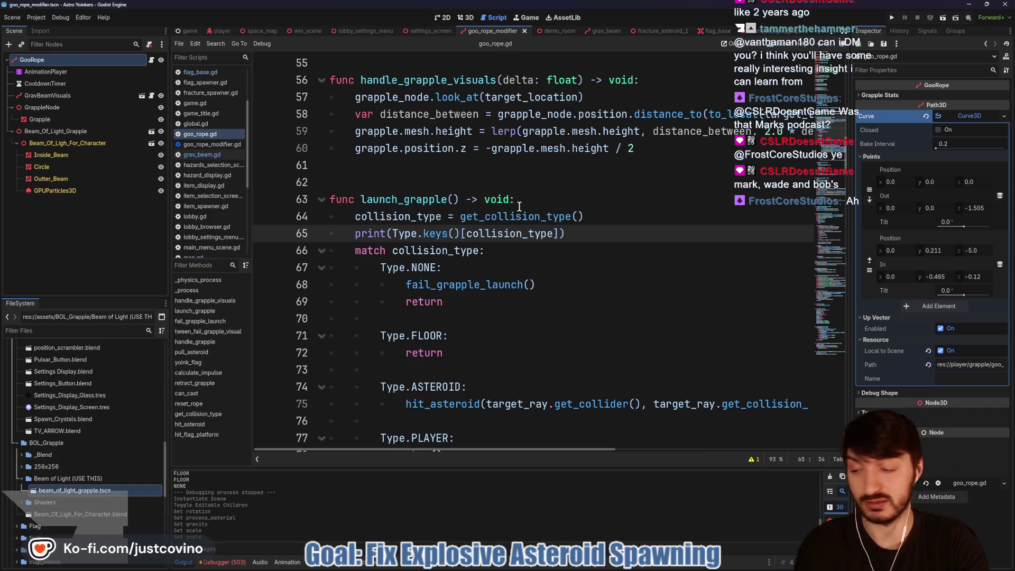
key("Down")
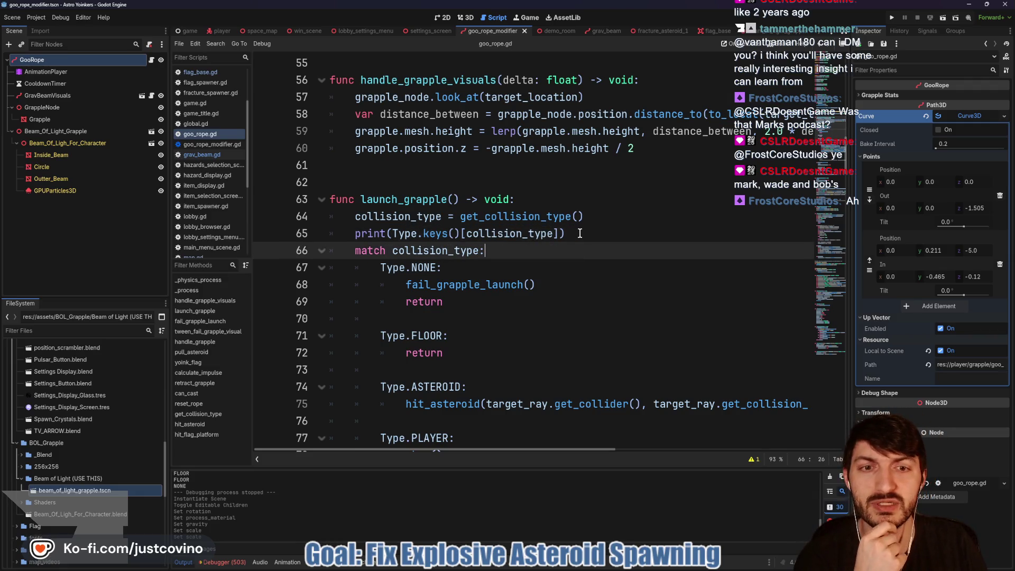
scroll(573, 234, "up", 1)
left_click(484, 241)
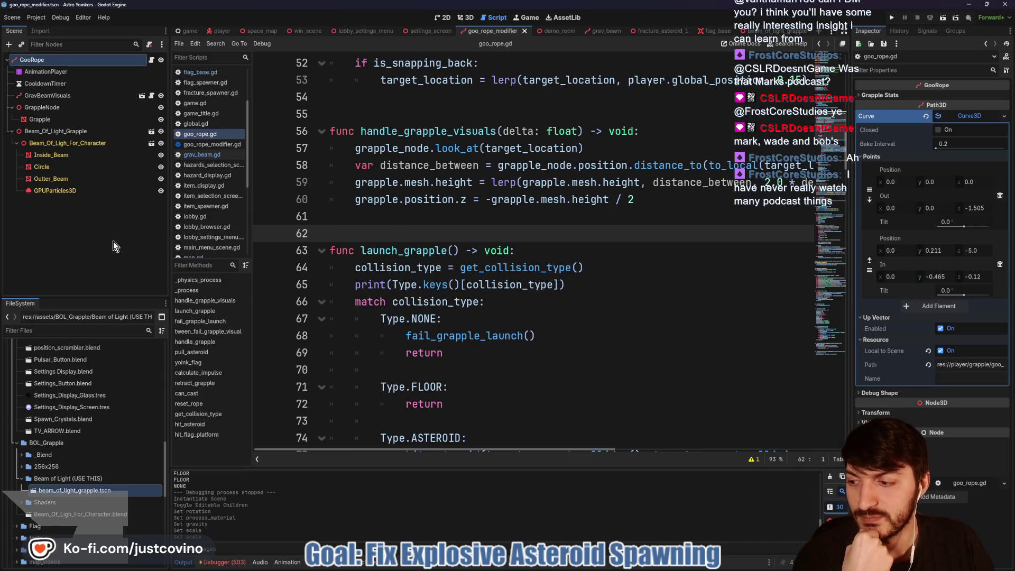
left_click(496, 218)
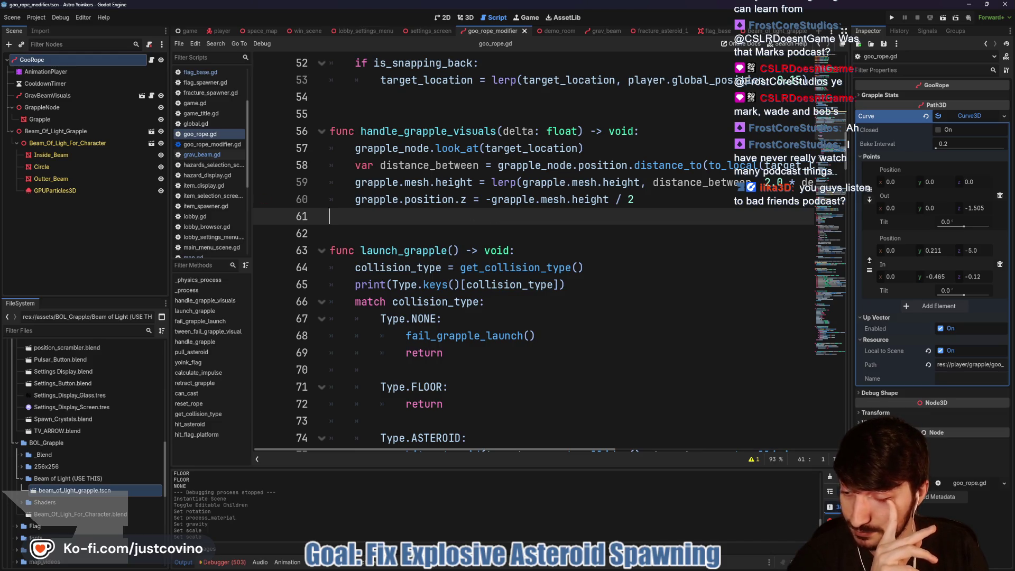
mouse_move(485, 276)
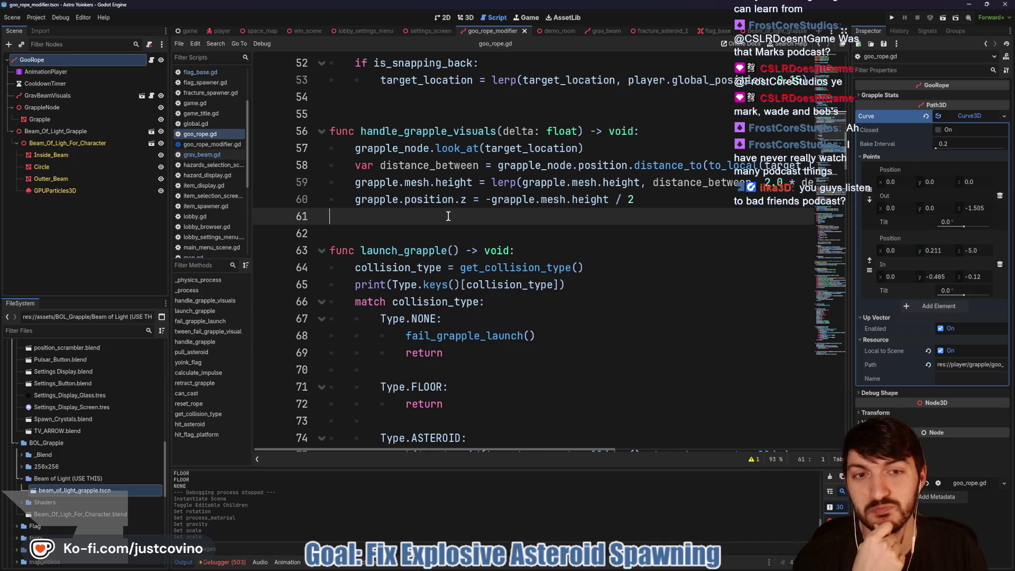
scroll(441, 224, "up", 2)
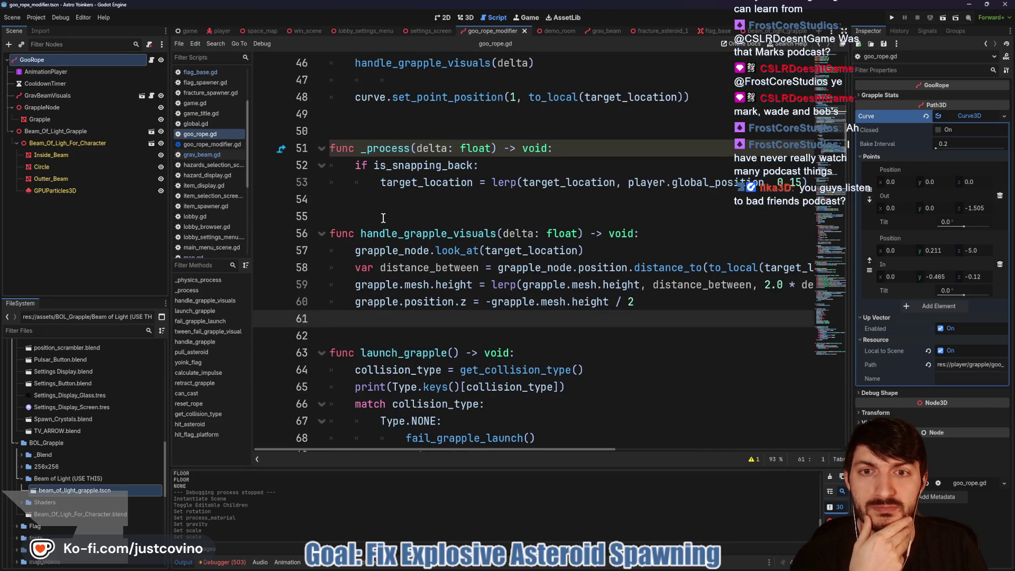
left_click(384, 218)
left_click(383, 205)
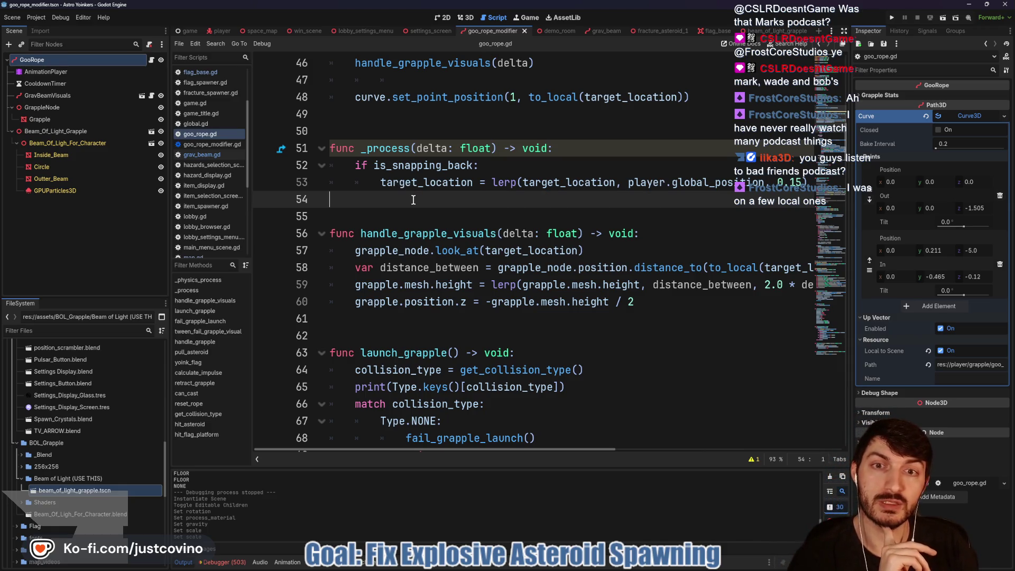
Delete the extra empty line 34 above the constants.
scroll(577, 263, "up", 2)
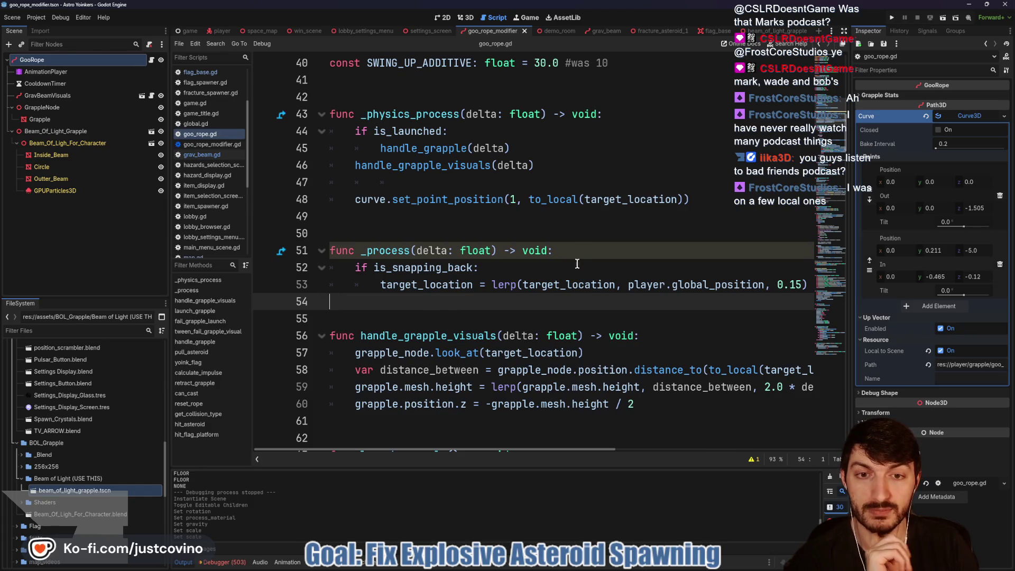
scroll(444, 234, "up", 2)
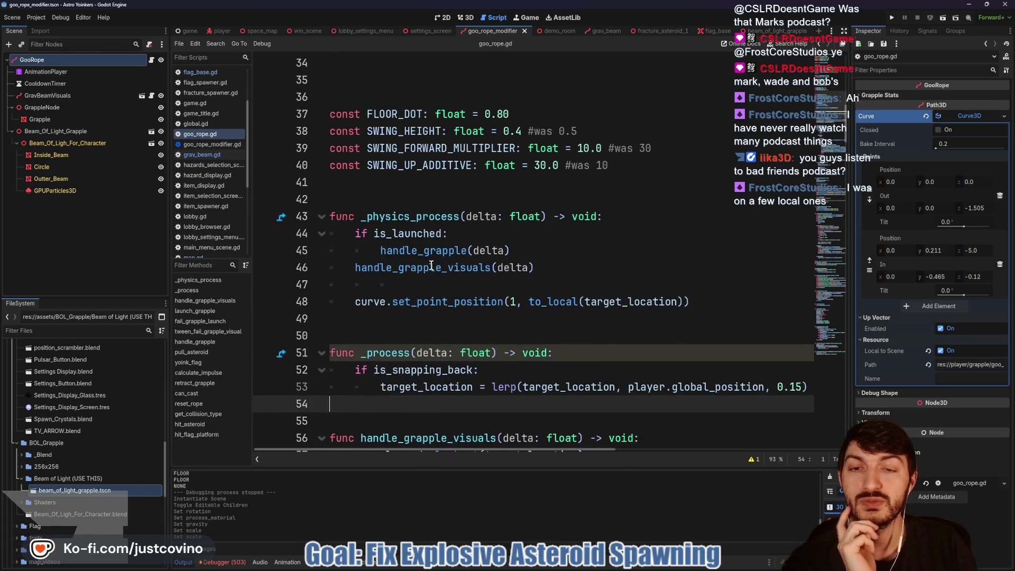
left_click(405, 284)
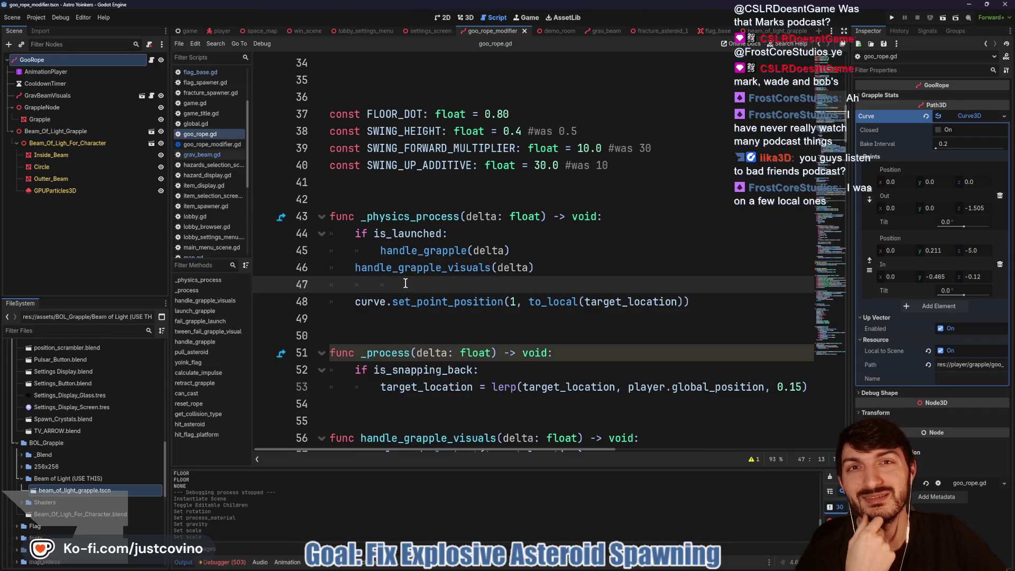
scroll(406, 284, "up", 2)
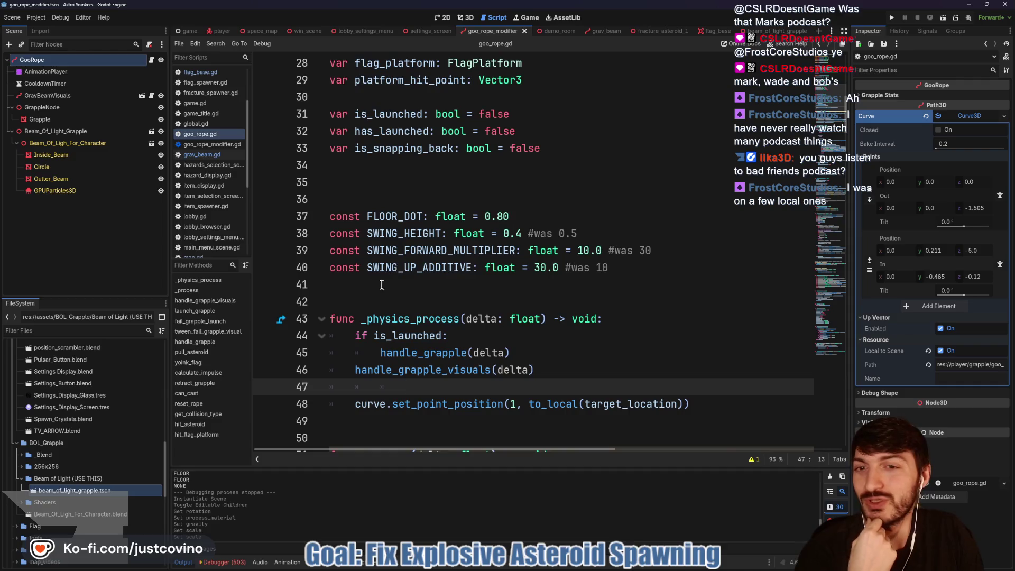
left_click(374, 169)
key("BackSpace")
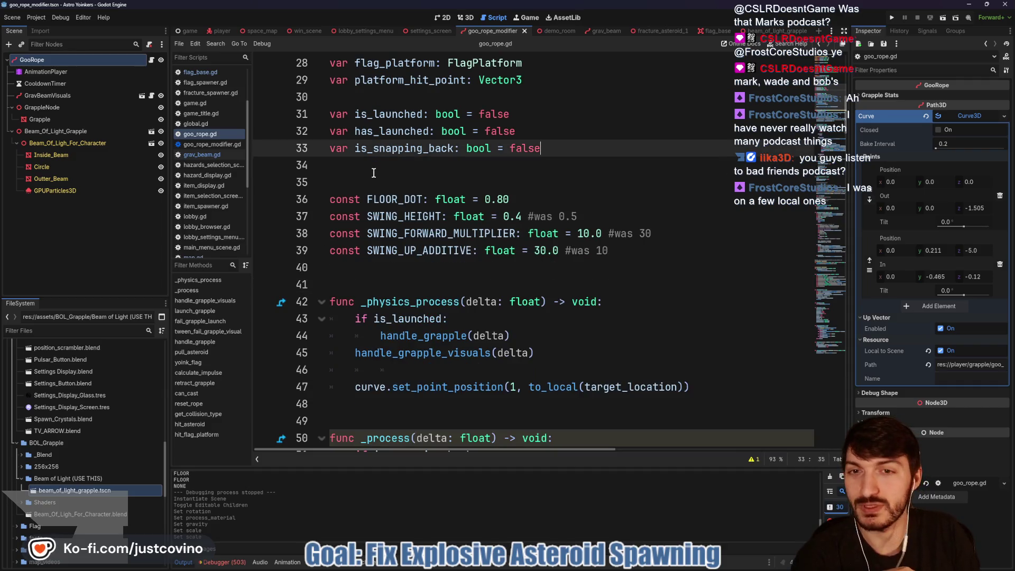
Save goo_rope.gd with one blank line left before FLOOR_DOT and SWING.
left_click(374, 168)
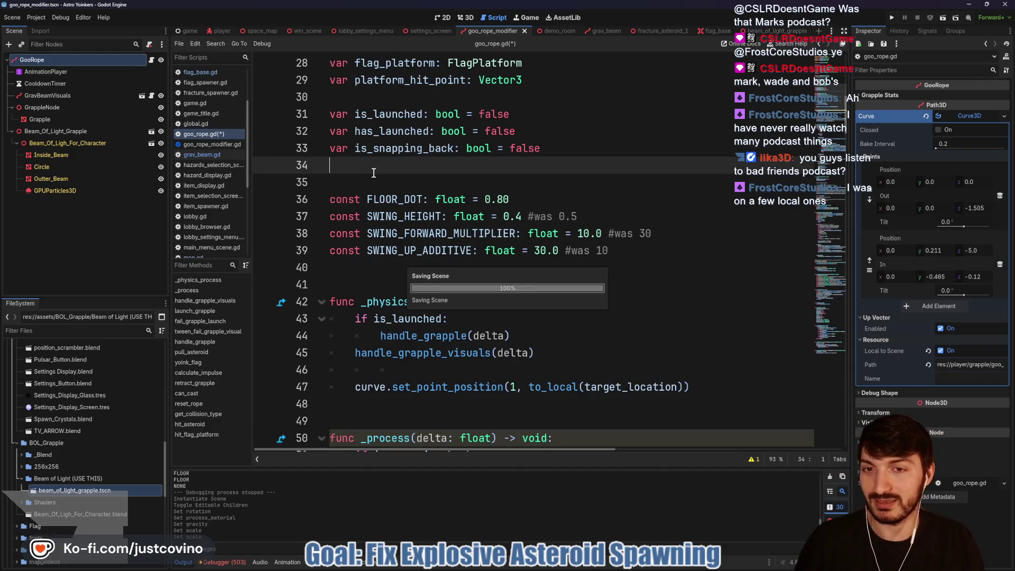
key("ctrl+s")
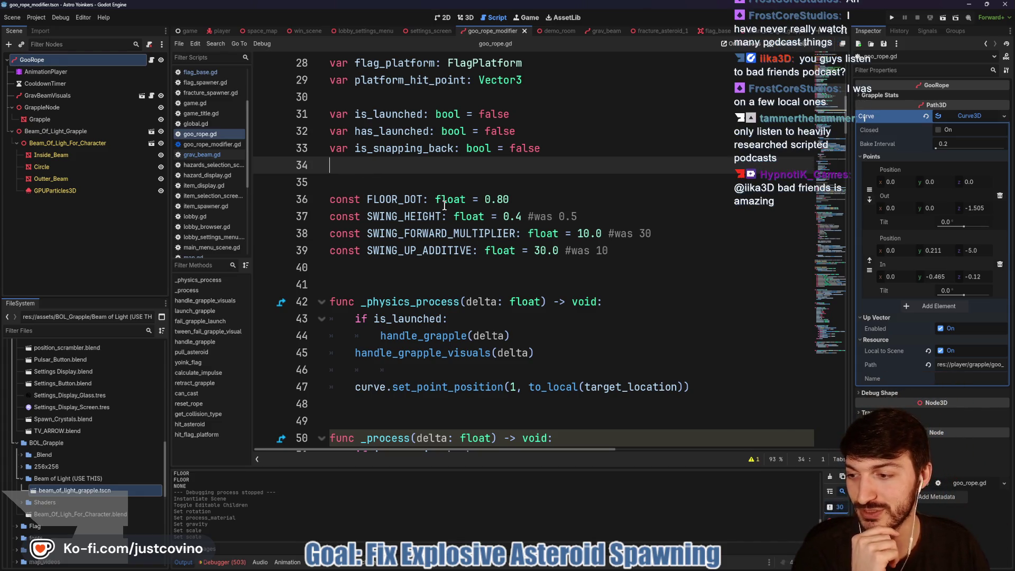
left_click(398, 179)
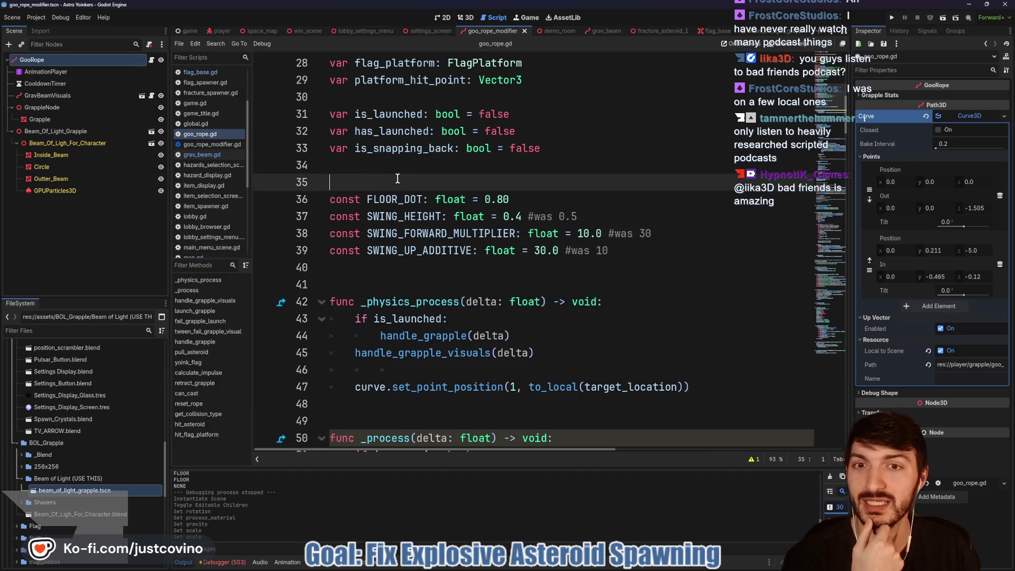
left_click(376, 170)
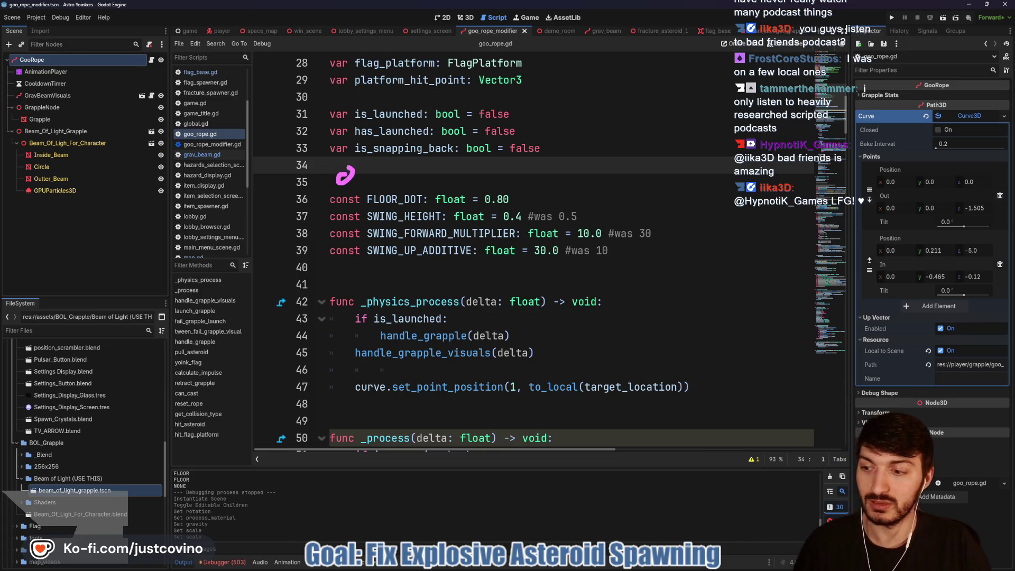
left_click_drag(352, 240, 352, 238)
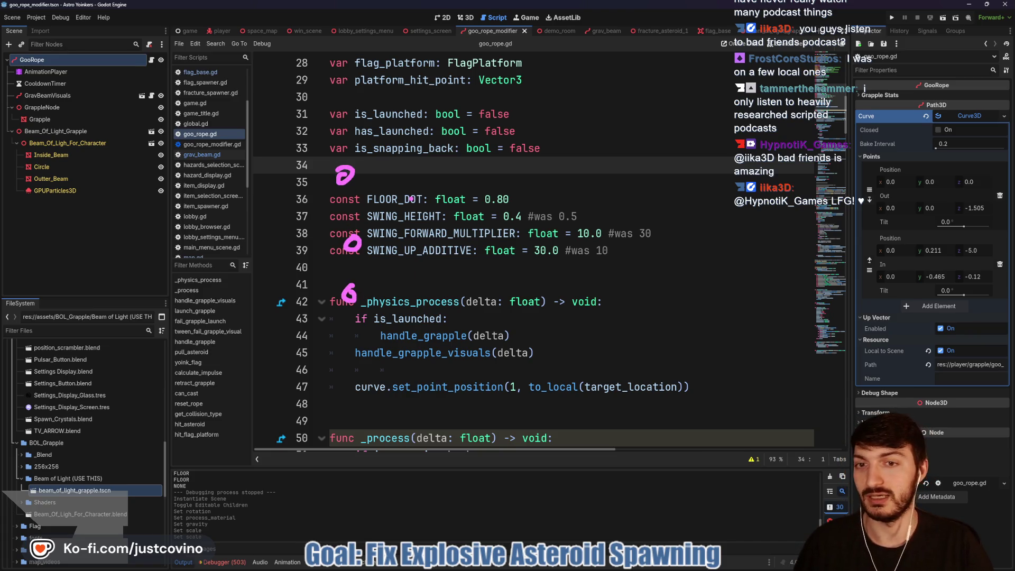
mouse_move(382, 170)
left_mouse_down()
mouse_move(385, 180)
mouse_move(521, 183)
left_mouse_up()
mouse_move(418, 193)
left_mouse_down()
mouse_move(553, 239)
mouse_move(540, 272)
left_mouse_up()
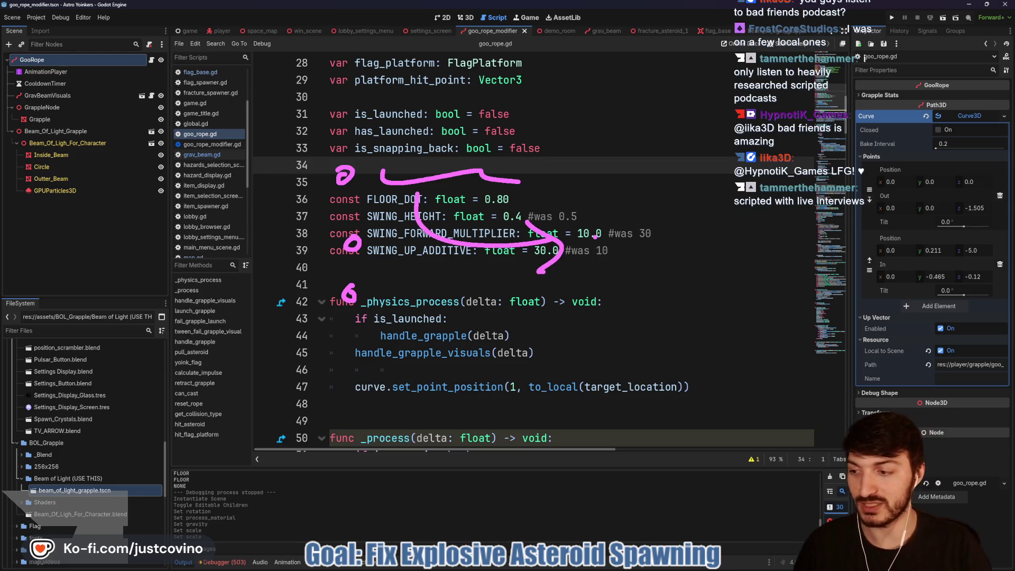
key("ctrl+z")
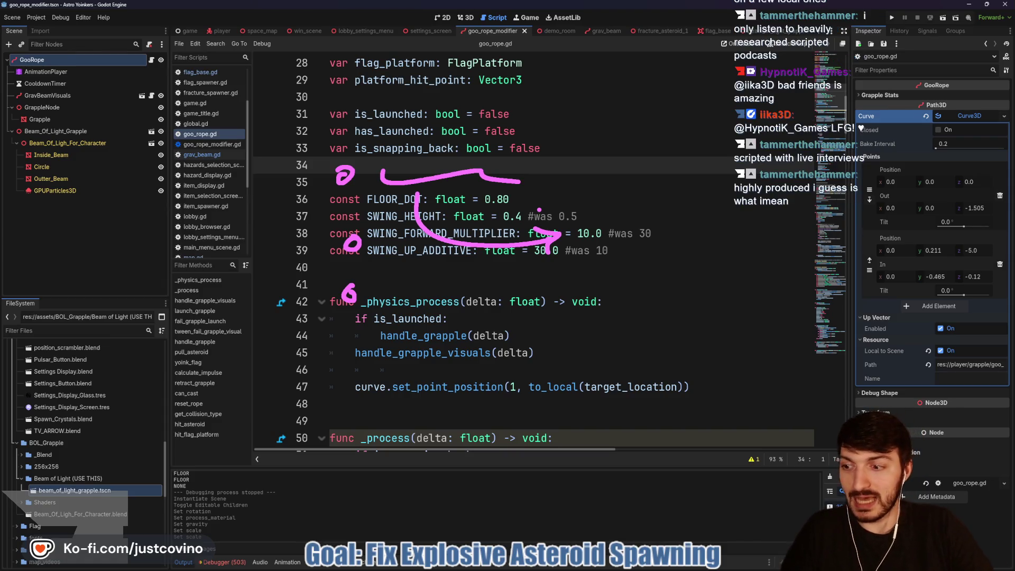
key("Escape")
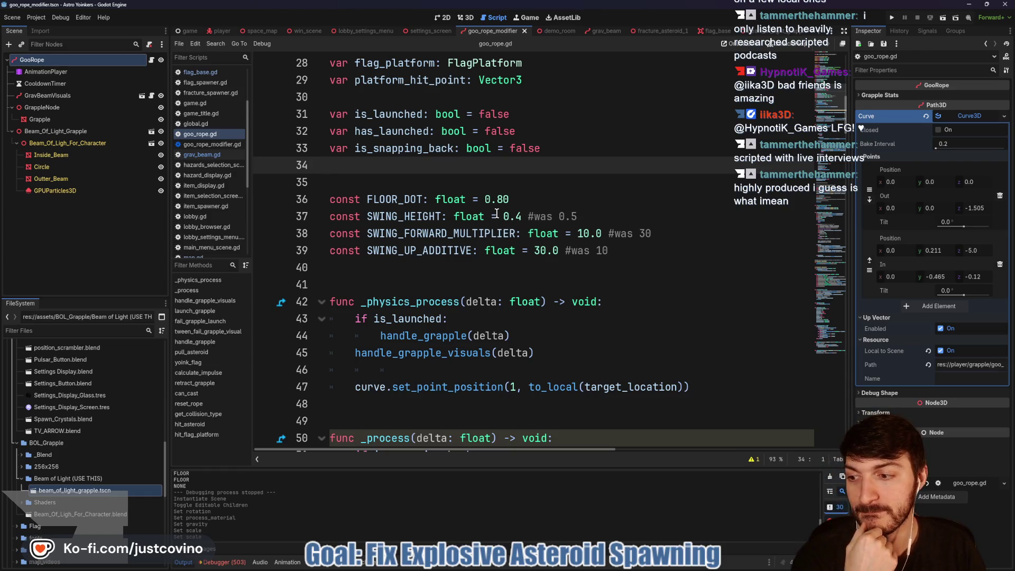
scroll(495, 210, "down", 1)
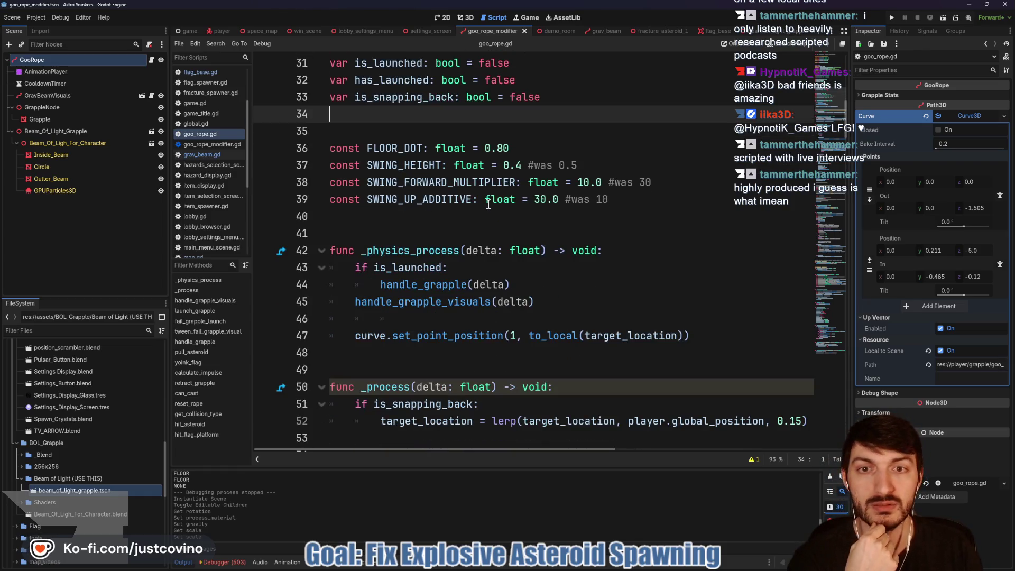
left_click(412, 228)
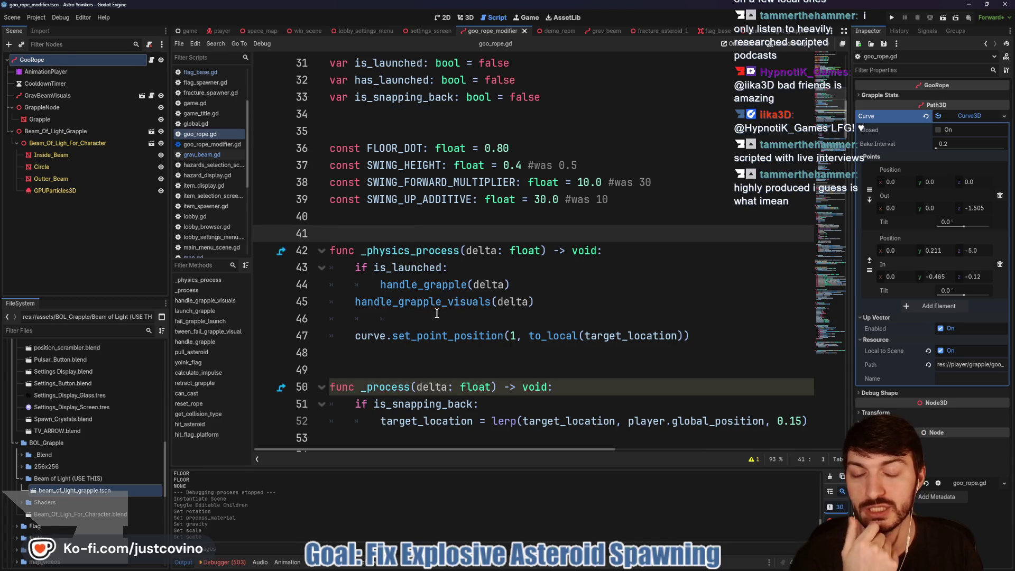
scroll(437, 314, "down", 2)
scroll(488, 244, "up", 1)
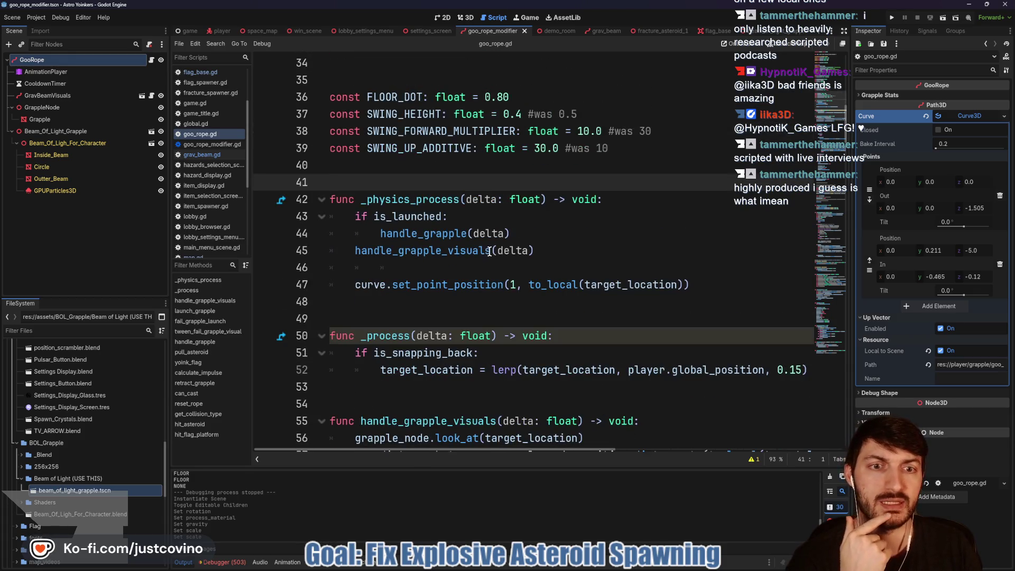
scroll(442, 252, "up", 2)
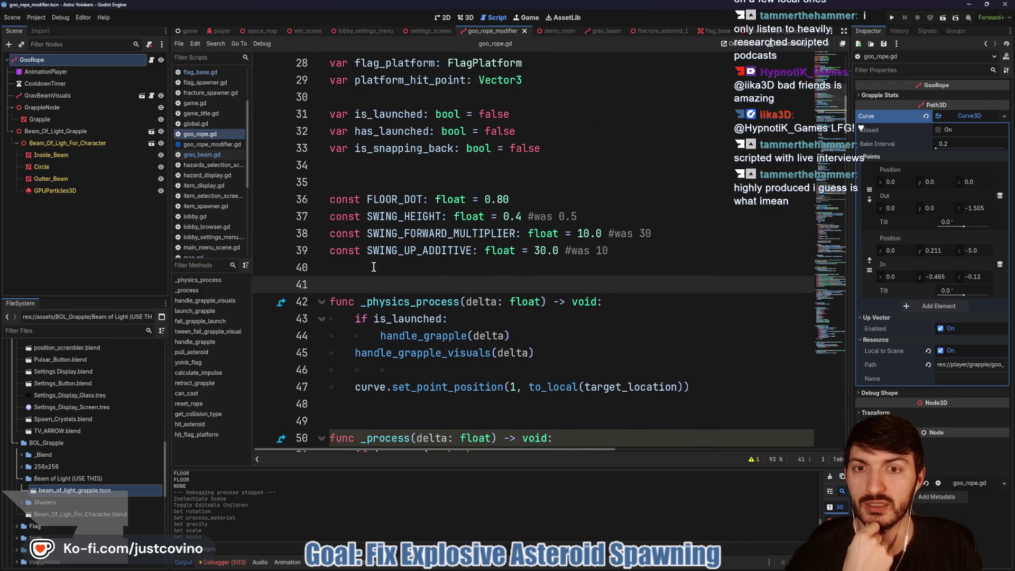
scroll(379, 269, "up", 4)
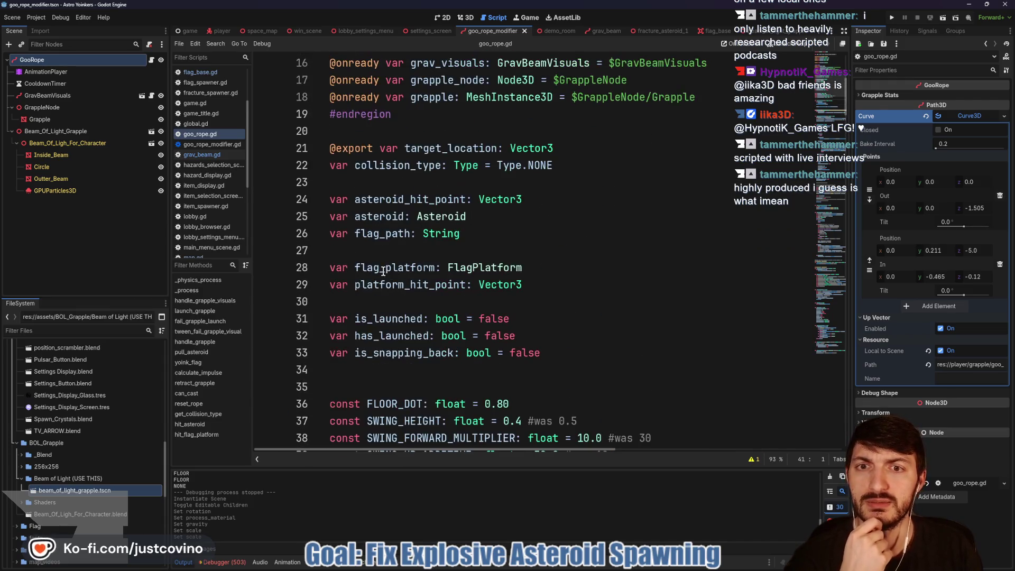
scroll(383, 271, "up", 3)
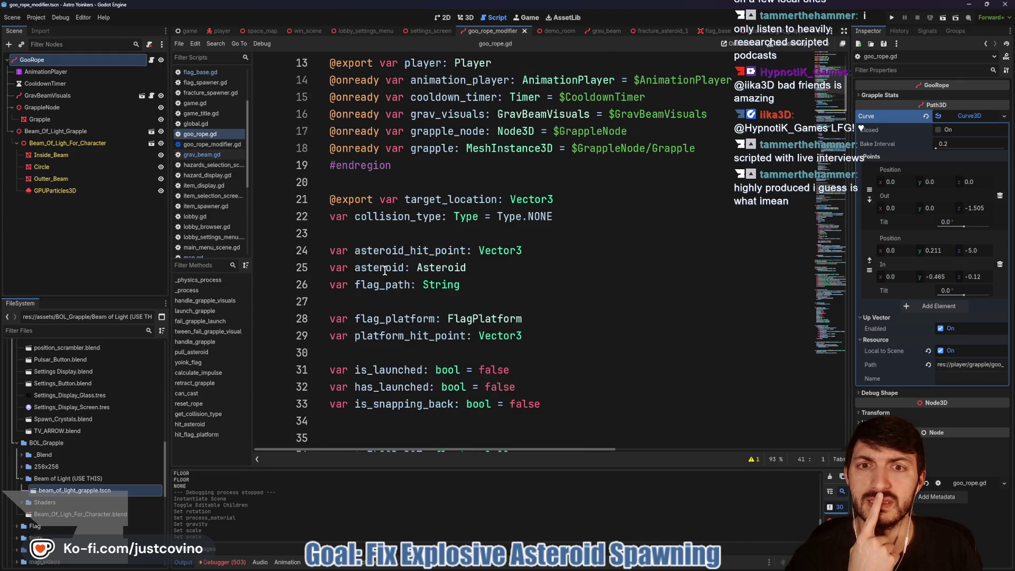
double_click(433, 251)
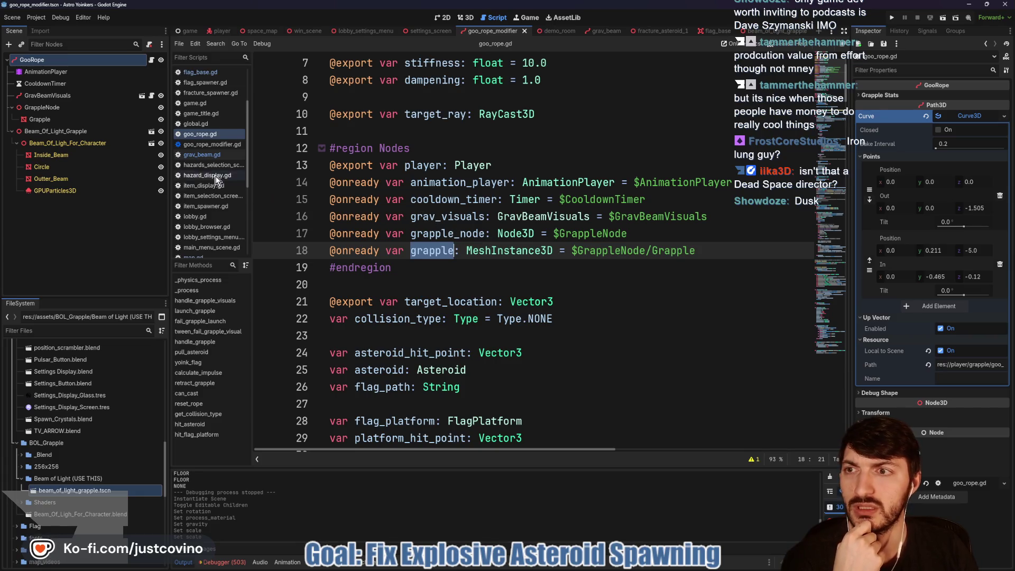
left_click(743, 254)
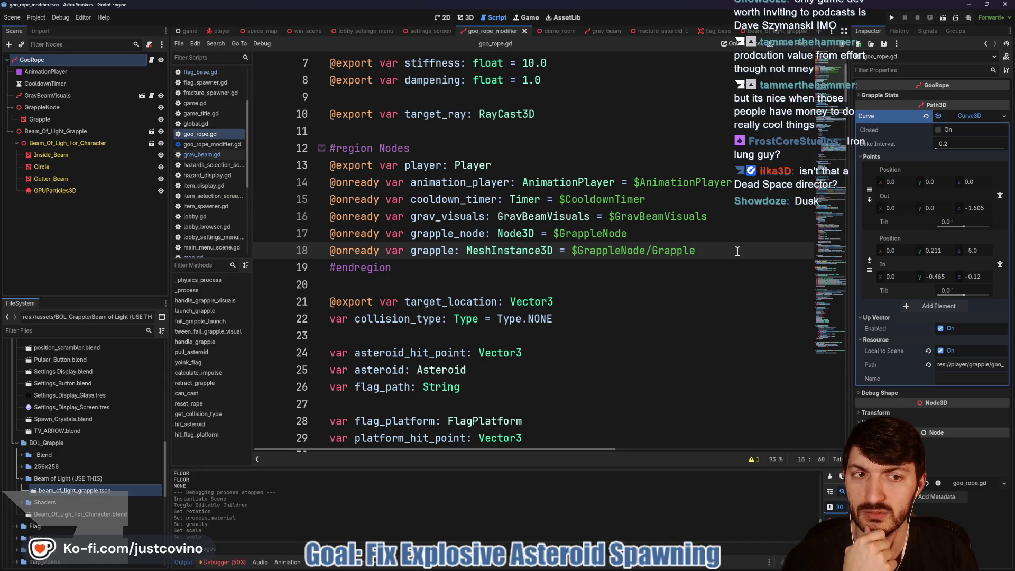
key("Return")
key("Return")
left_click(386, 274)
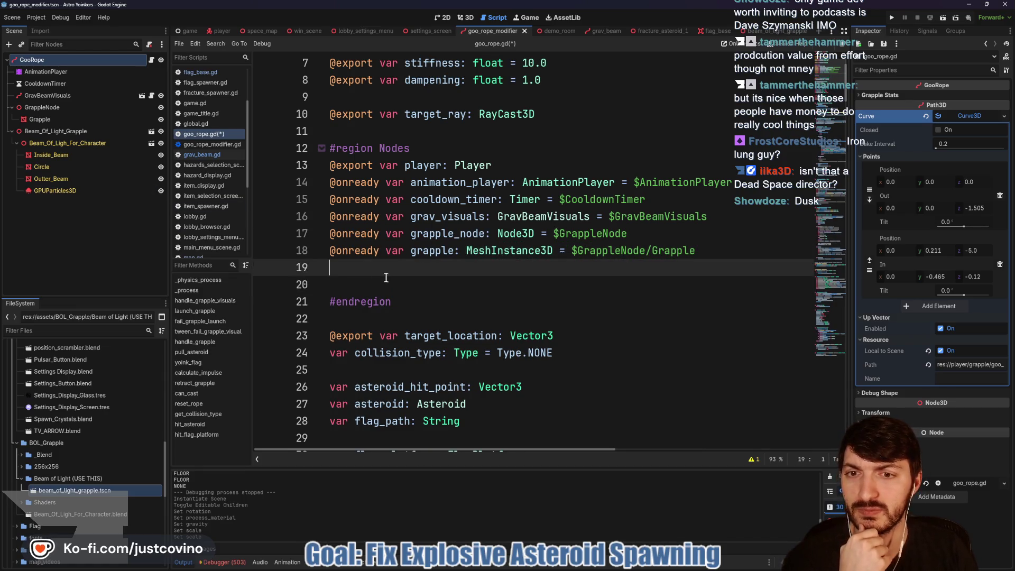
mouse_move(77, 190)
left_mouse_down()
mouse_move(65, 190)
mouse_move(396, 274)
mouse_move(376, 275)
left_mouse_up()
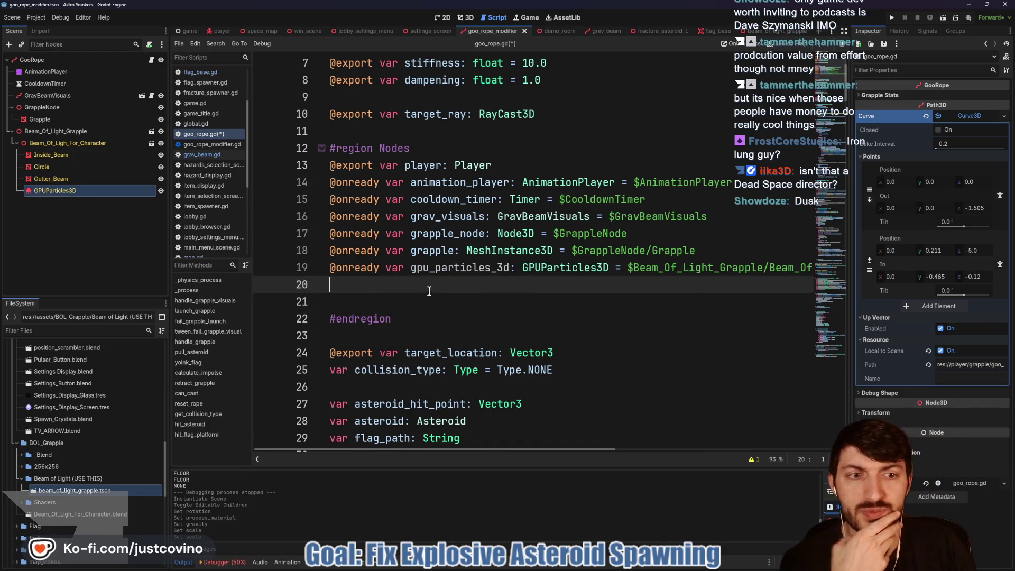
left_click_drag(510, 268, 417, 267)
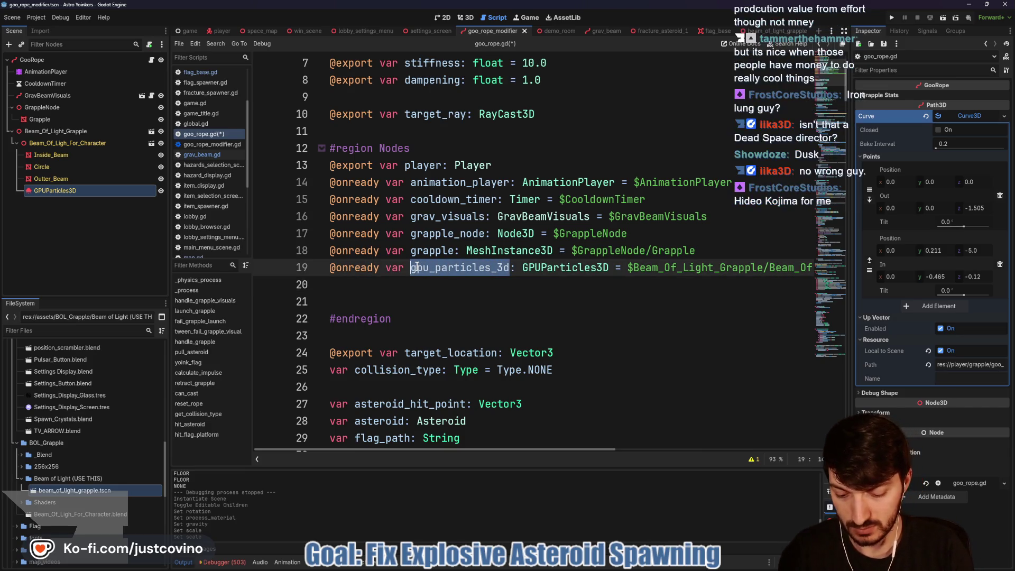
type("beam_parti")
type("cles")
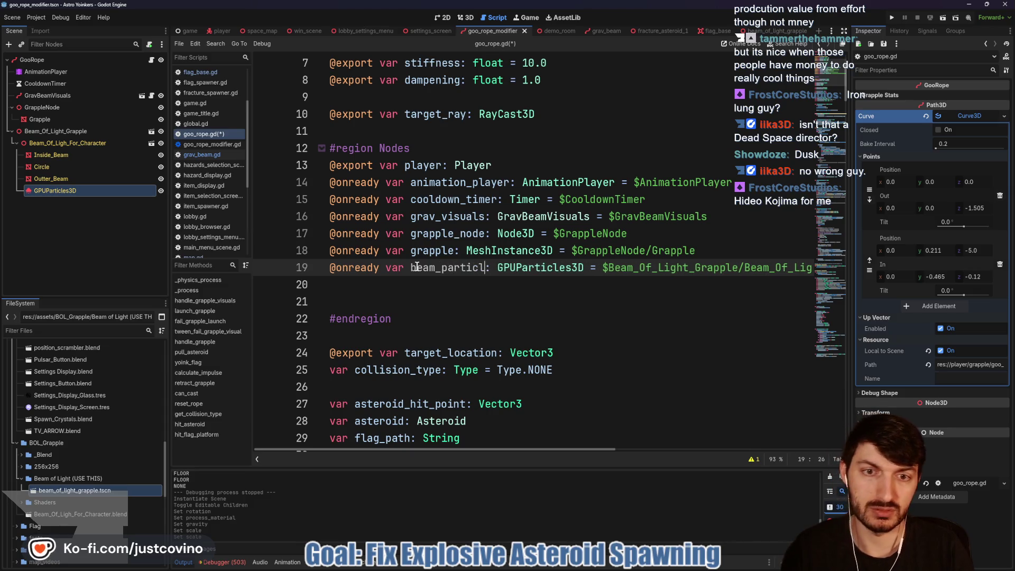
left_click(386, 293)
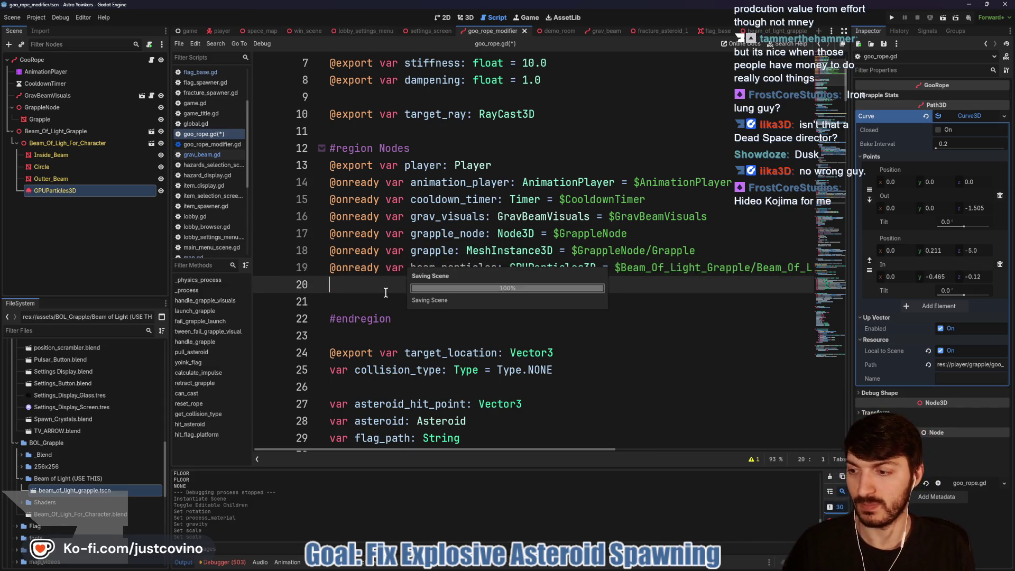
key("ctrl+s")
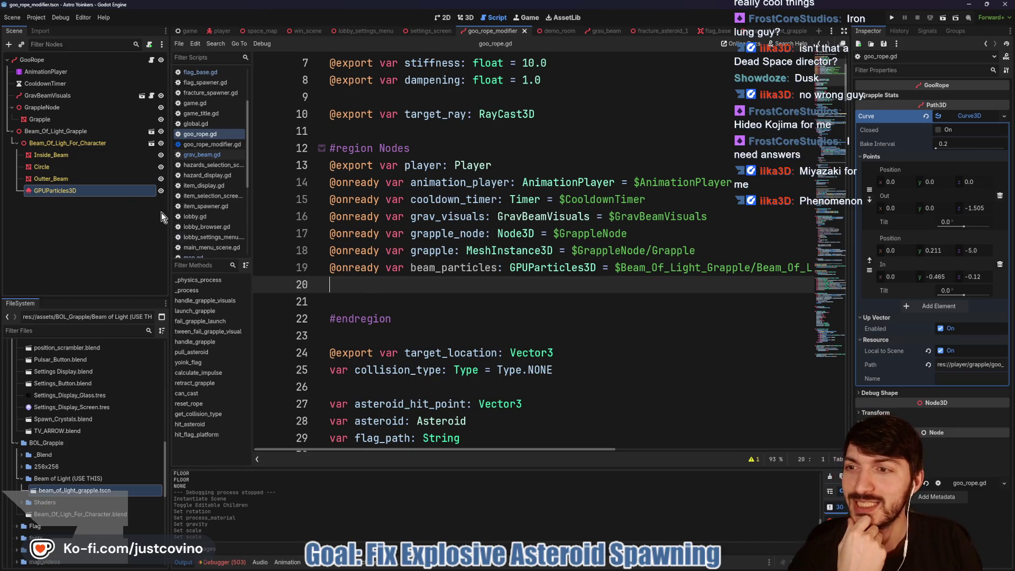
left_click(68, 142)
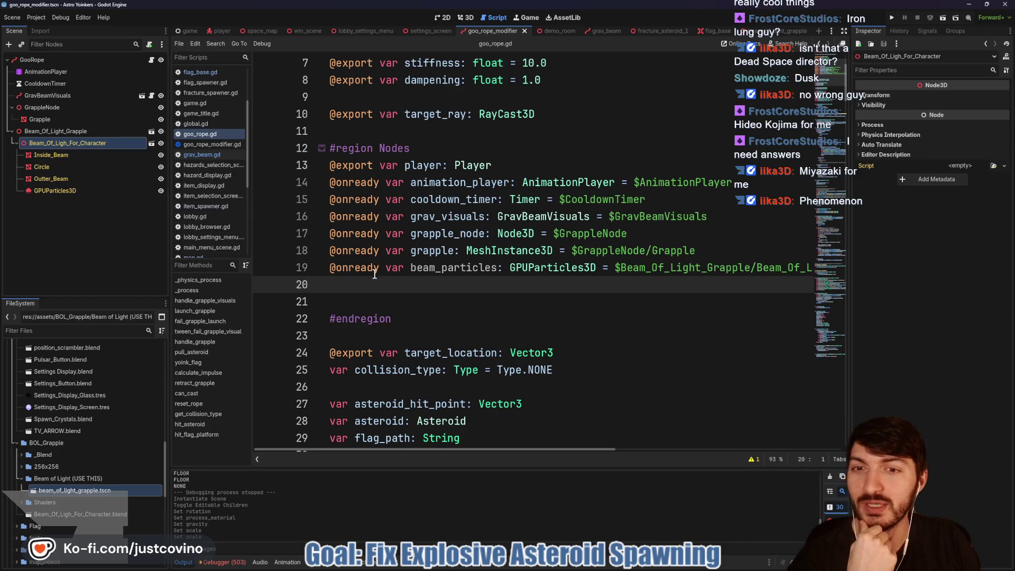
left_click(363, 299)
left_click(362, 288)
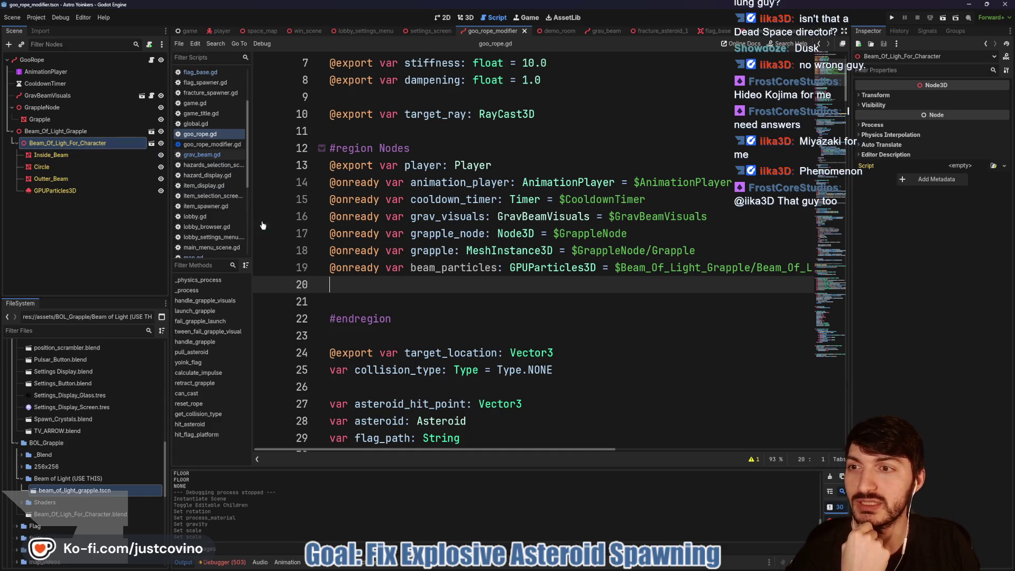
left_click(90, 132)
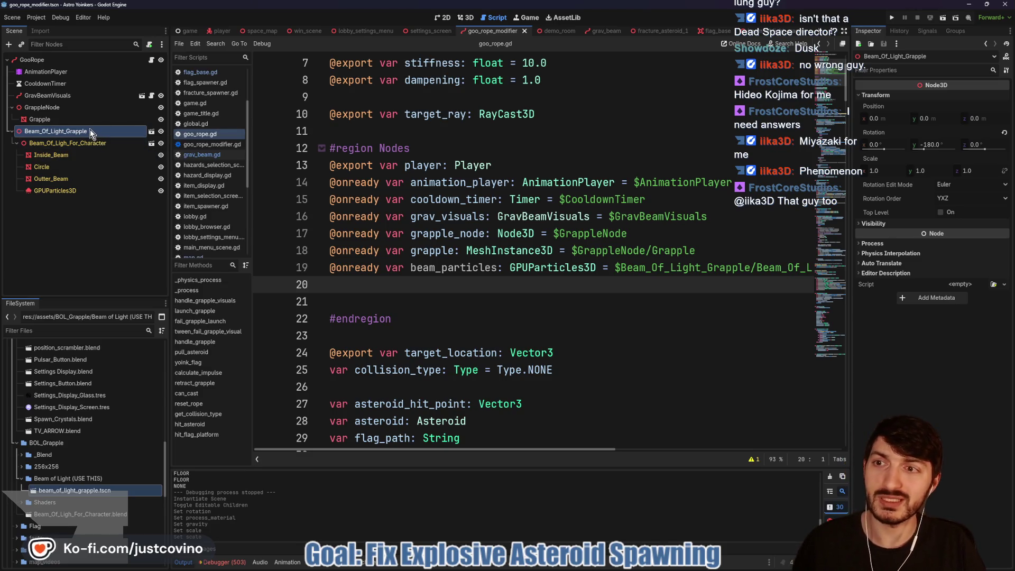
mouse_move(91, 130)
left_mouse_down()
mouse_move(296, 280)
mouse_move(347, 285)
left_mouse_up()
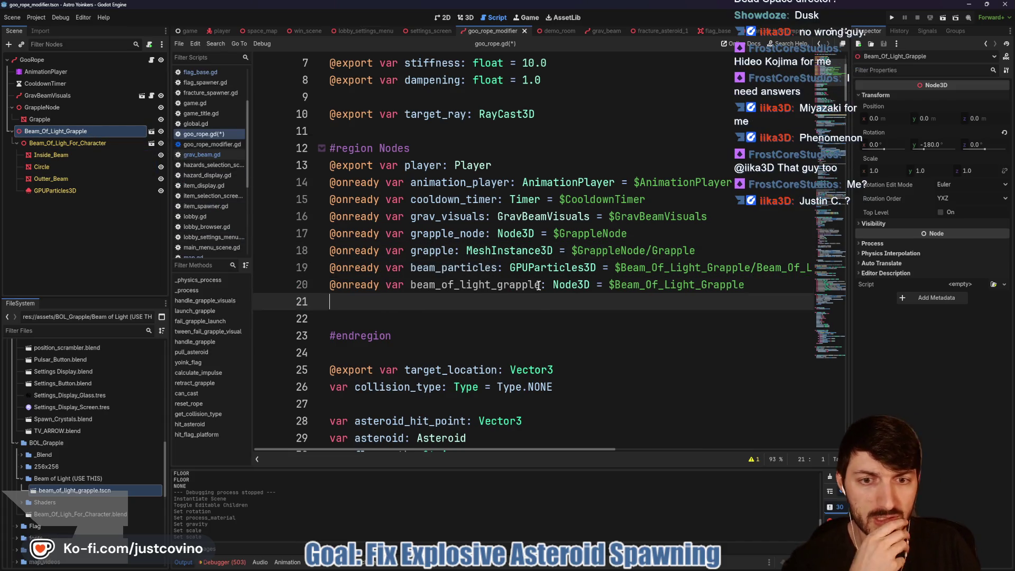
left_click_drag(540, 285, 410, 285)
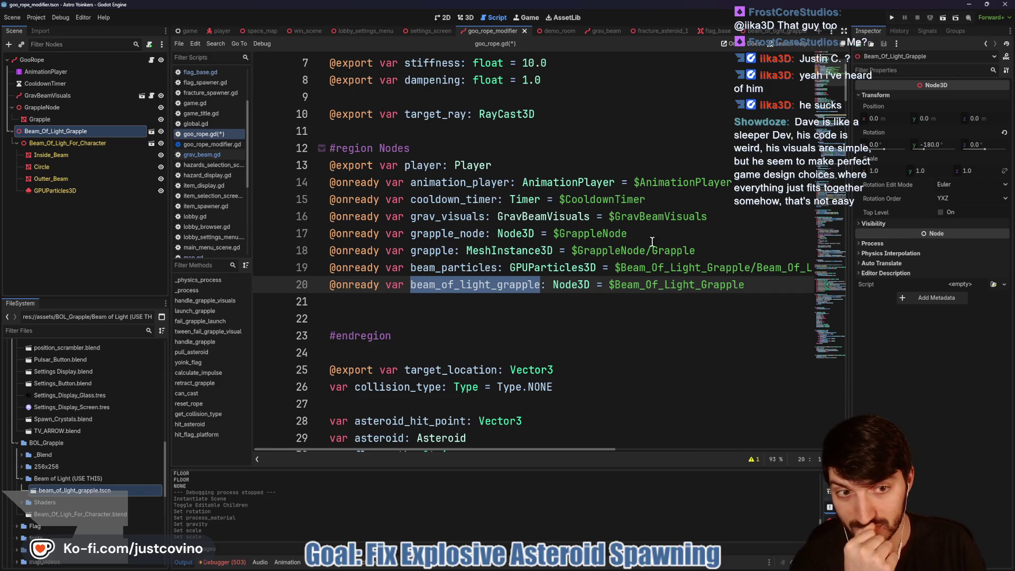
left_click_drag(714, 247, 317, 233)
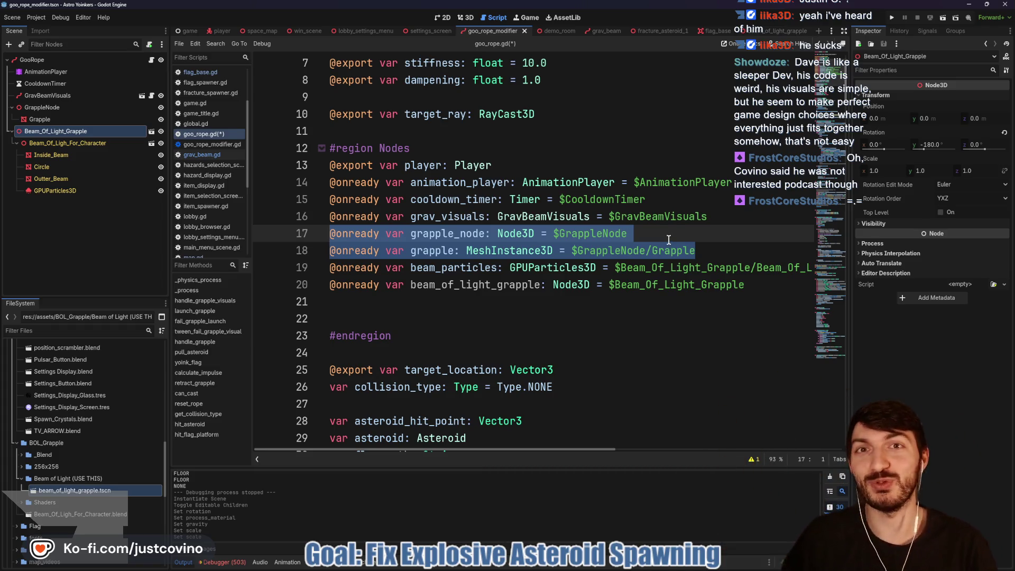
left_click(632, 233)
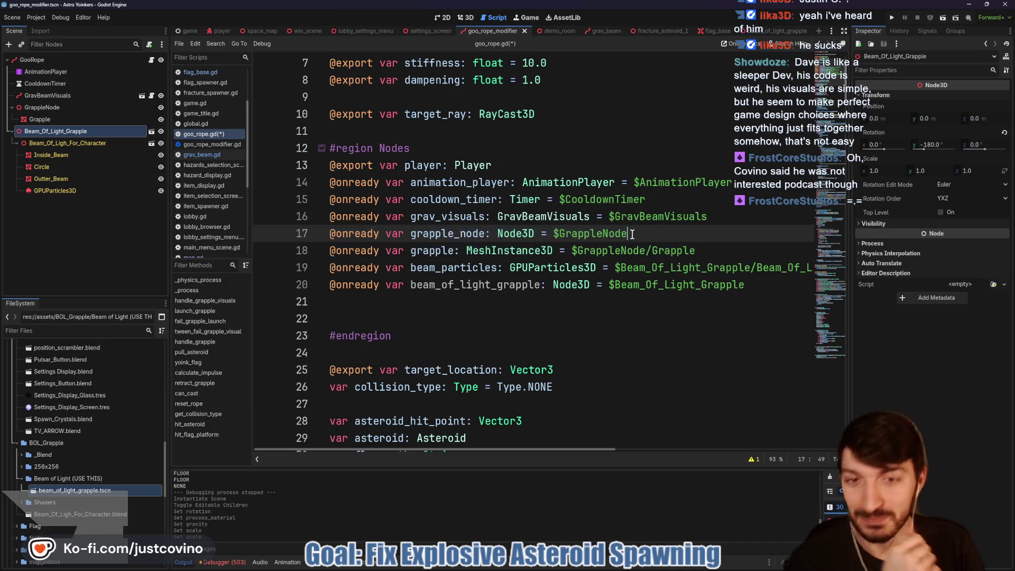
Comment out the old grapple_node and grapple declarations with Ctrl+K and review errors.
left_click_drag(711, 250, 274, 233)
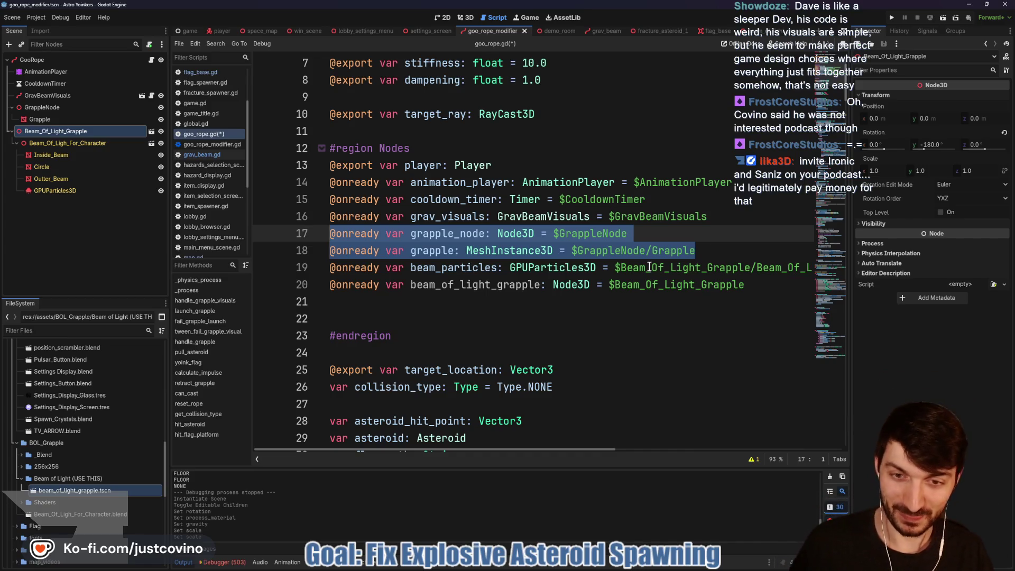
key("ctrl+k")
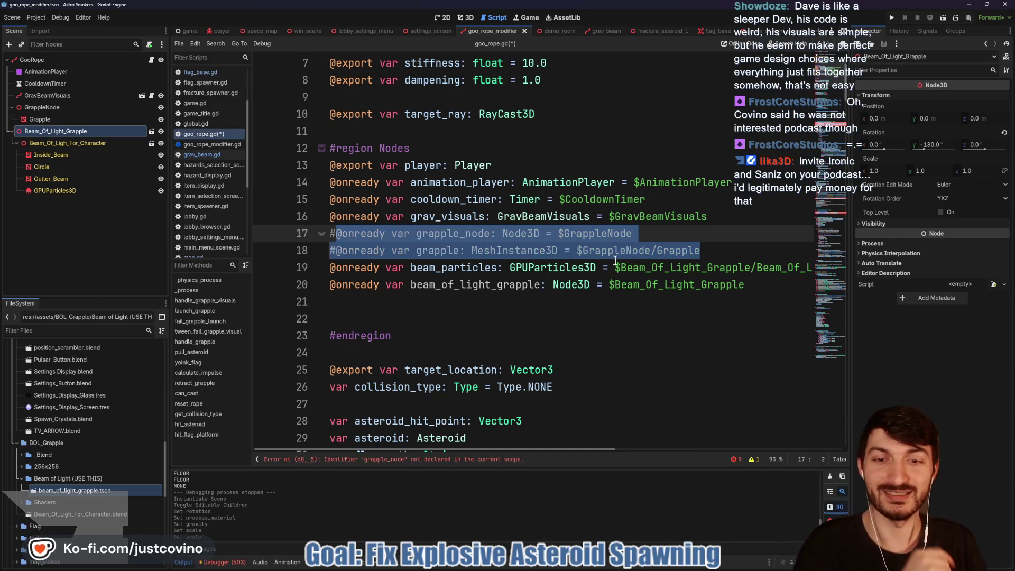
scroll(582, 261, "down", 15)
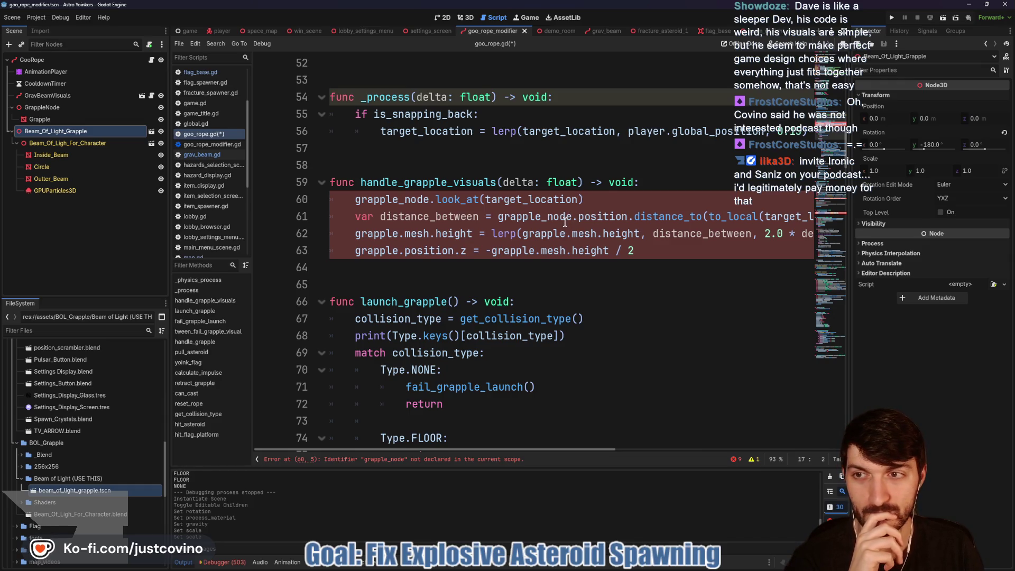
scroll(565, 222, "up", 4)
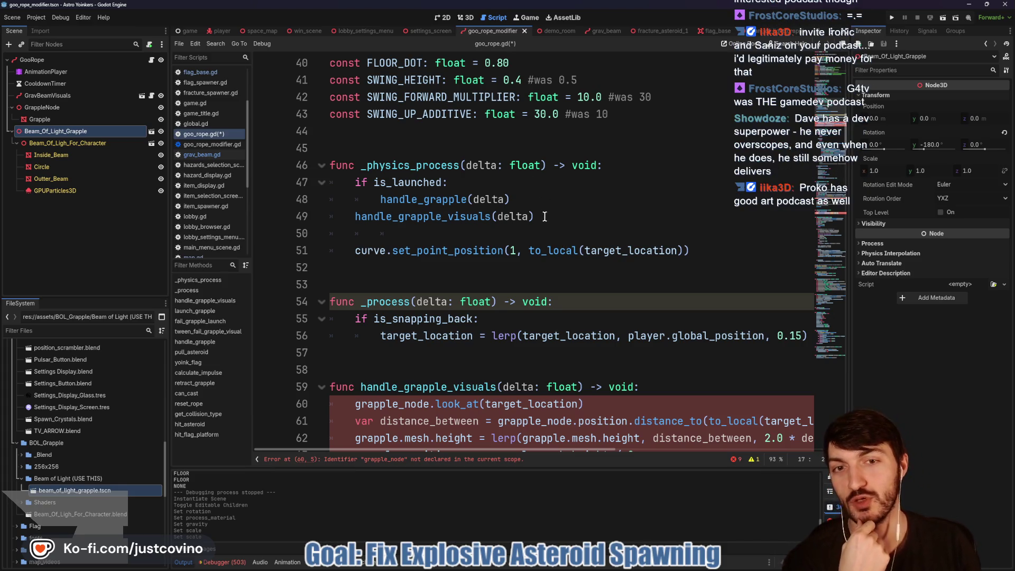
scroll(545, 217, "up", 3)
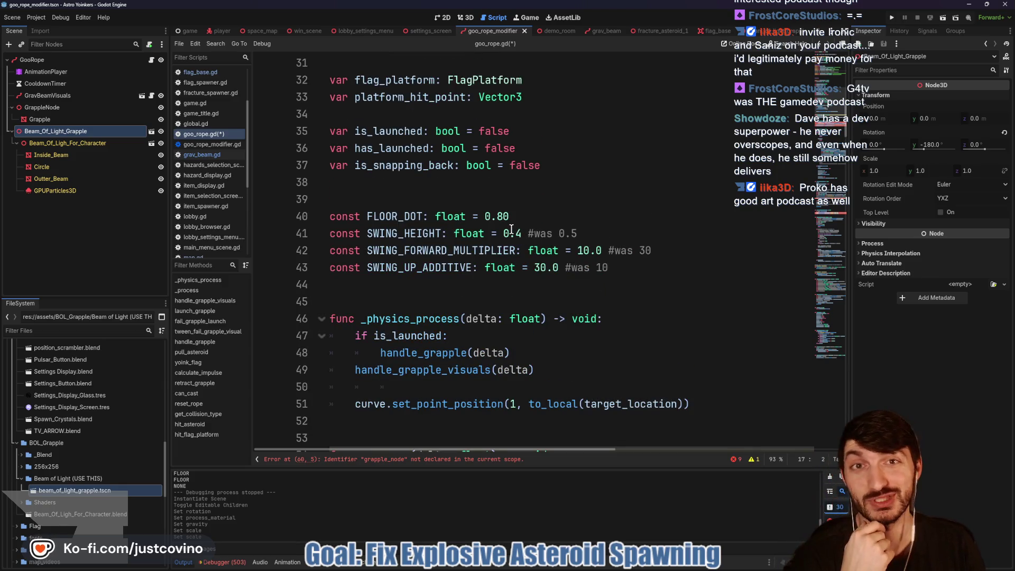
scroll(479, 221, "down", 4)
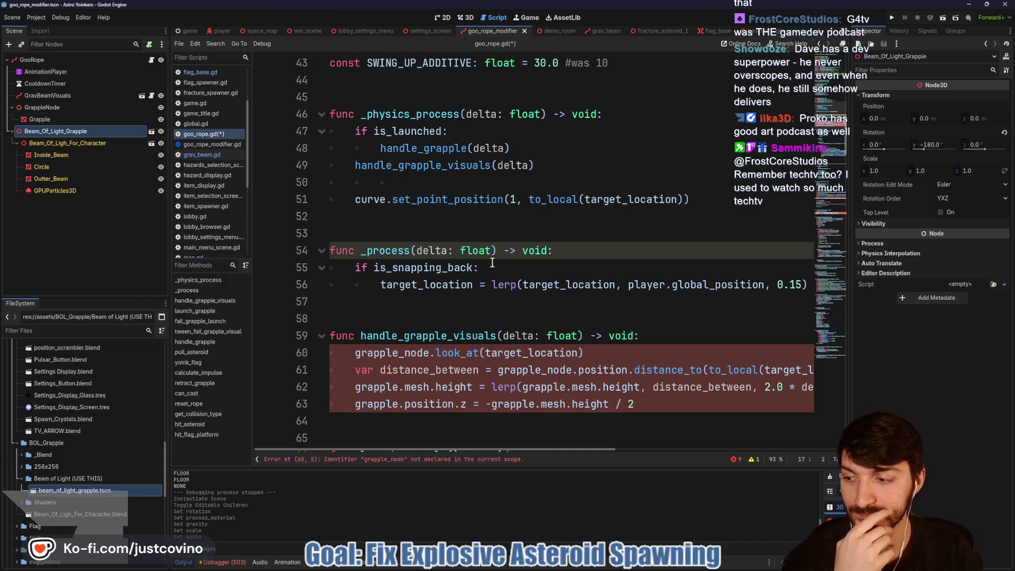
scroll(492, 263, "down", 1)
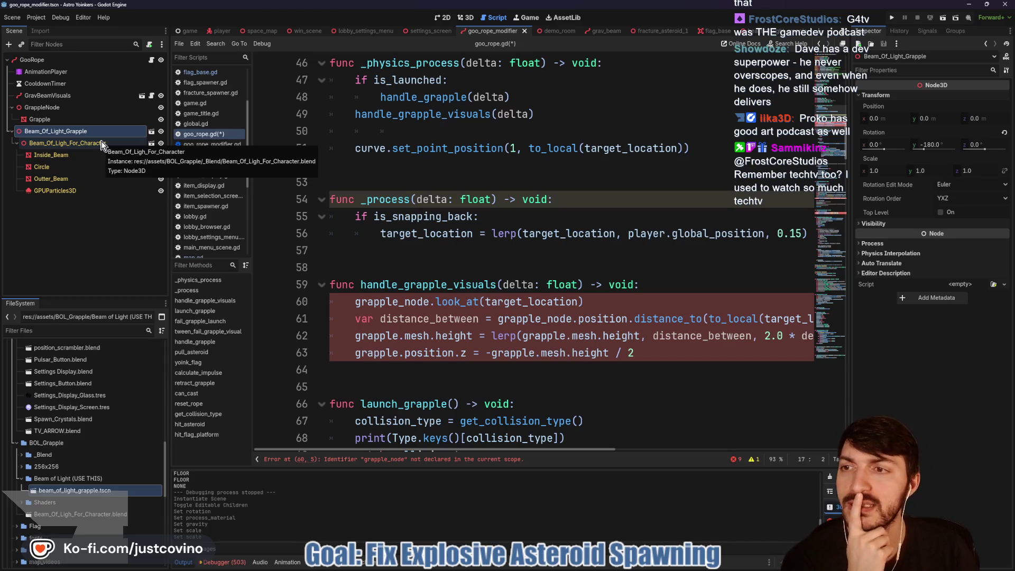
left_click(465, 19)
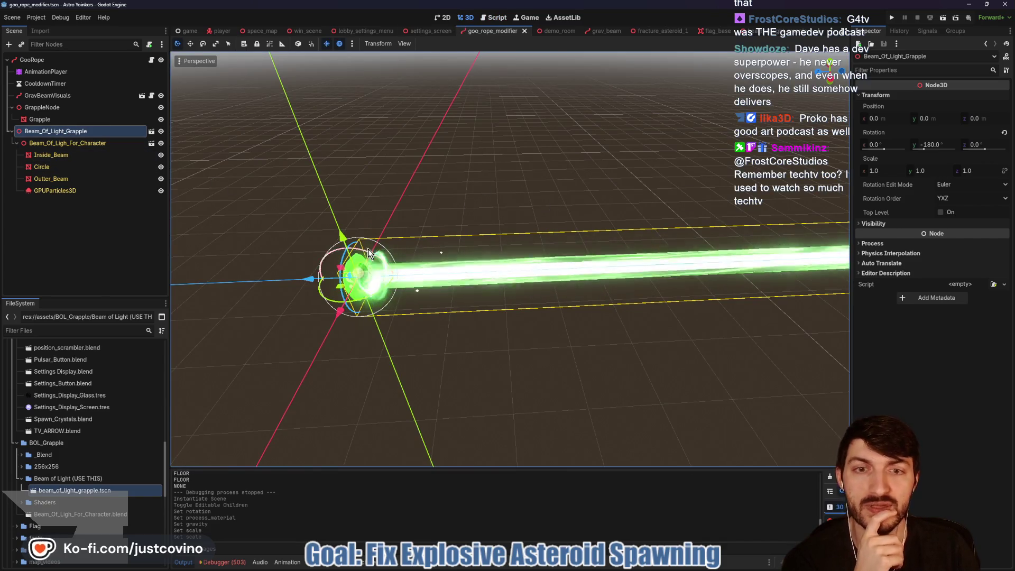
left_click(76, 144)
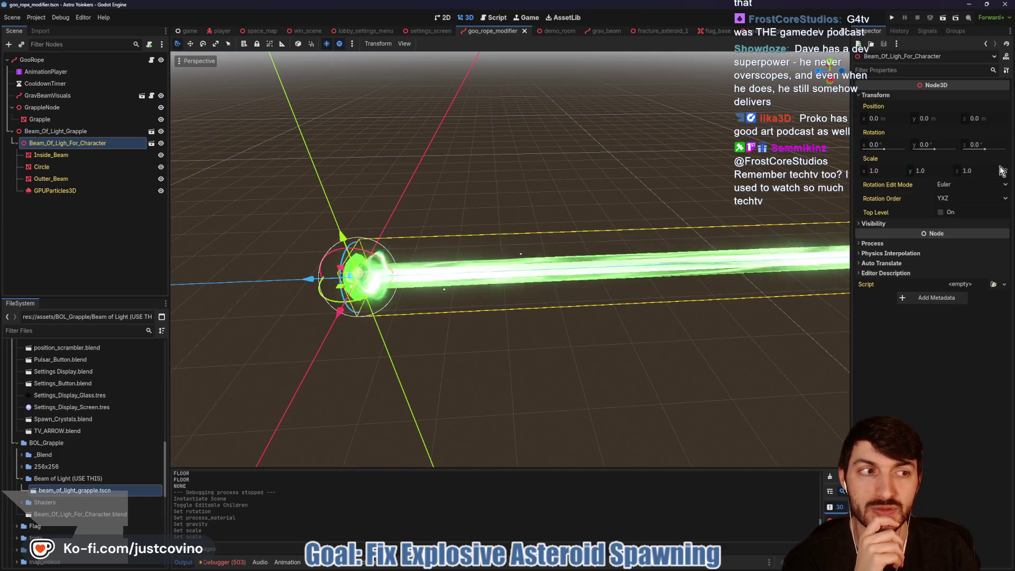
left_click(871, 158)
mouse_move(971, 171)
left_mouse_down()
mouse_move(942, 170)
mouse_move(985, 170)
left_mouse_up()
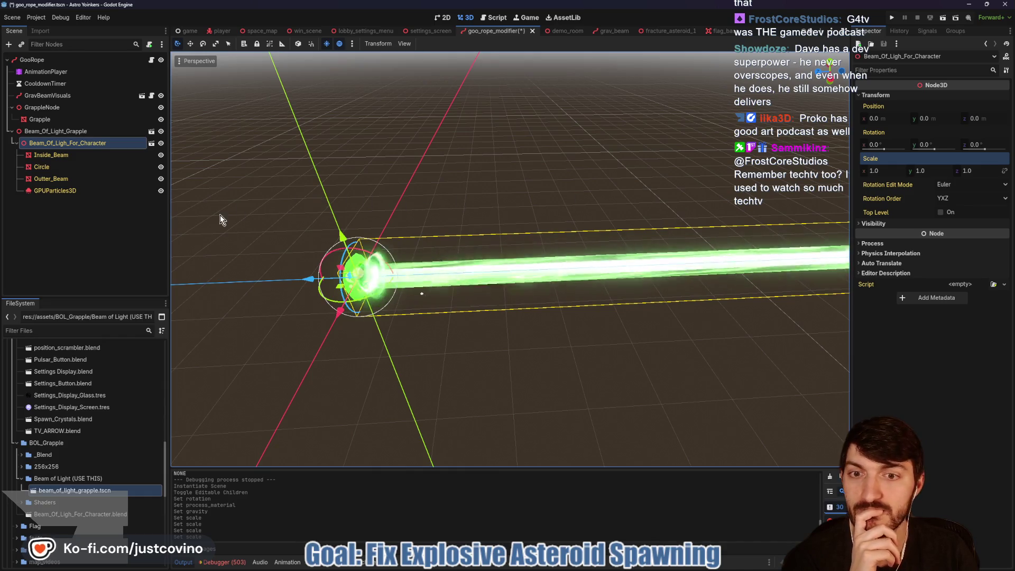
left_click(152, 60)
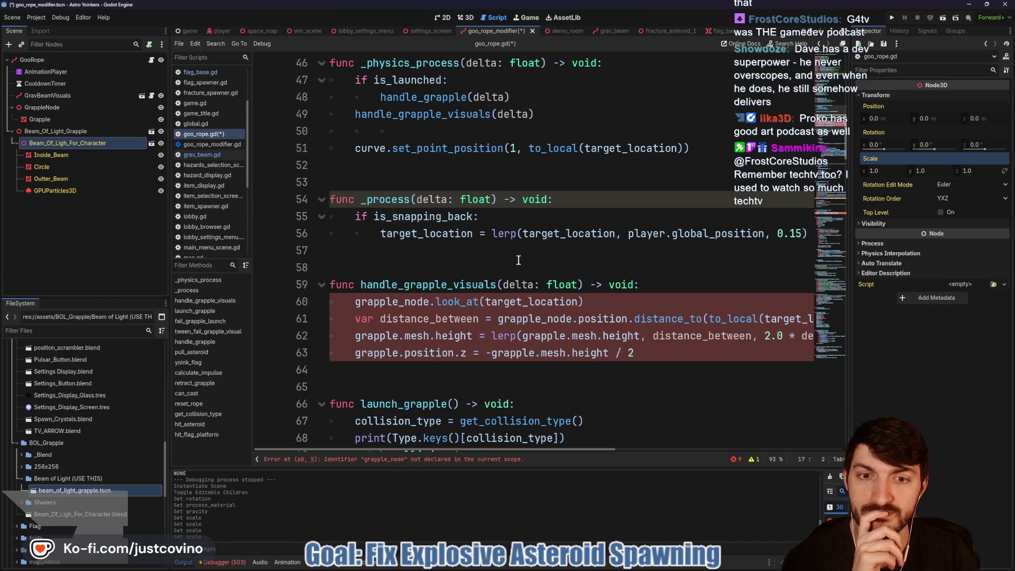
Rename line 20's variable from beam_of_light_grapple to grapple_node.
scroll(503, 253, "up", 6)
scroll(499, 251, "down", 7)
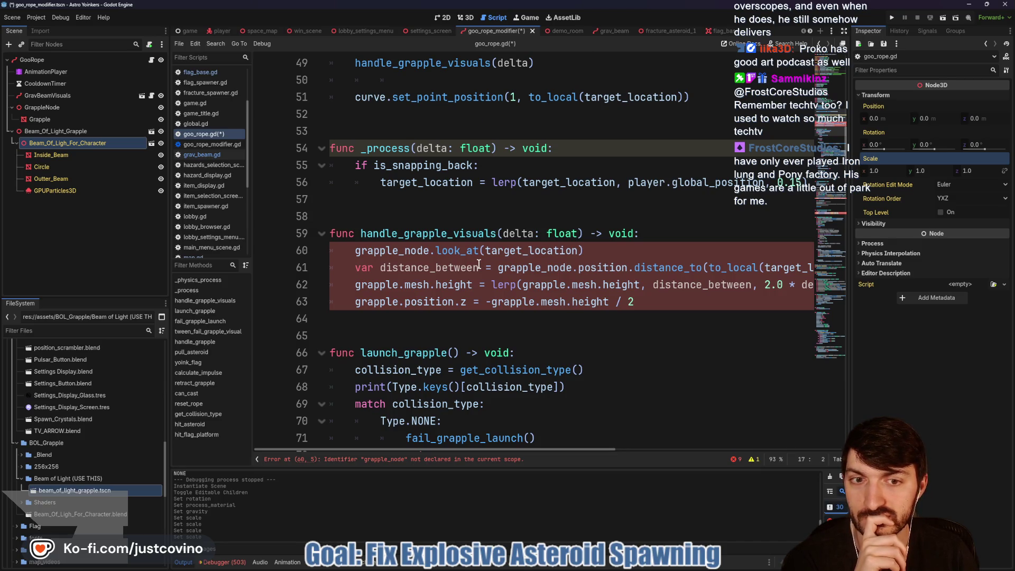
scroll(434, 286, "up", 13)
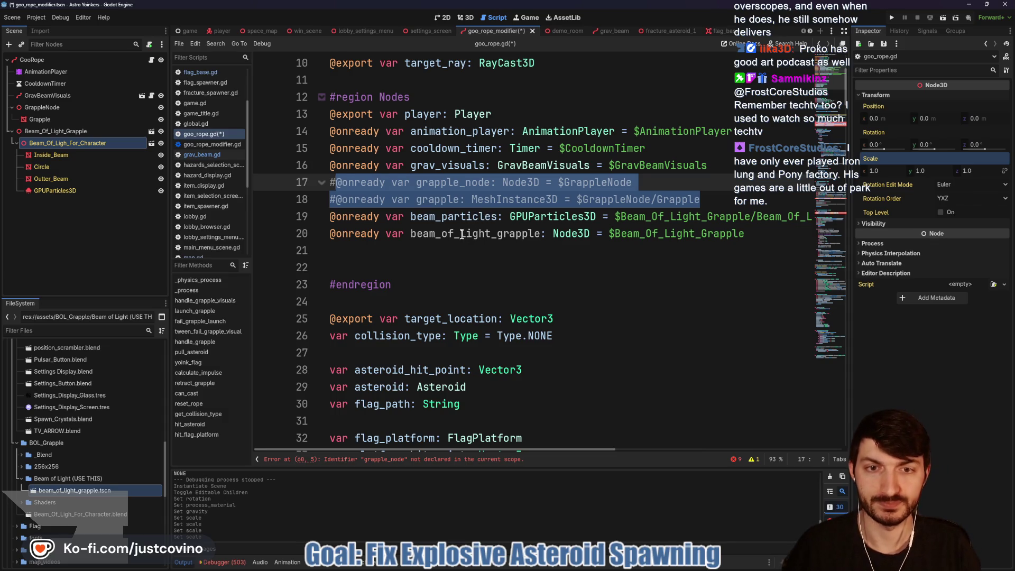
left_click(497, 235)
left_click_drag(497, 234, 409, 241)
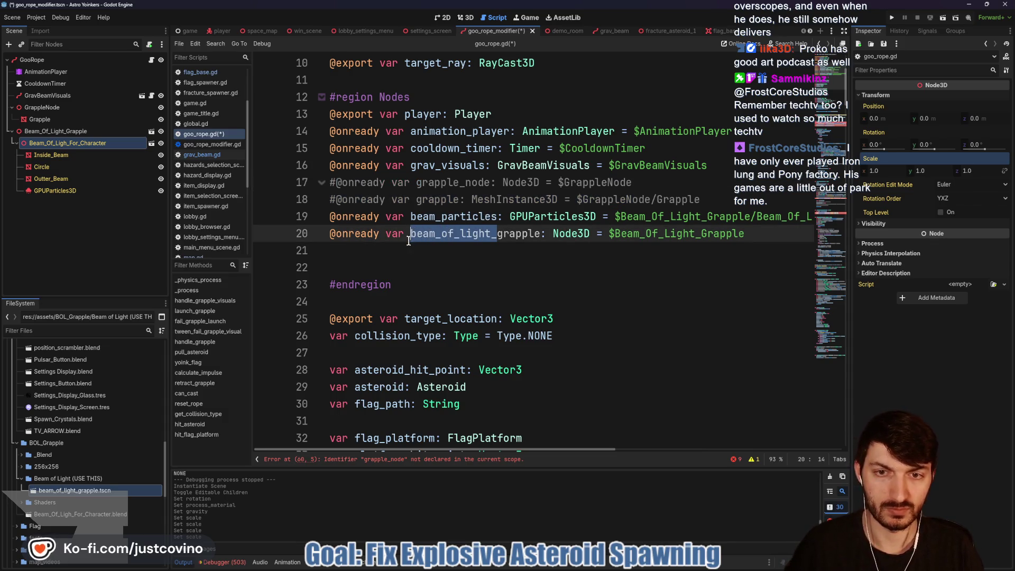
key("BackSpace")
key("ctrl+Right")
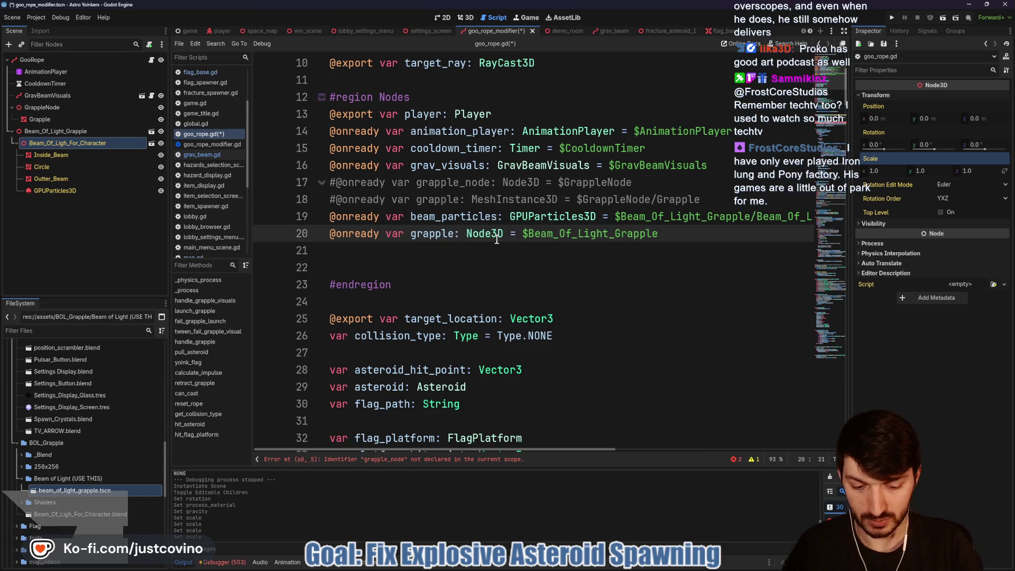
type("_node")
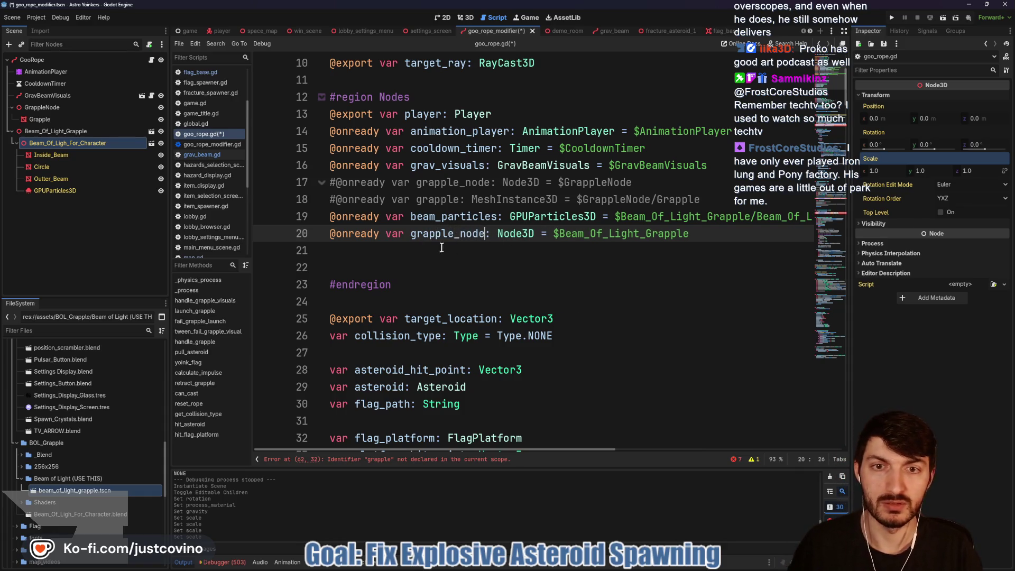
key("End")
key("Return")
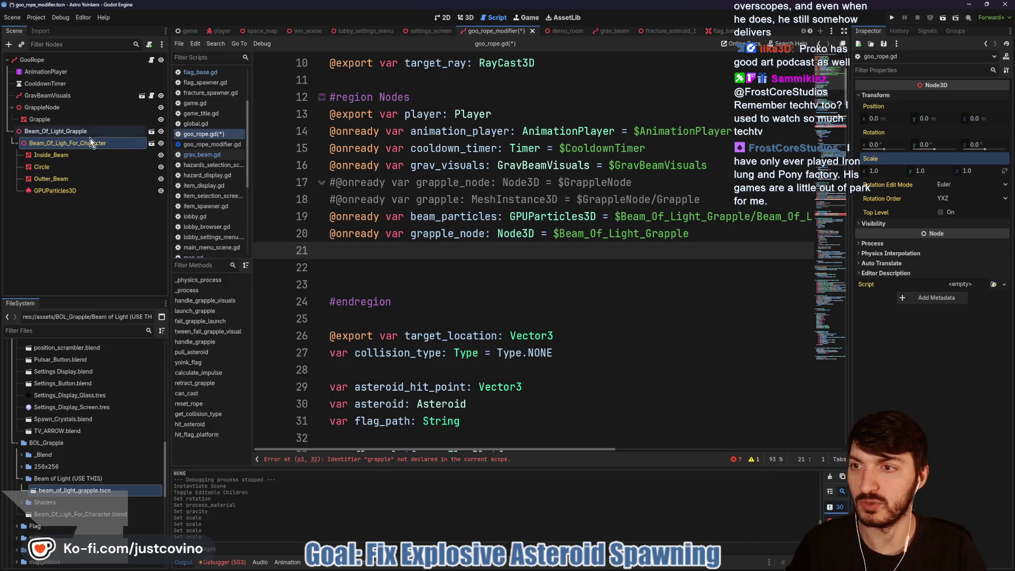
Add line 21 declaring grapple as Beam_Of_Ligh_For_Character, then save.
mouse_move(87, 145)
left_mouse_down()
mouse_move(331, 255)
mouse_move(370, 253)
left_mouse_up()
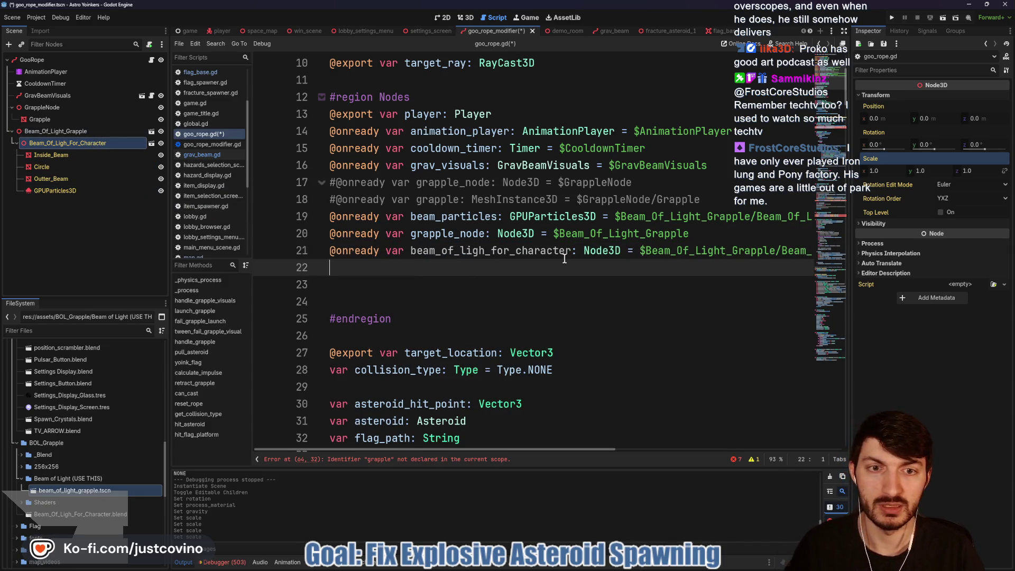
left_click_drag(571, 250, 411, 248)
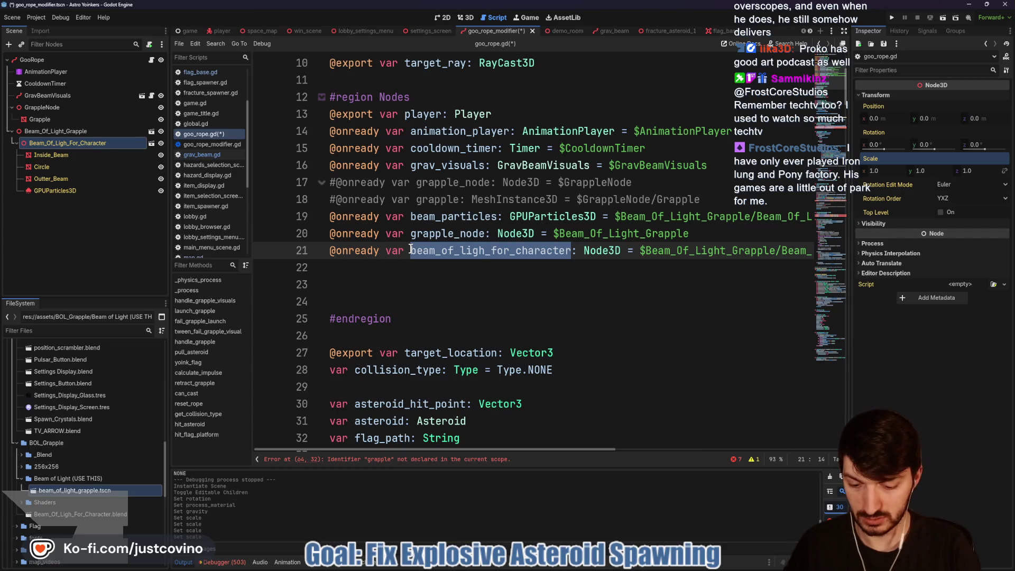
type("grapple")
left_click(417, 284)
key("ctrl+s")
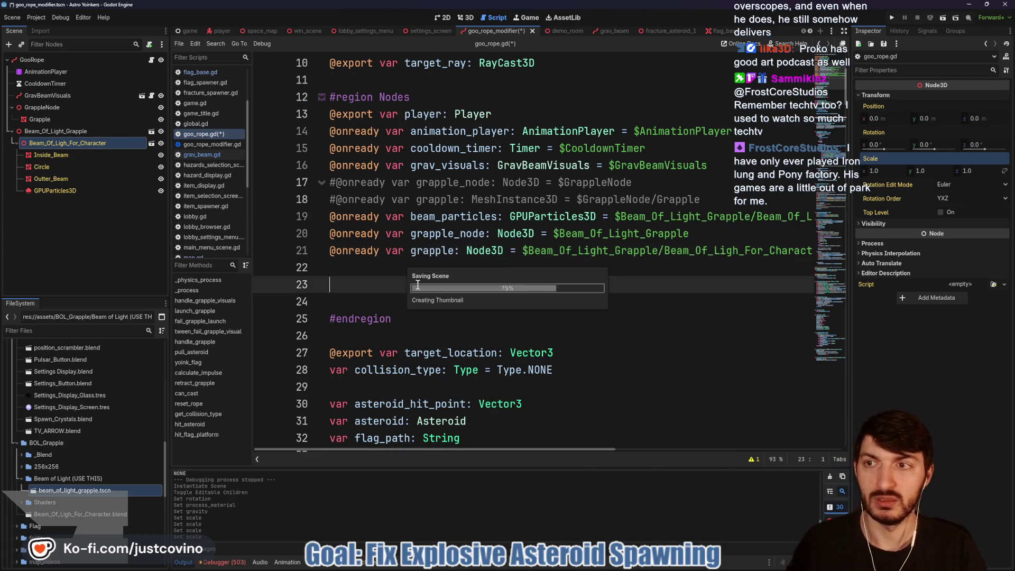
scroll(462, 241, "down", 14)
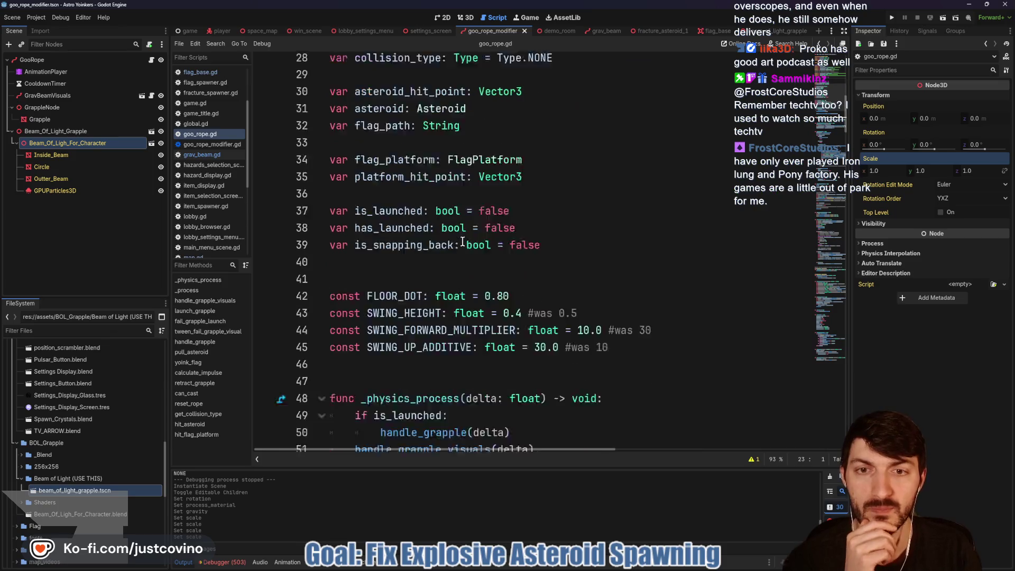
Make fail_grapple_launch's tween target grapple "scale:z" instead of grapple.mesh "height".
scroll(456, 242, "down", 10)
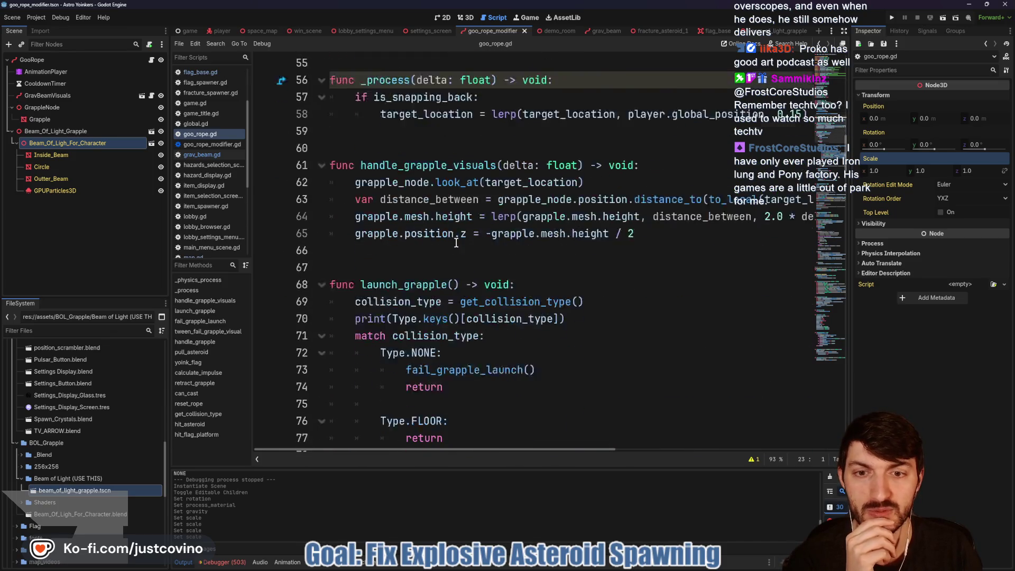
scroll(456, 243, "down", 7)
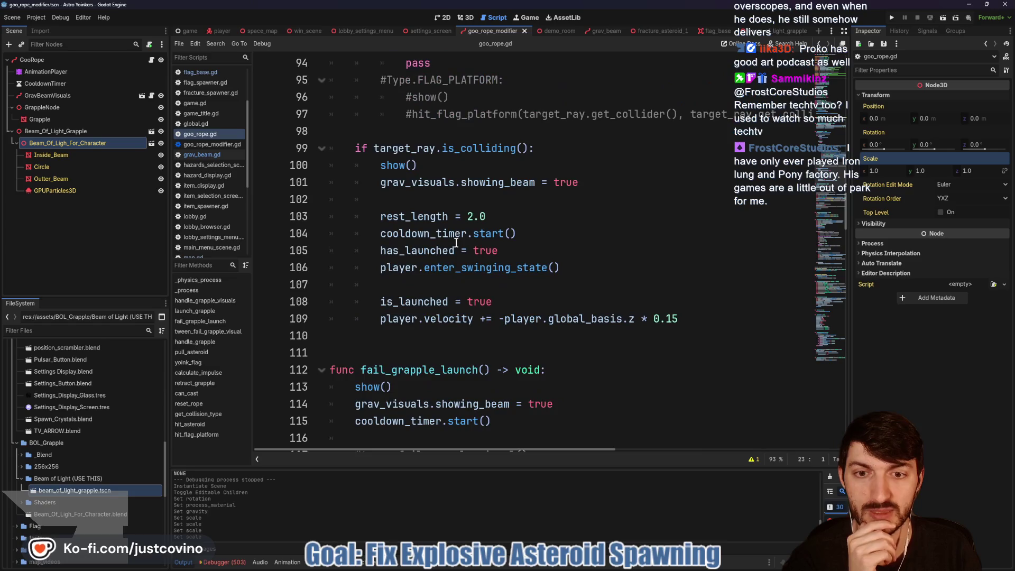
scroll(455, 242, "down", 3)
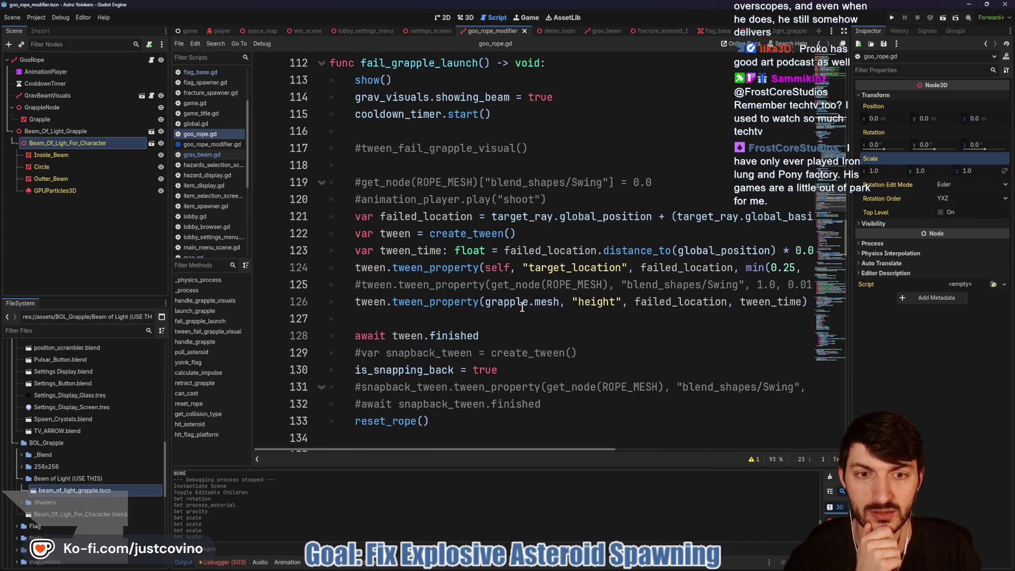
left_click(521, 303)
left_click_drag(558, 305, 535, 306)
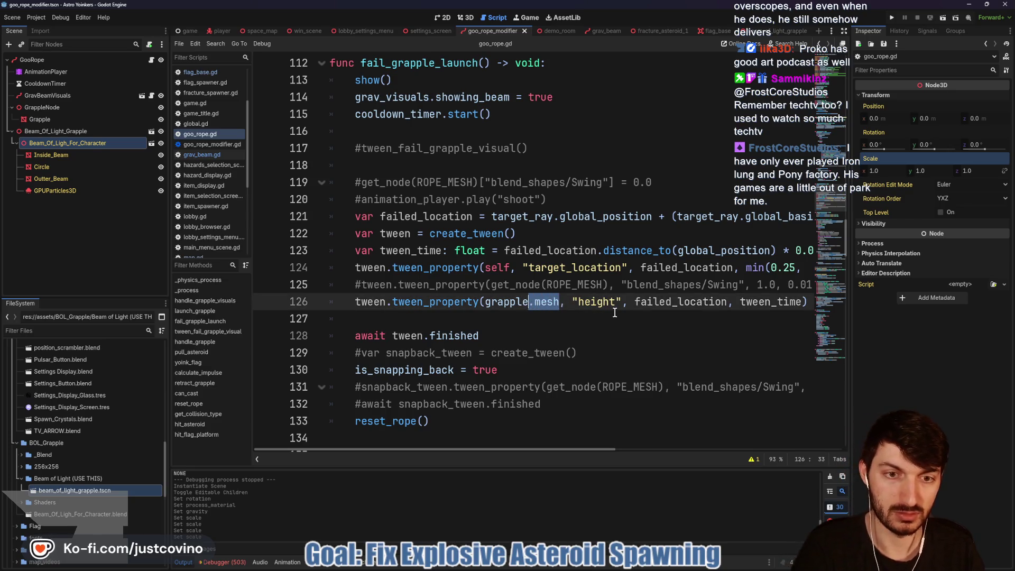
key("BackSpace")
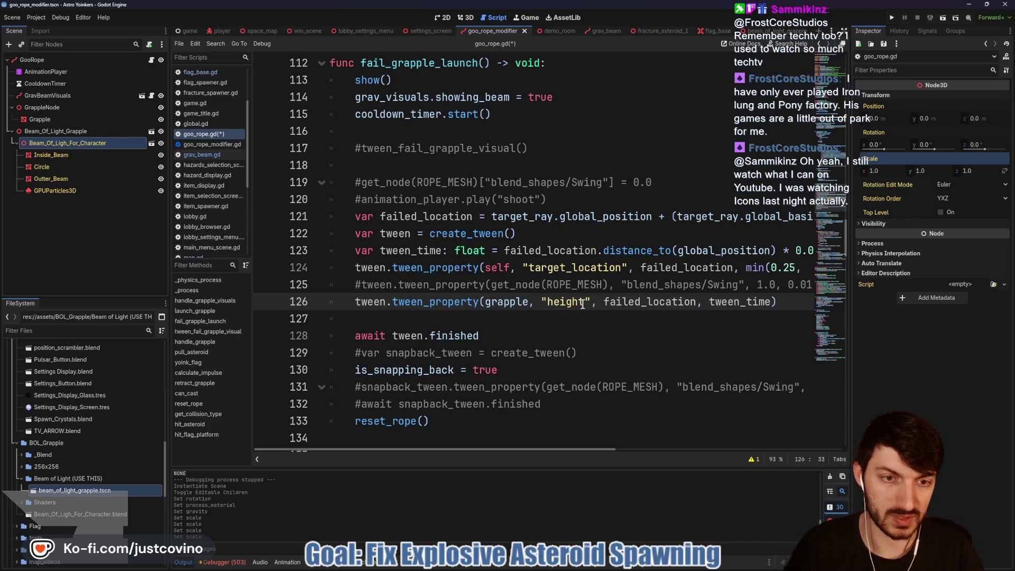
left_click_drag(584, 304, 549, 298)
type("scale:z")
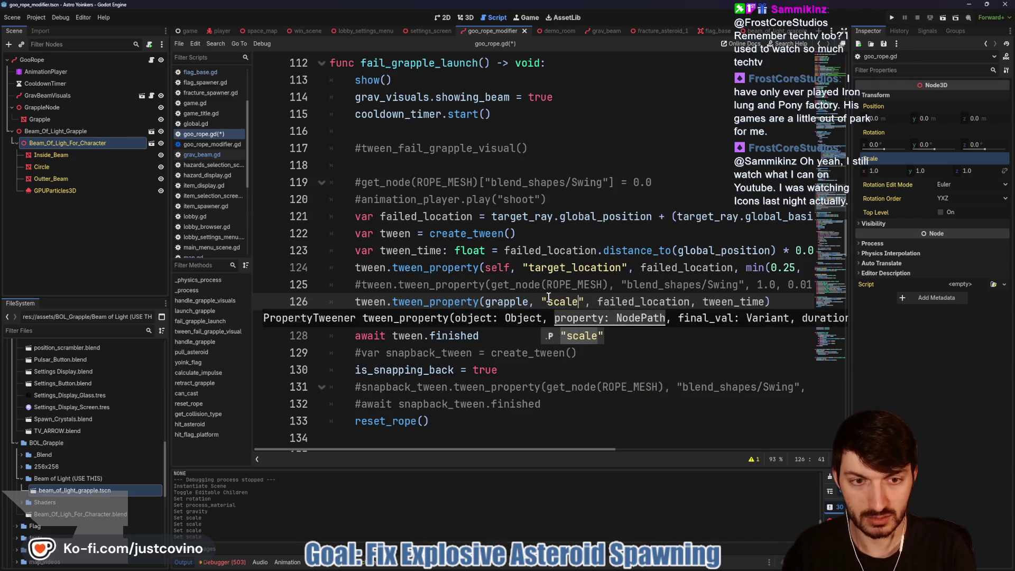
left_click(575, 343)
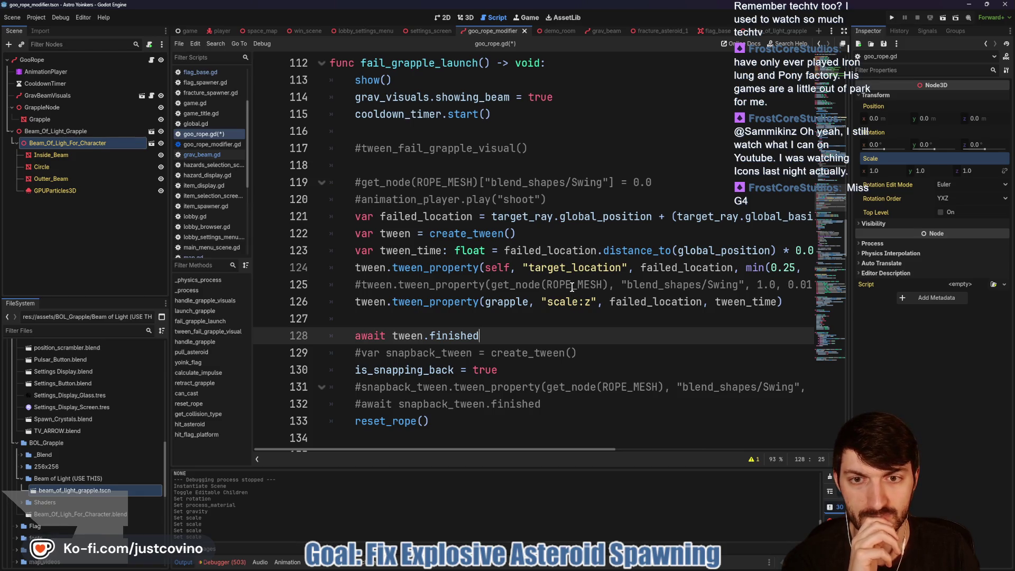
Switch both tween_fail_grapple_visual tweens on lines 138–139 to grapple "scale:z".
scroll(571, 286, "down", 5)
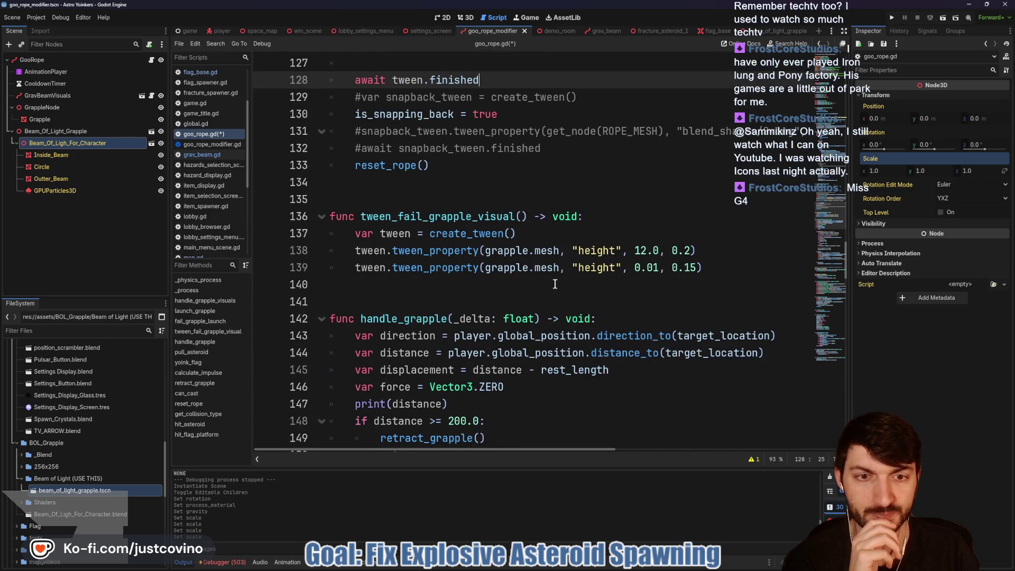
left_click_drag(561, 250, 531, 250)
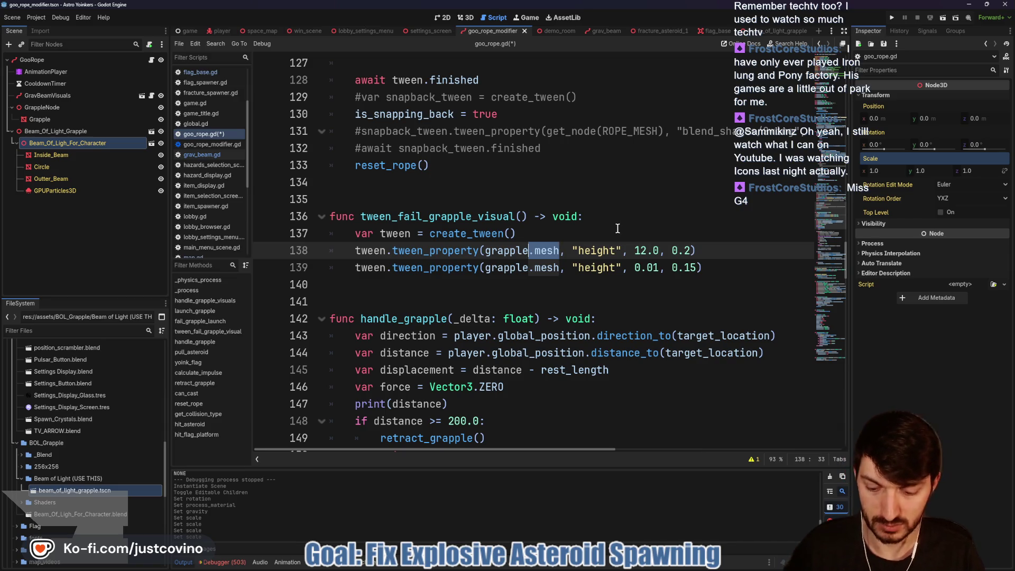
key("ctrl+d")
key("BackSpace")
left_click_drag(586, 251, 550, 250)
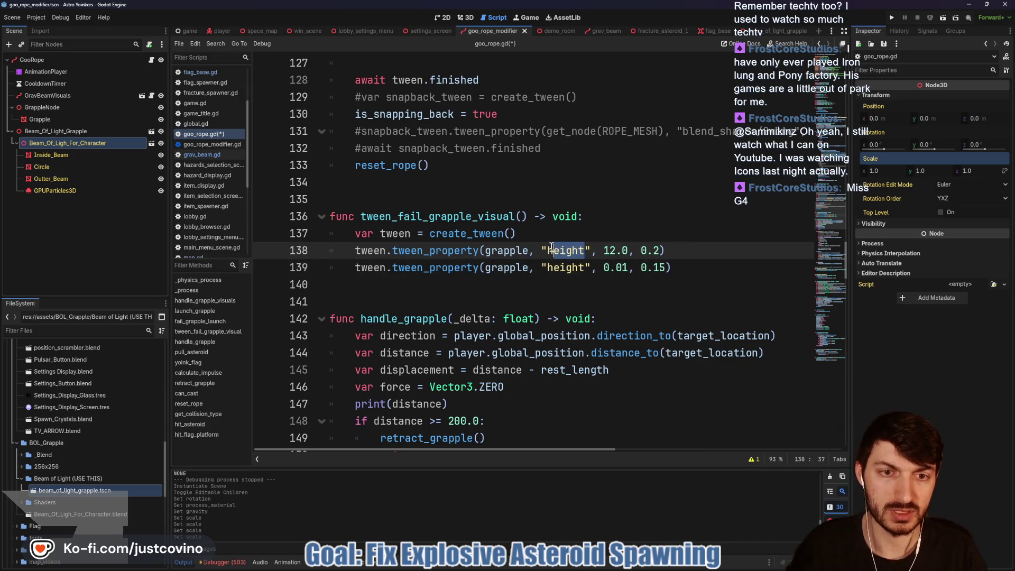
type("scale:z")
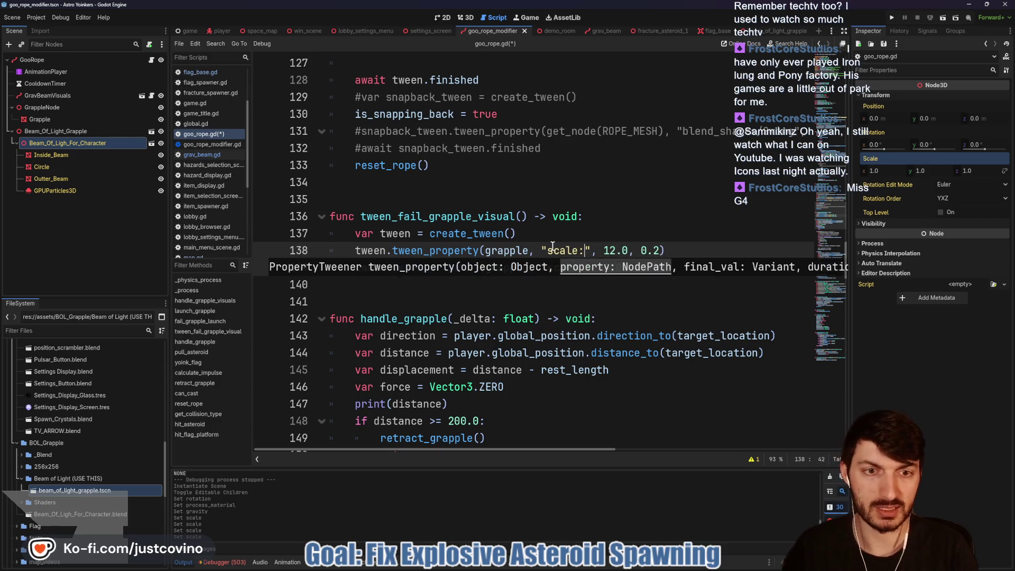
left_click(559, 251)
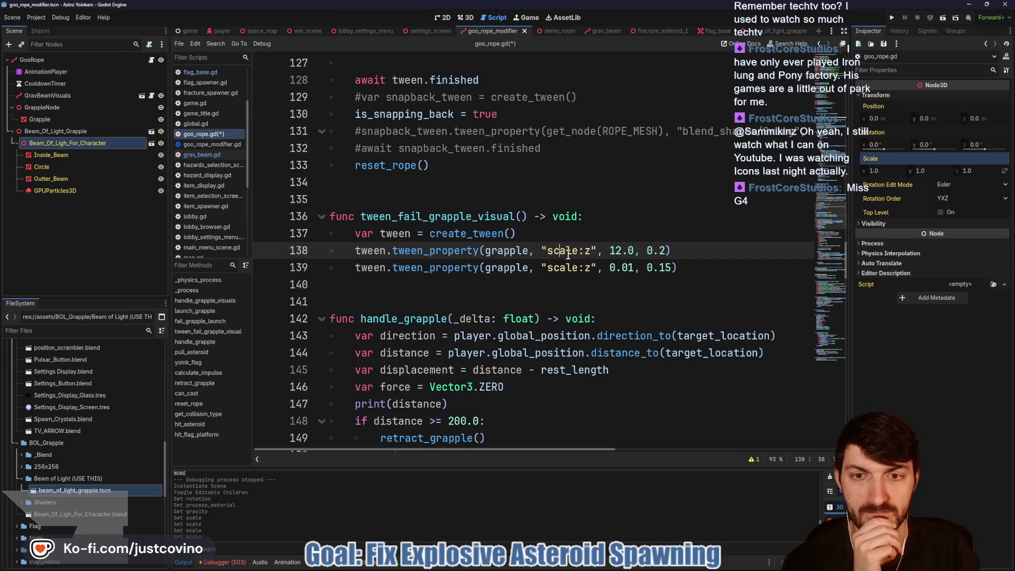
Change the tween's 12.0 peak value to 1.0.
scroll(568, 254, "down", 2)
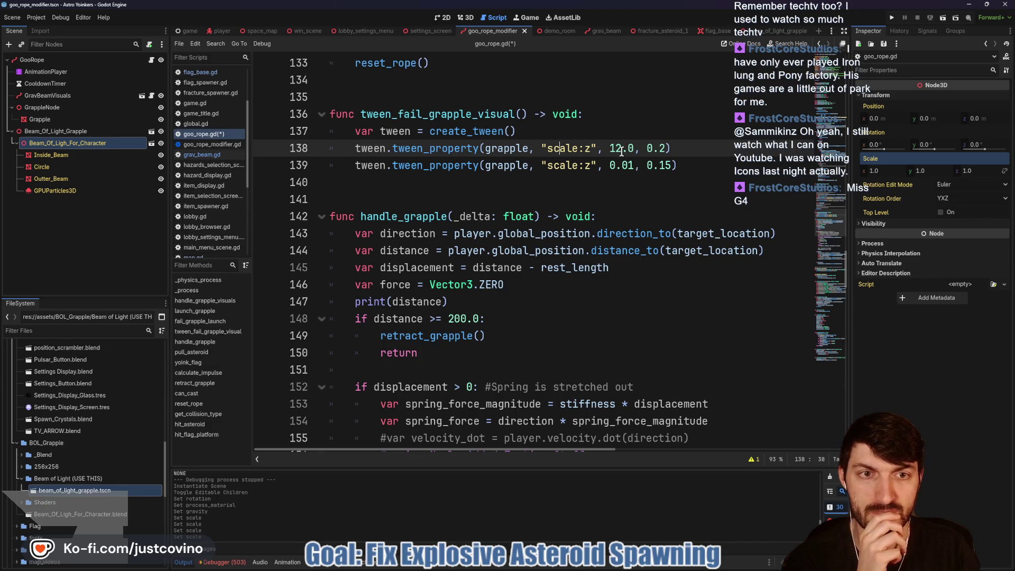
left_click_drag(605, 148, 634, 149)
type("1.0")
left_click(550, 182)
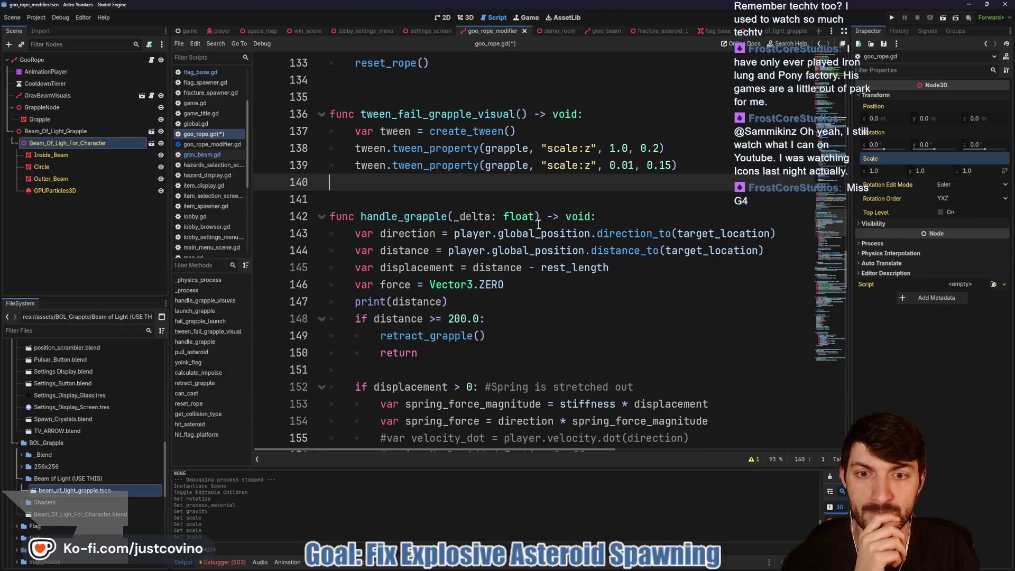
double_click(492, 166)
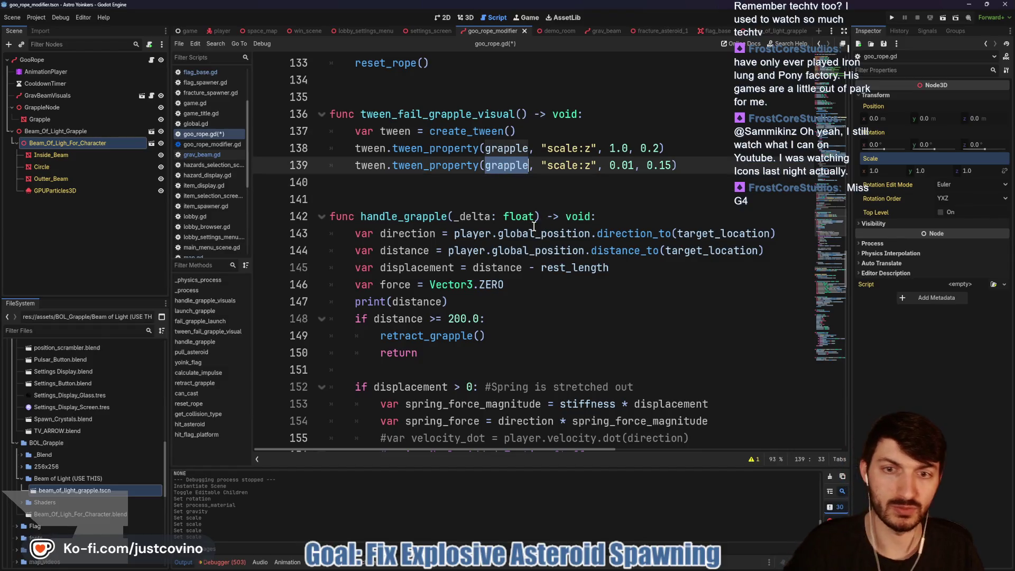
scroll(535, 226, "down", 1)
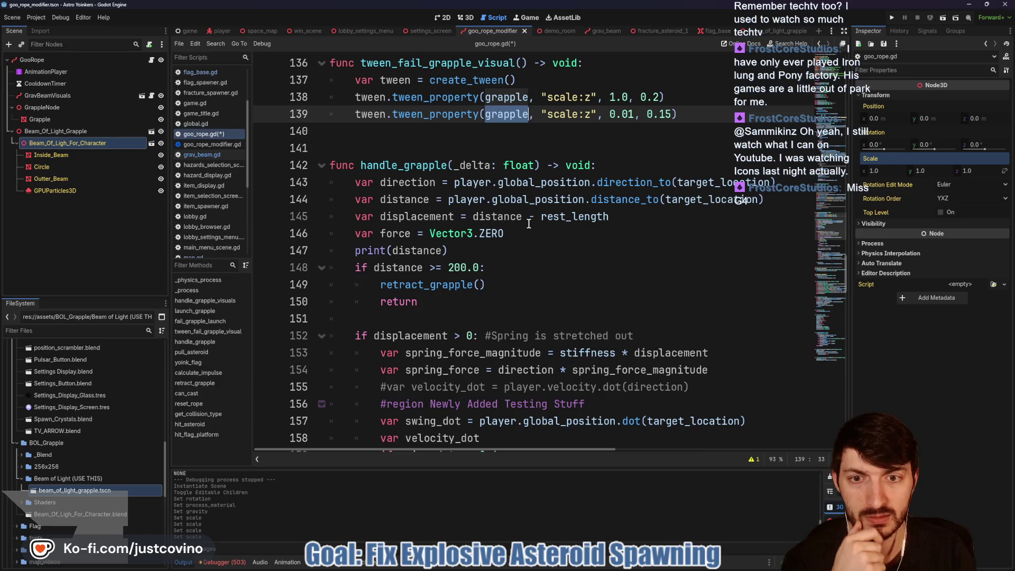
scroll(529, 224, "down", 3)
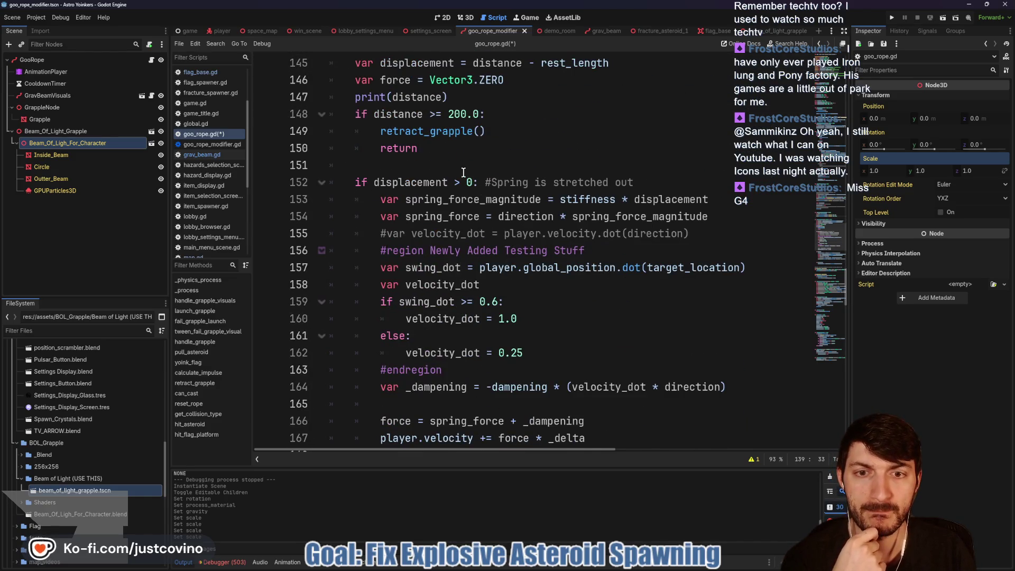
scroll(473, 181, "down", 4)
scroll(463, 173, "down", 1)
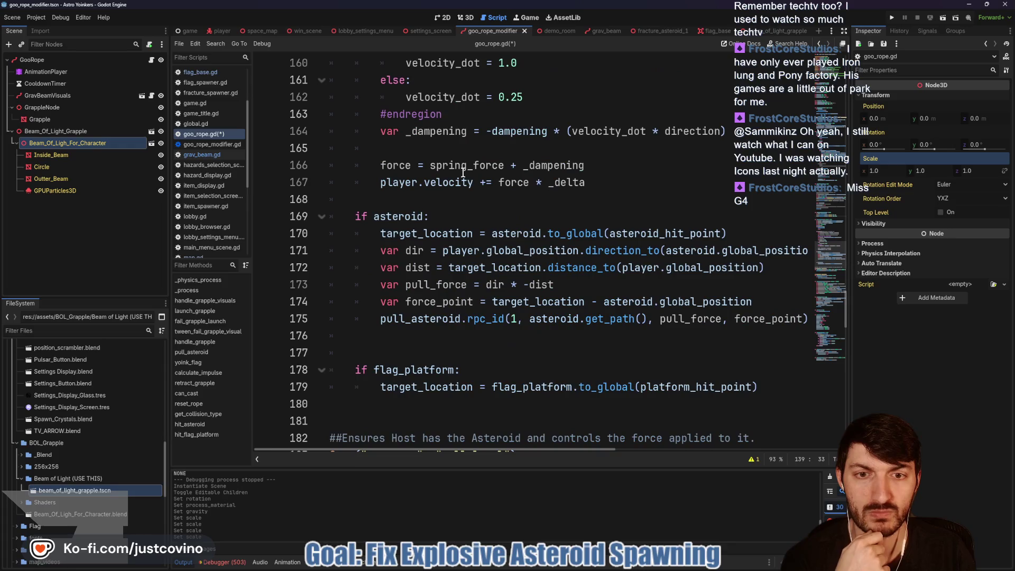
scroll(464, 173, "down", 3)
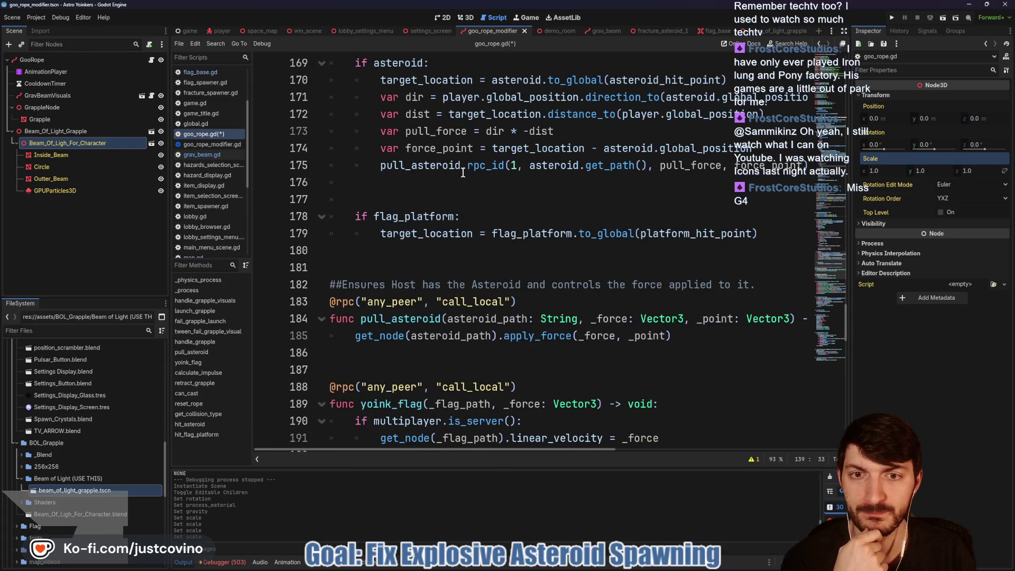
scroll(463, 173, "down", 3)
scroll(463, 173, "down", 6)
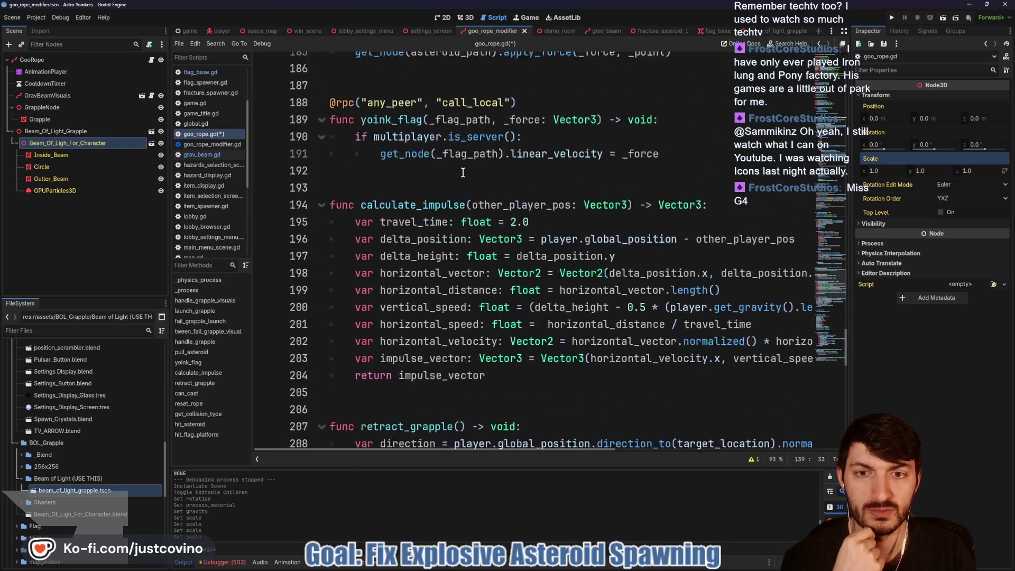
scroll(463, 173, "down", 2)
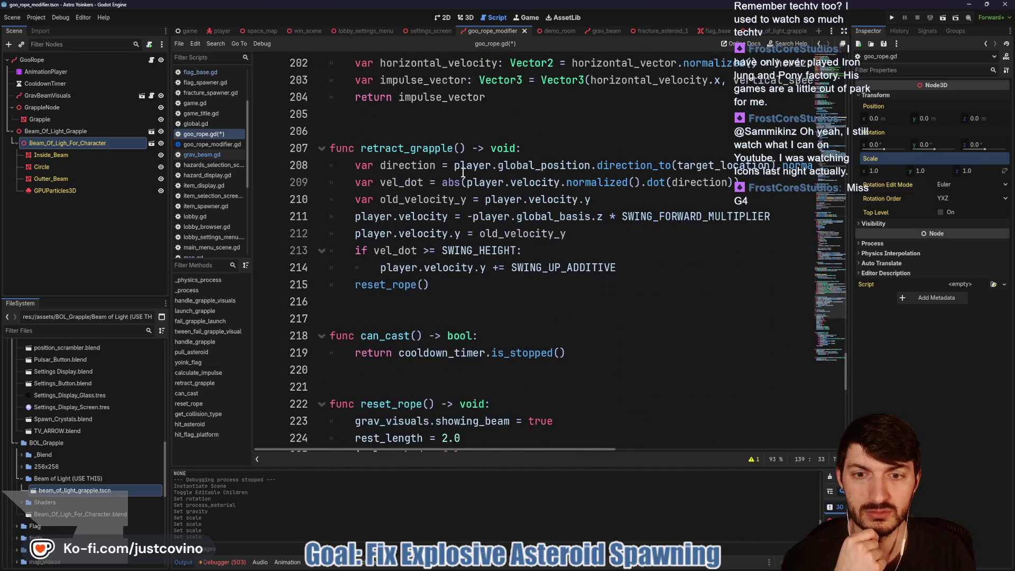
scroll(463, 173, "down", 4)
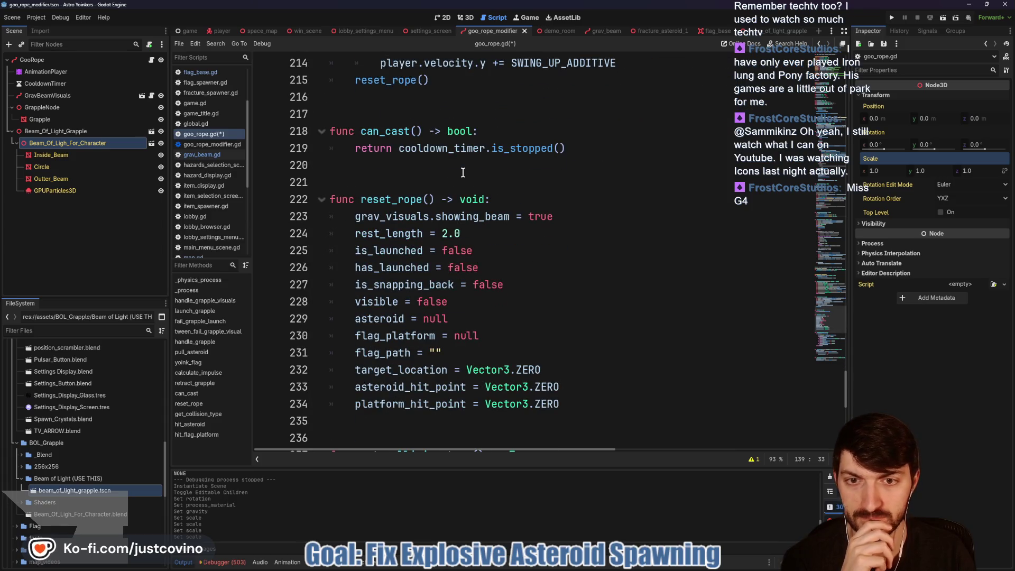
scroll(463, 173, "down", 2)
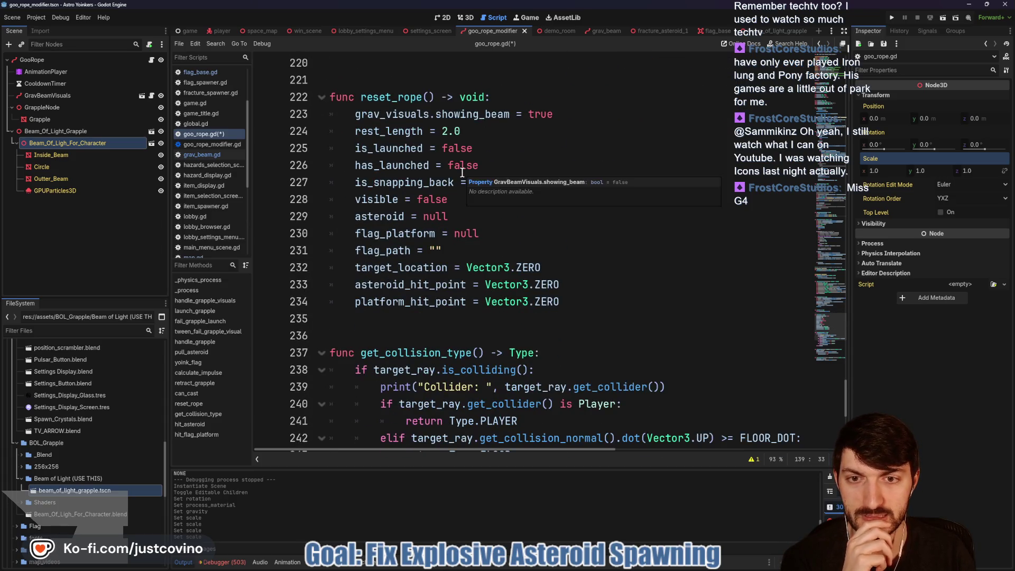
scroll(462, 172, "down", 3)
scroll(462, 173, "down", 4)
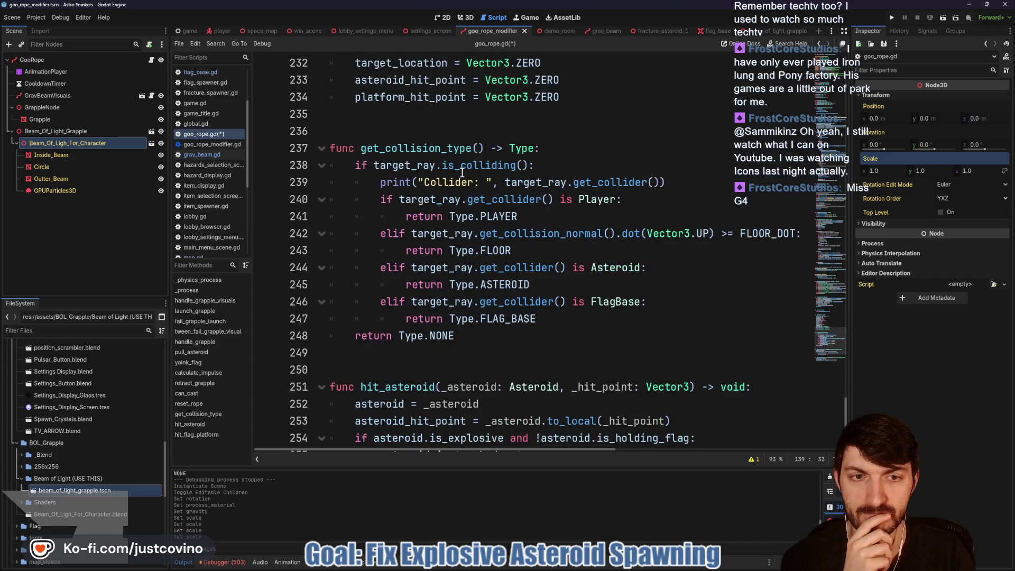
scroll(464, 176, "up", 20)
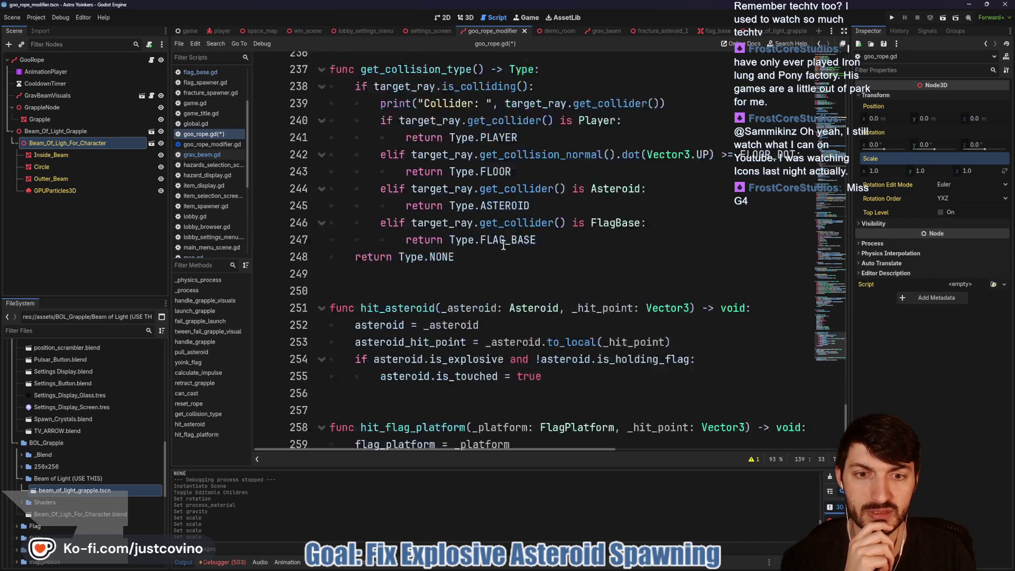
scroll(505, 239, "up", 18)
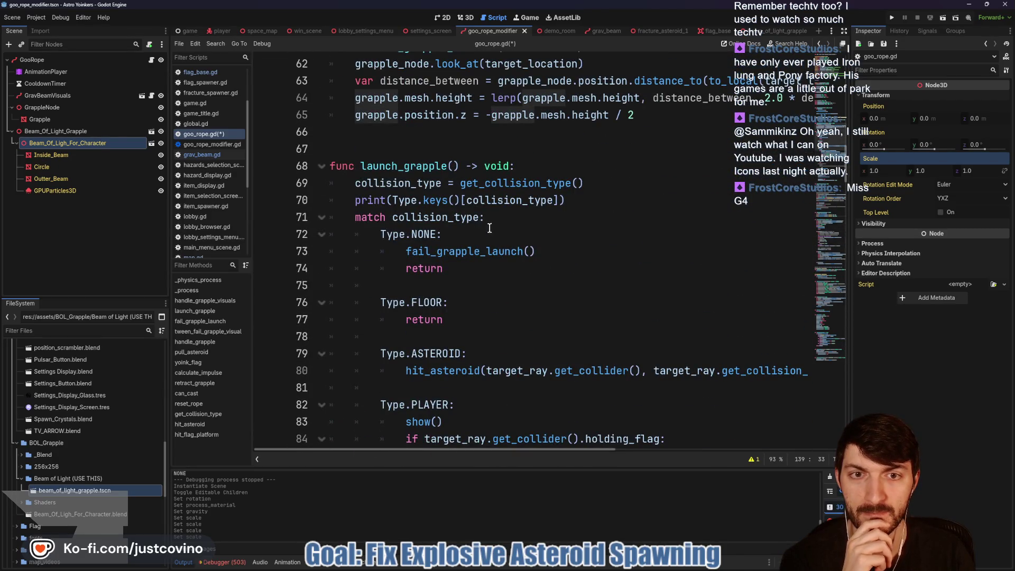
scroll(502, 249, "up", 3)
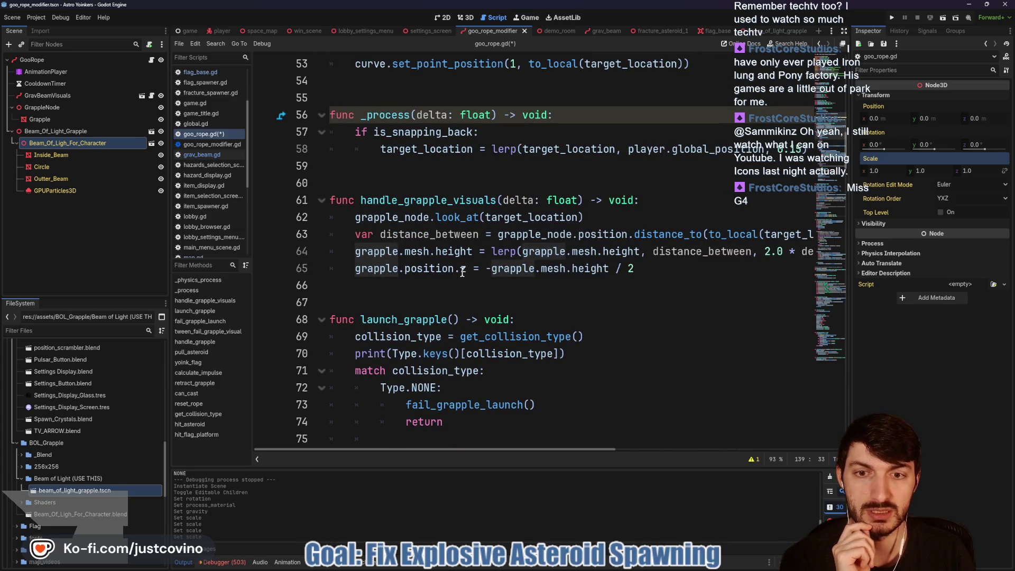
On line 65, rename grapple to grapple_node and replace mesh.height with scale.z.
left_click(399, 269)
type("_node")
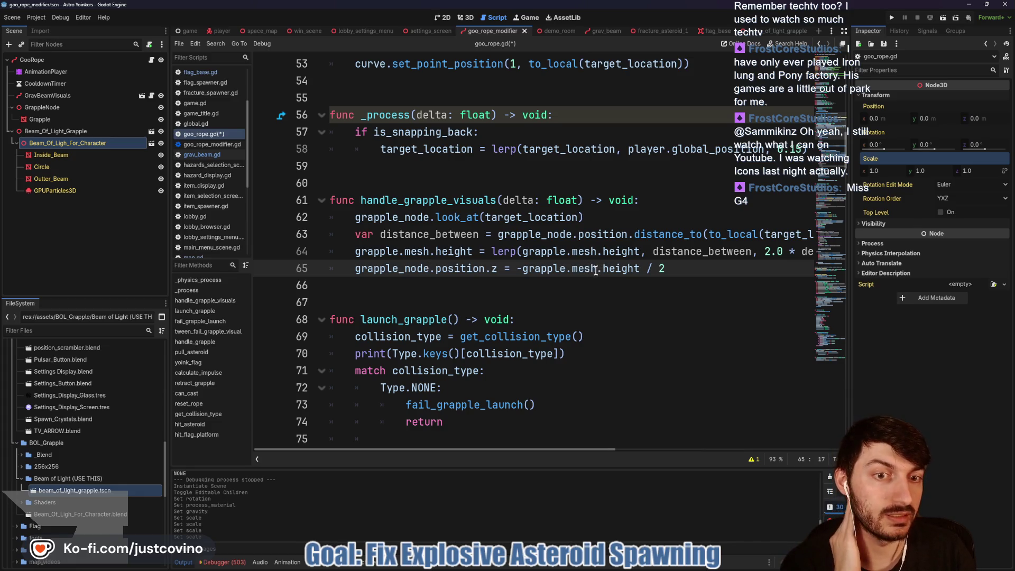
double_click(571, 269)
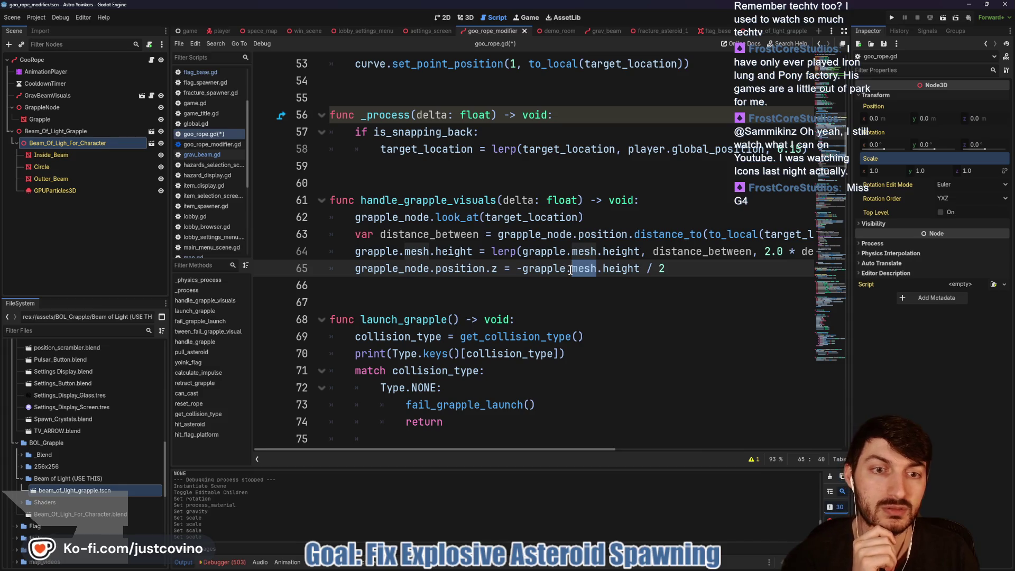
left_click_drag(640, 269, 572, 270)
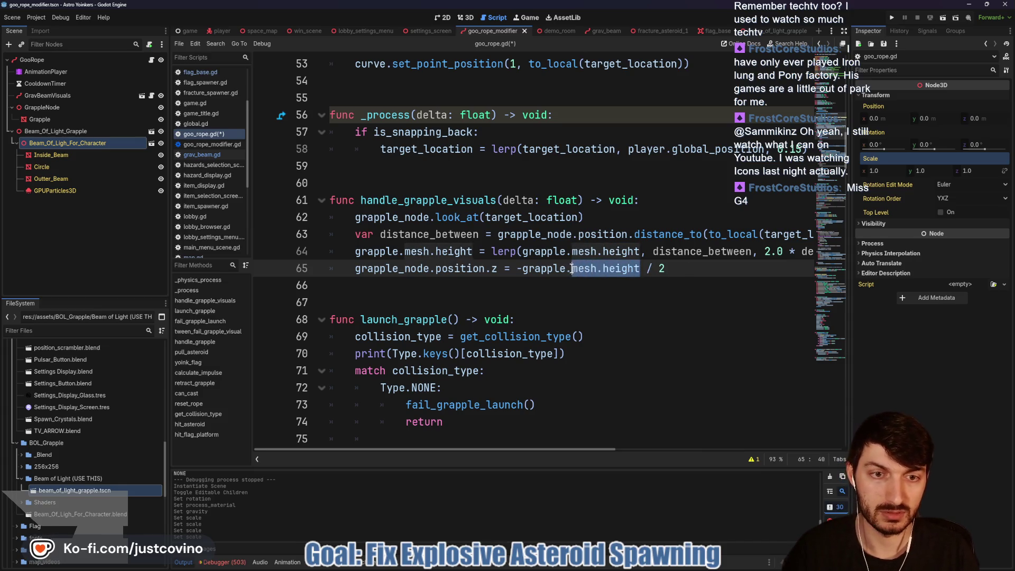
type("scale.z")
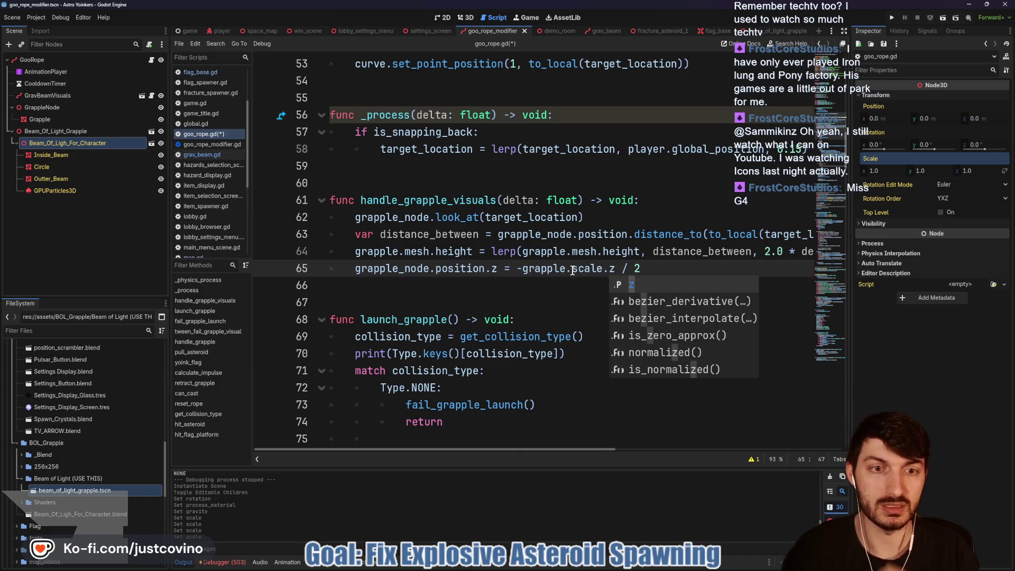
Replace both mesh.height references on line 64 with scale.z.
left_click(568, 252)
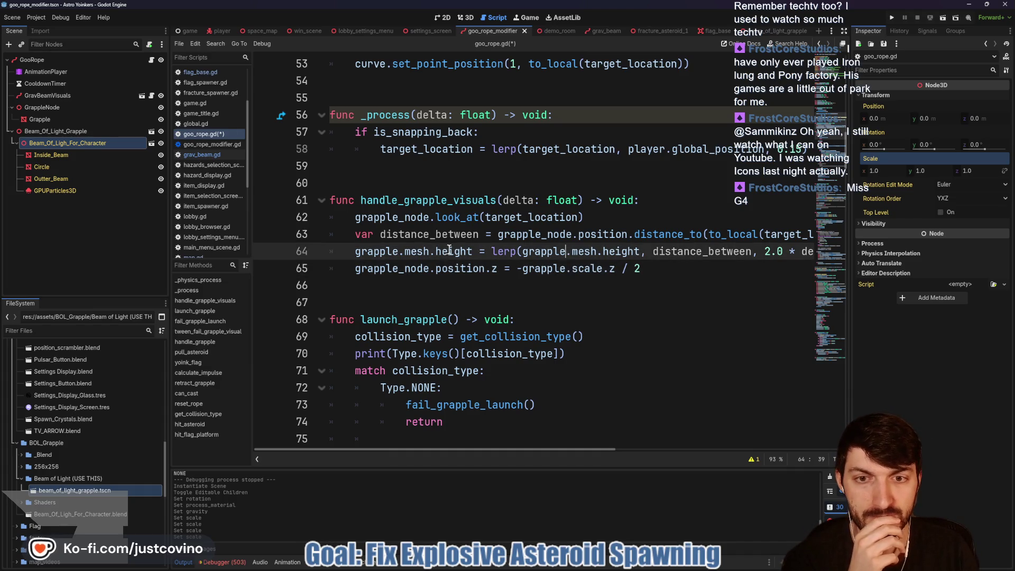
left_click_drag(472, 252, 407, 252)
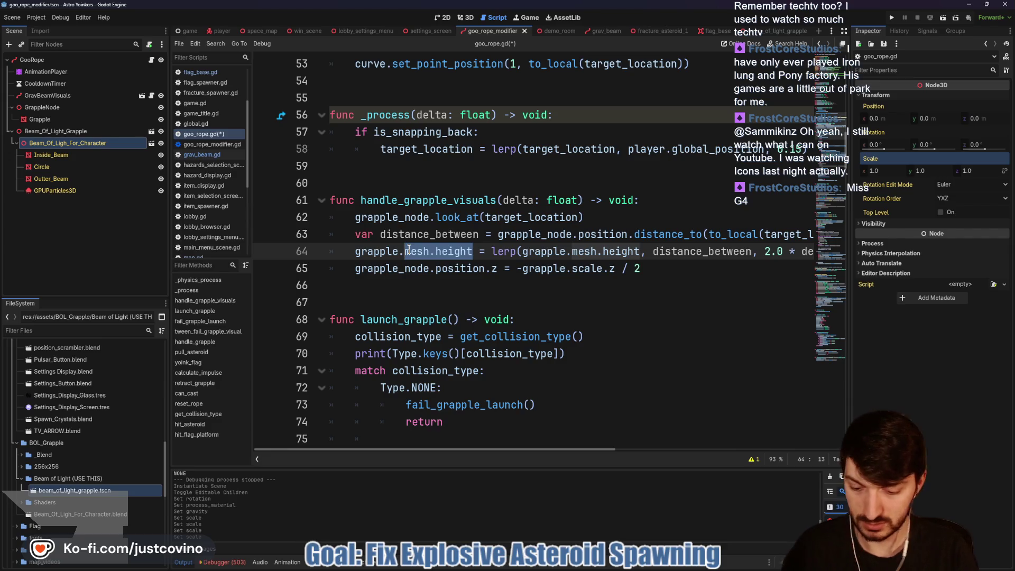
type("scale.z")
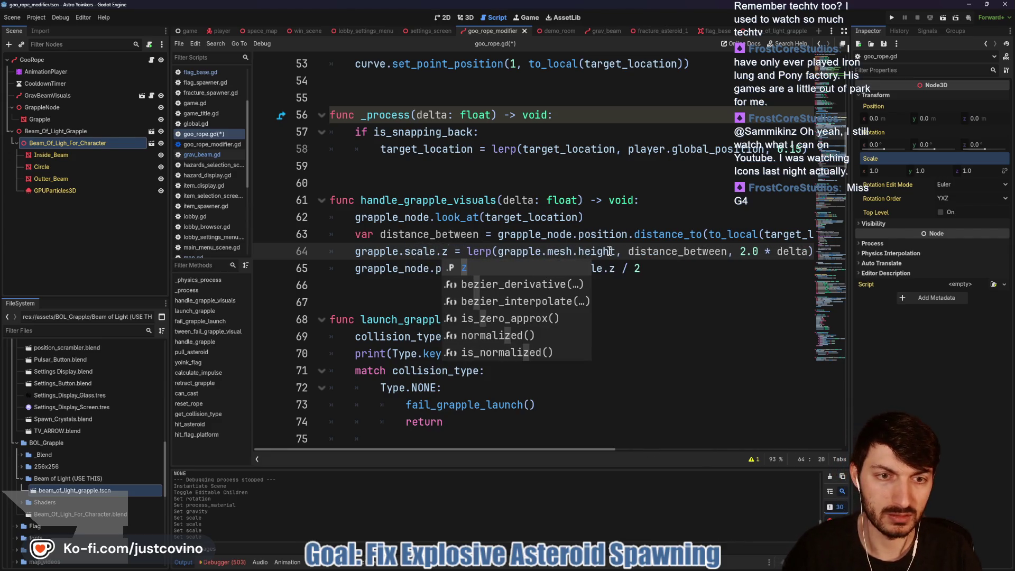
left_click_drag(616, 251, 546, 252)
type("scale.z = lerp(grapple.")
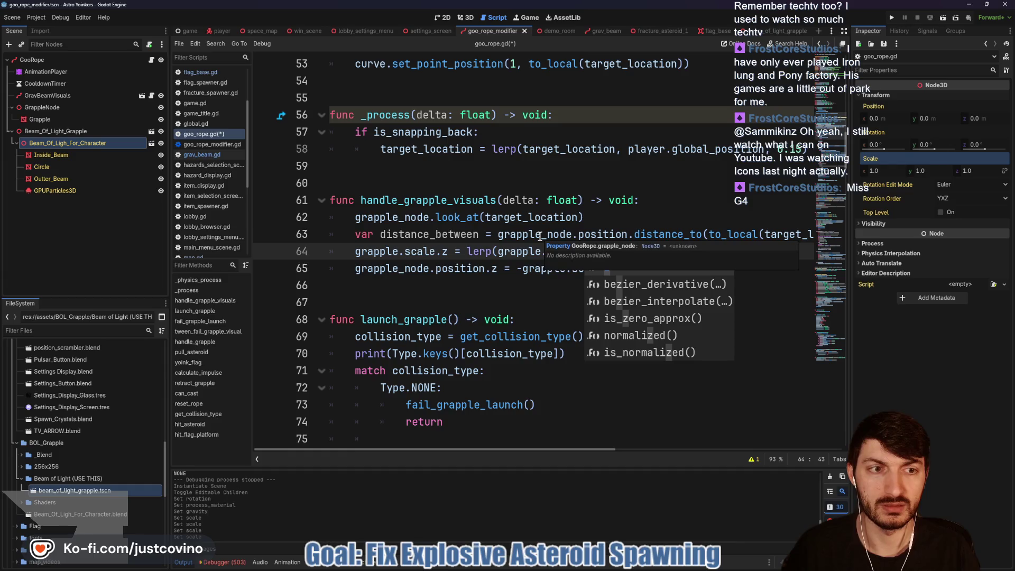
Delete the position.z half-offset line.
left_click(450, 270)
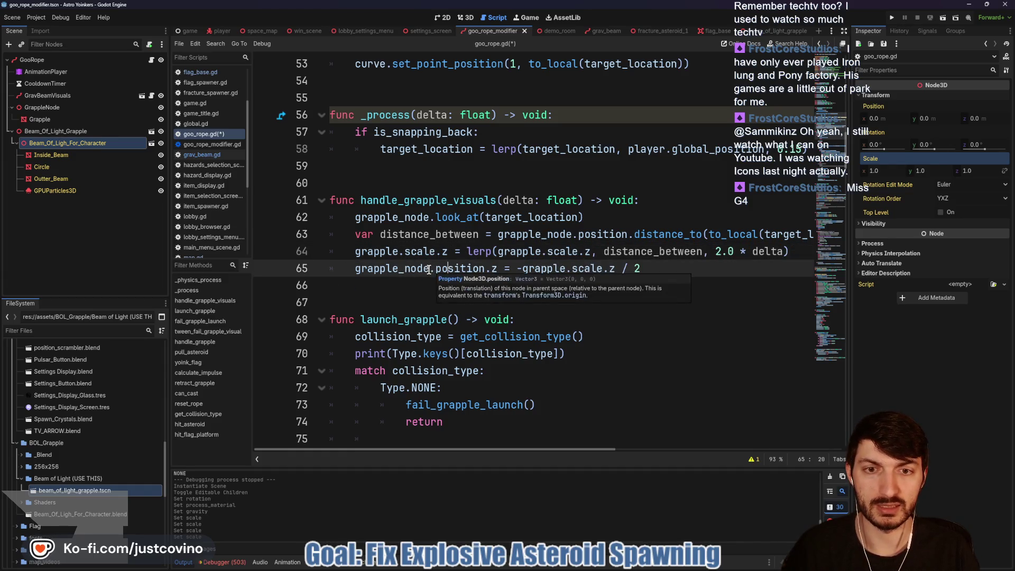
left_click_drag(493, 268, 399, 268)
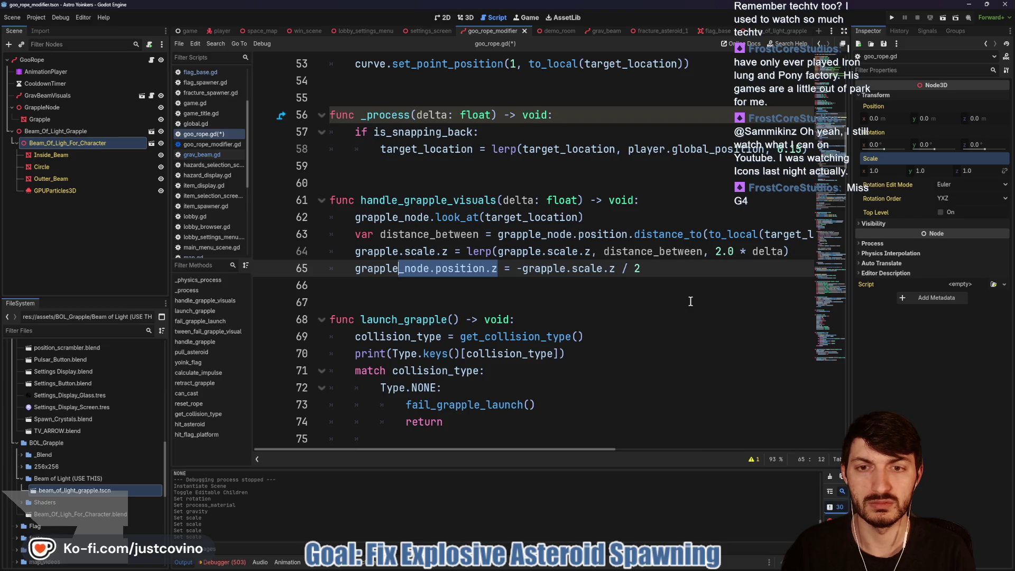
left_click_drag(690, 268, 325, 268)
key("BackSpace")
Save goo_rope.gd without the position.z offset line, then run the game from the demo_room scene.
key("ctrl+s")
scroll(412, 282, "up", 1)
scroll(411, 281, "up", 1)
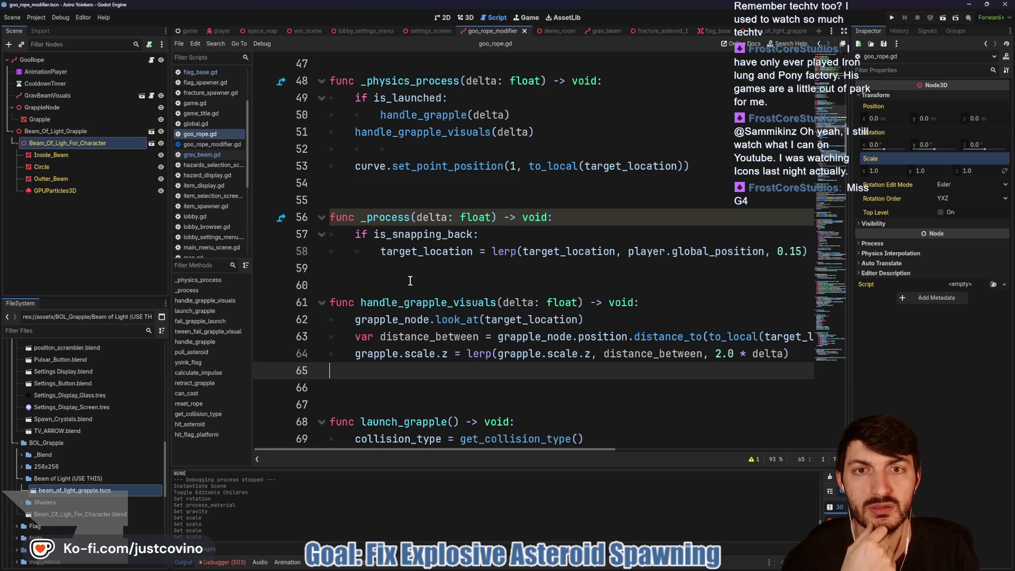
scroll(406, 272, "down", 3)
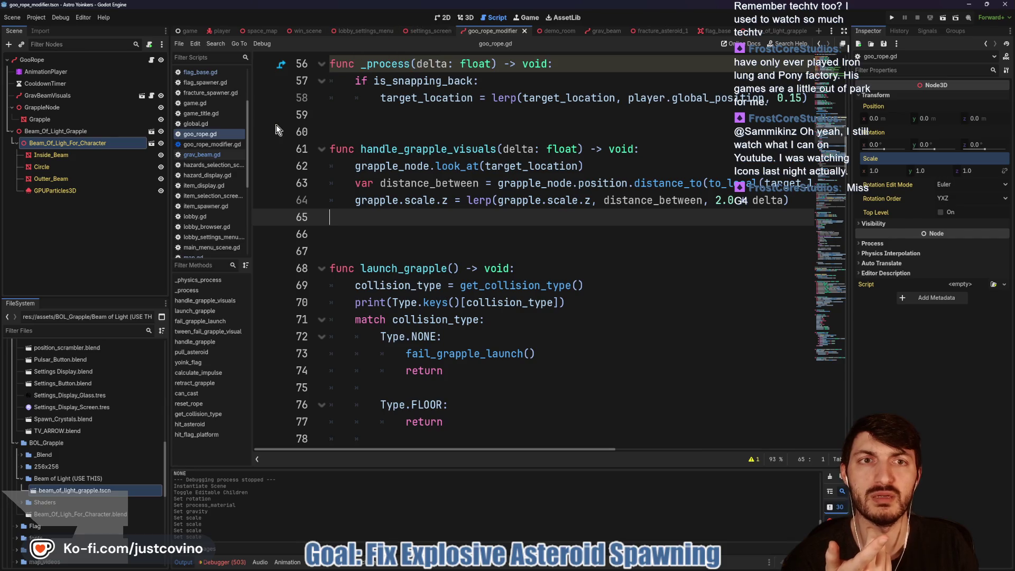
left_click(550, 30)
key("F5")
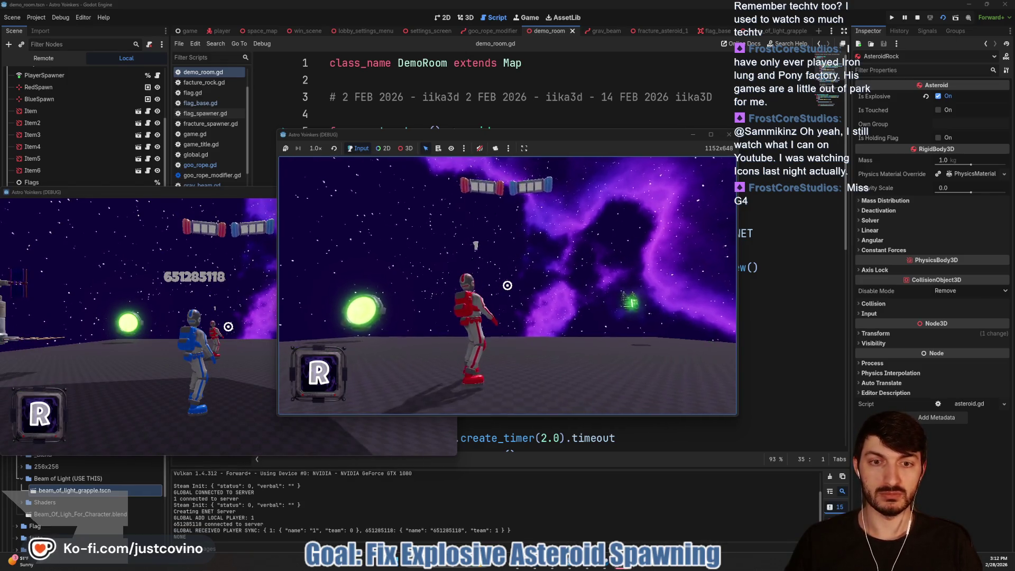
Fire the green grapple beam repeatedly at the ground and an asteroid, then stop the game with F8.
left_click(508, 286)
left_click(507, 285)
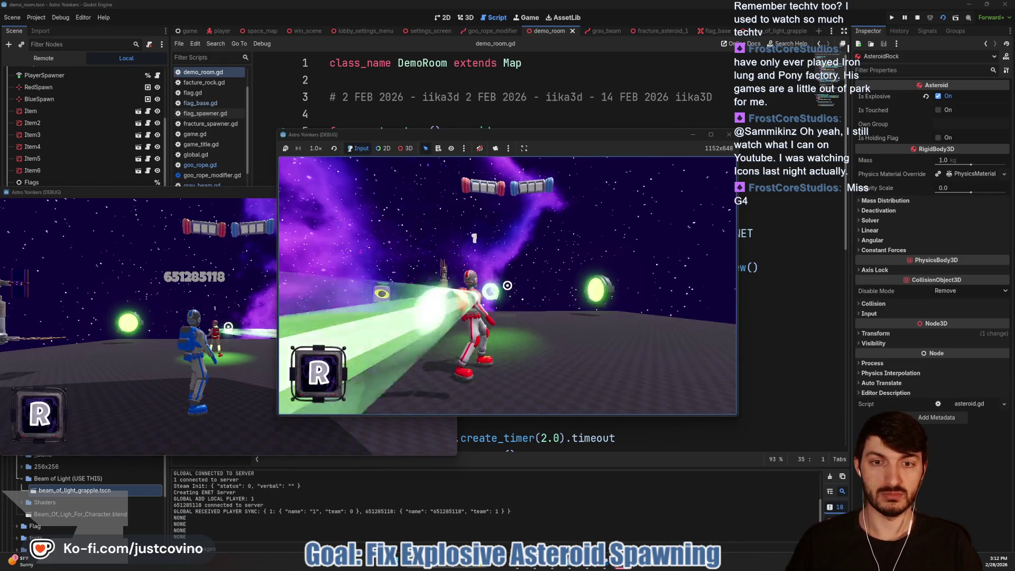
left_click(508, 286)
left_click(508, 286)
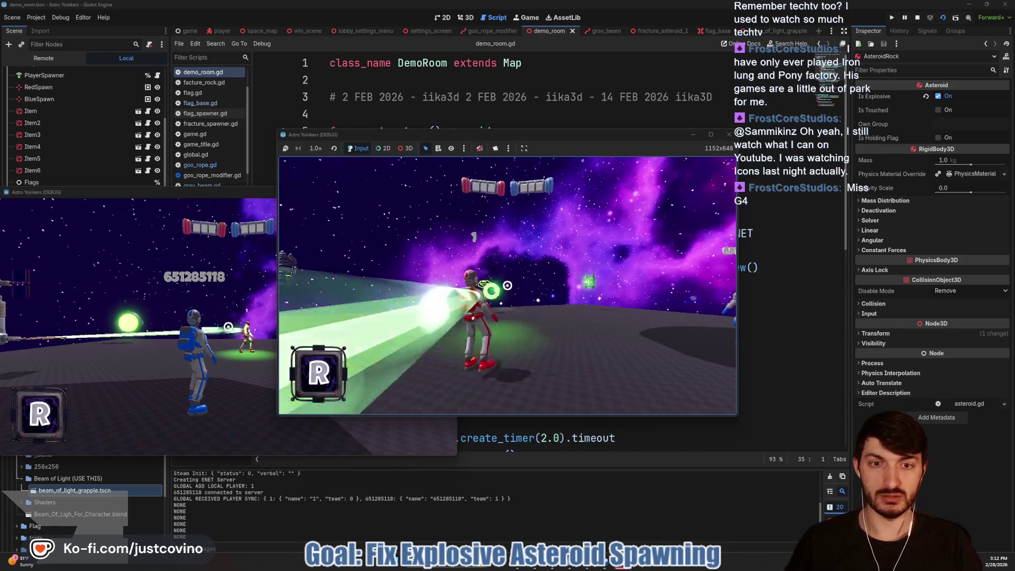
left_click(507, 285)
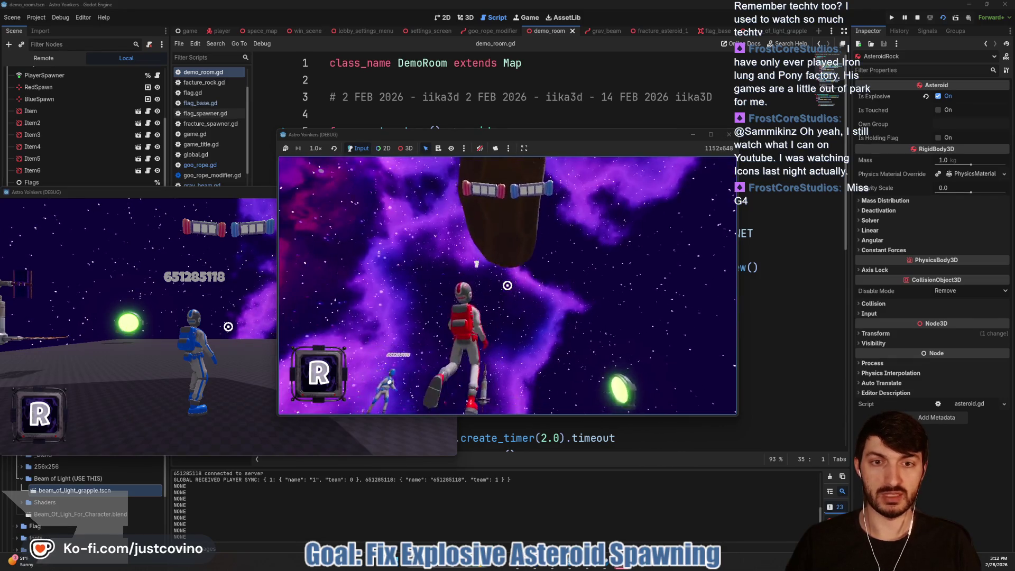
left_click(508, 286)
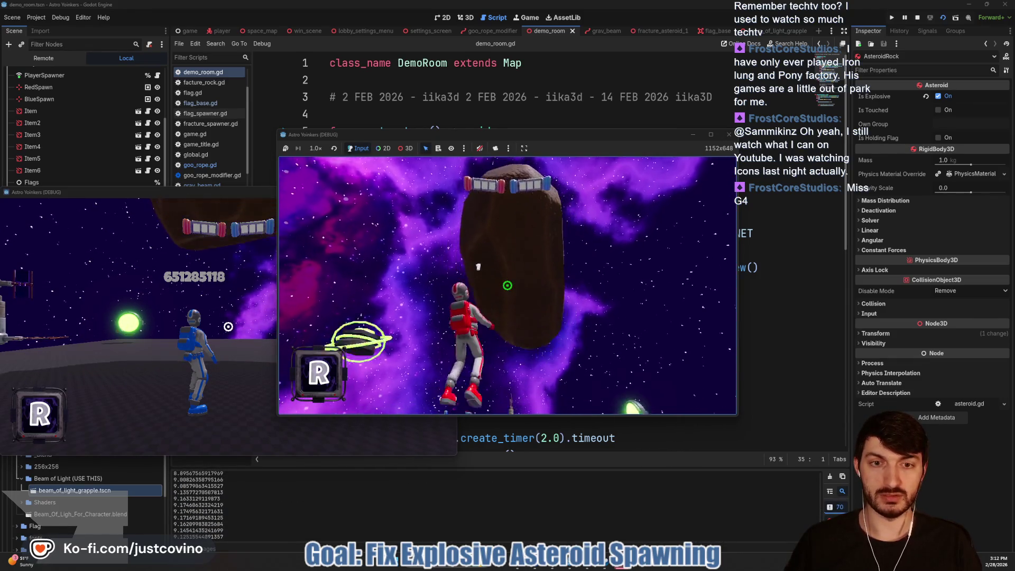
left_click(508, 286)
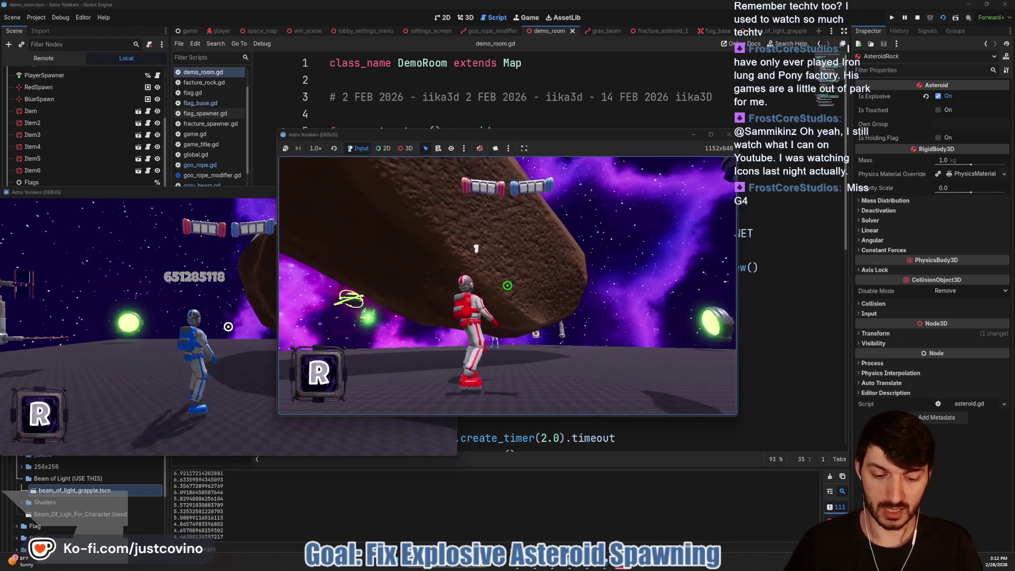
key("F8")
scroll(561, 357, "down", 5)
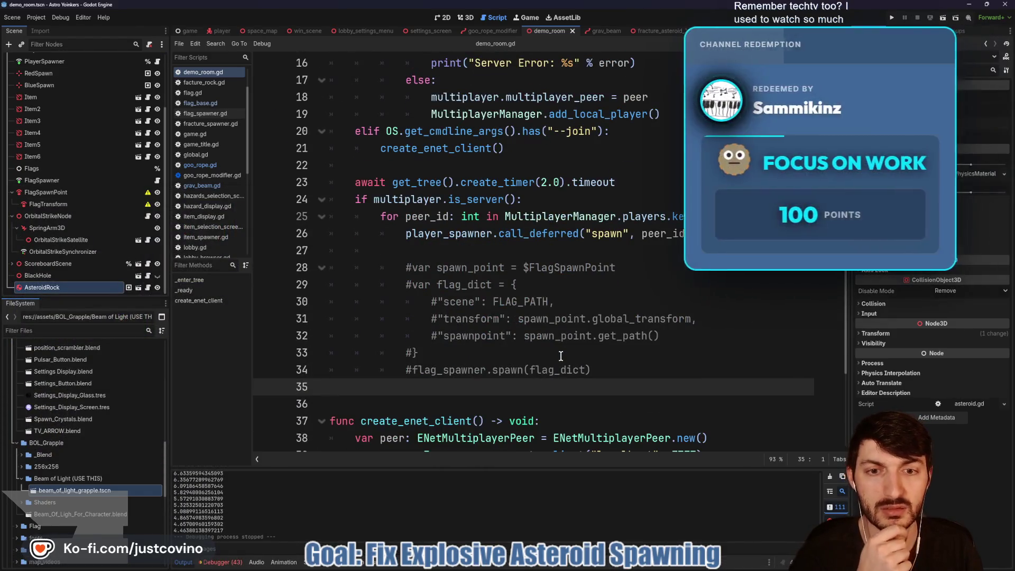
scroll(561, 355, "down", 1)
scroll(562, 352, "down", 2)
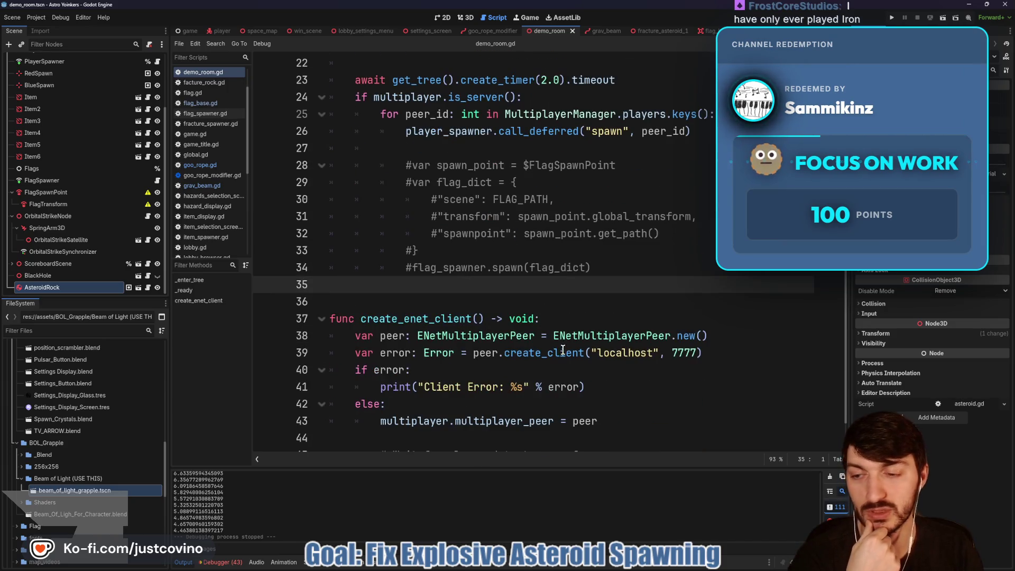
left_click(489, 30)
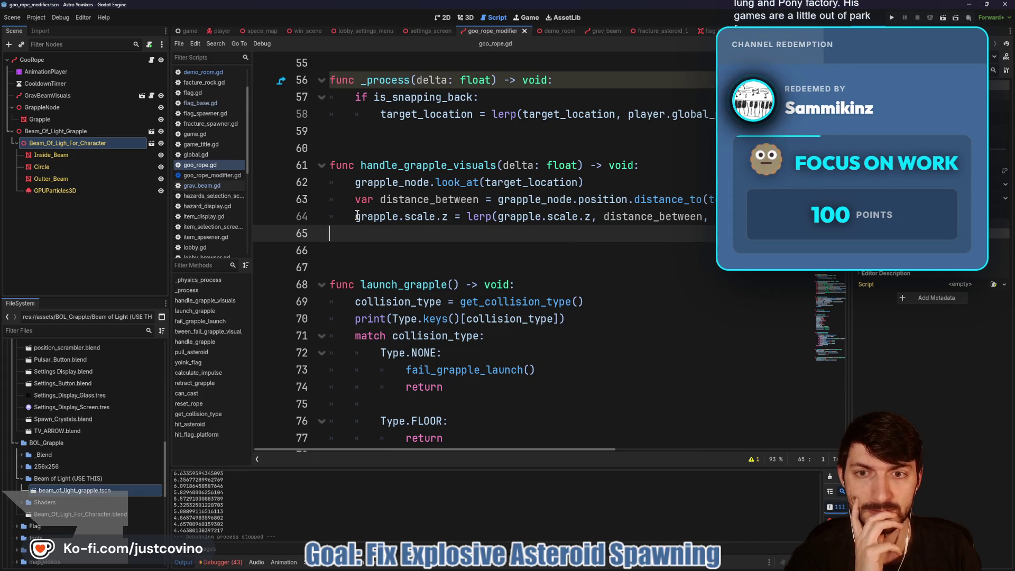
left_click(622, 216)
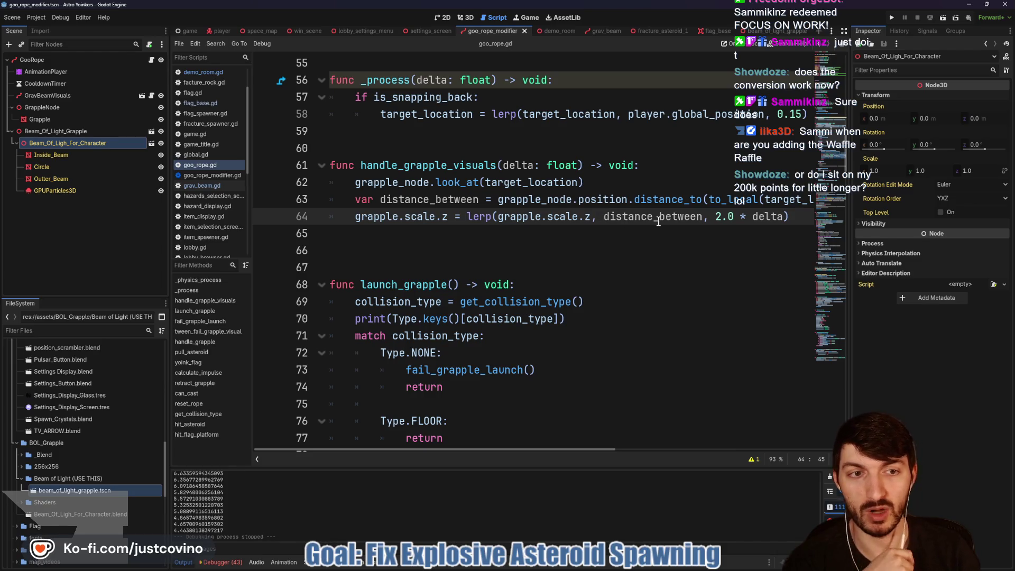
type("-")
Try and revert a minus on distance_between in line 64, then view Beam_Of_Light_Grapple in 3D.
key("ctrl+s")
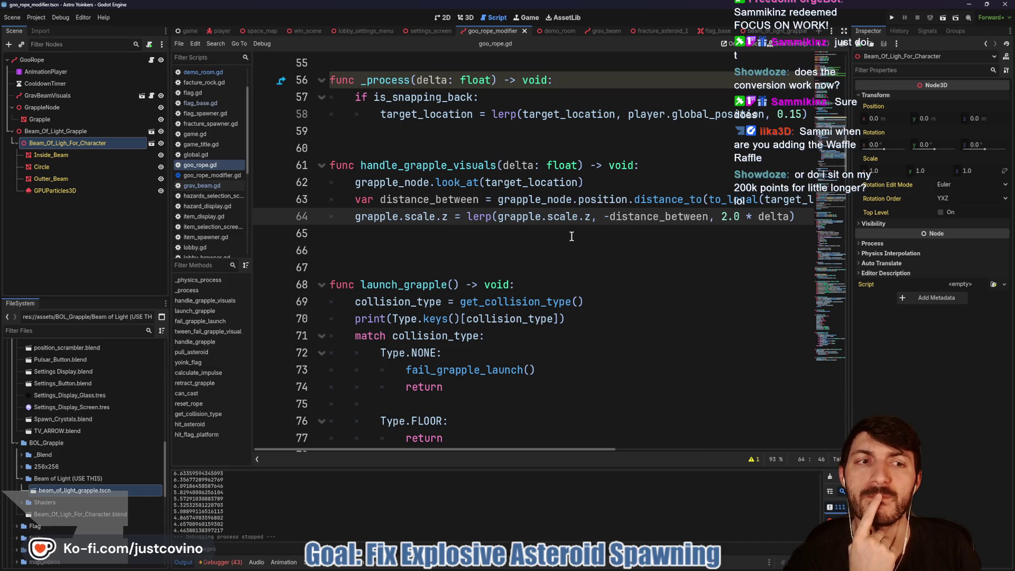
scroll(566, 241, "down", 4)
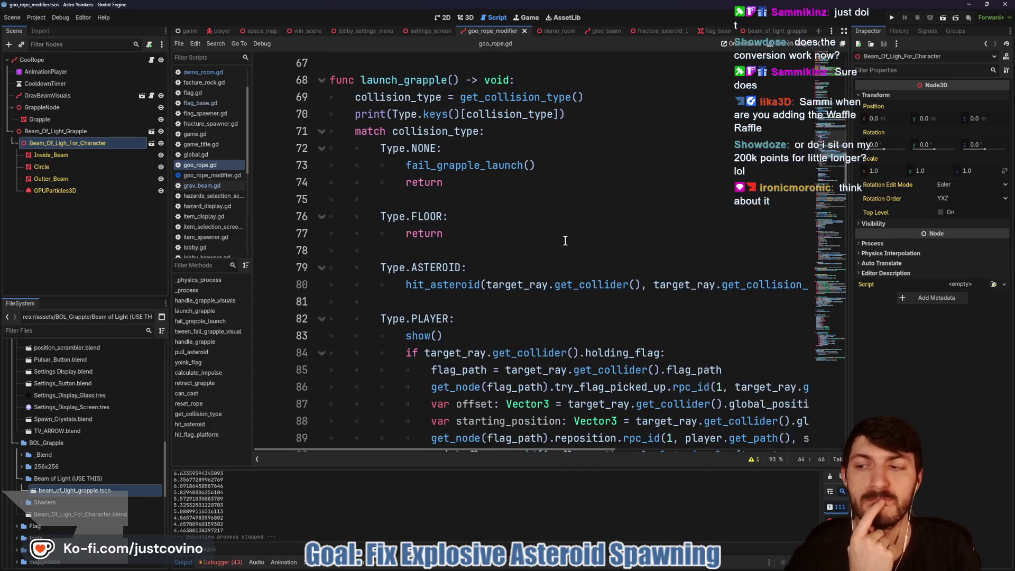
scroll(565, 240, "up", 3)
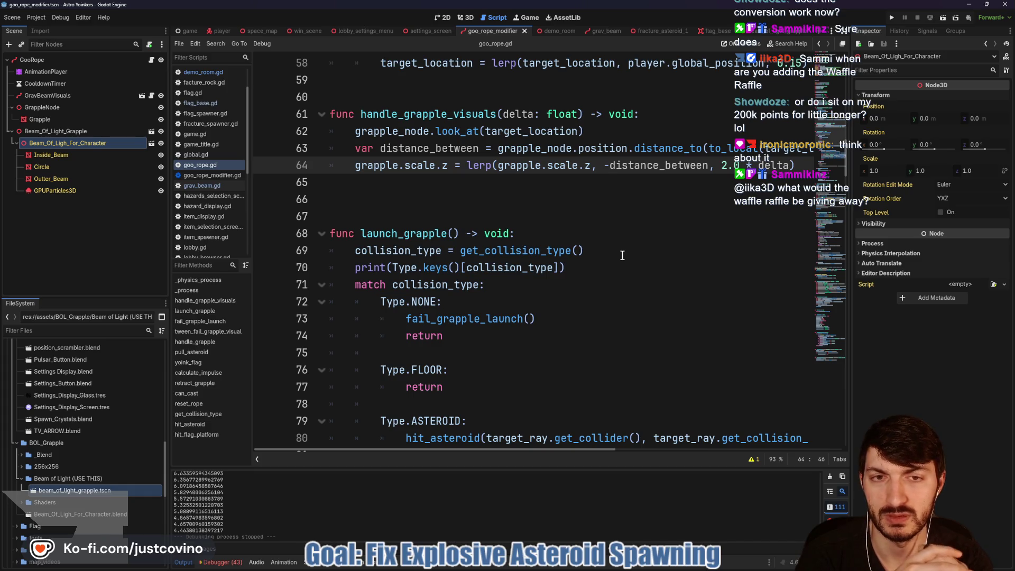
key("BackSpace")
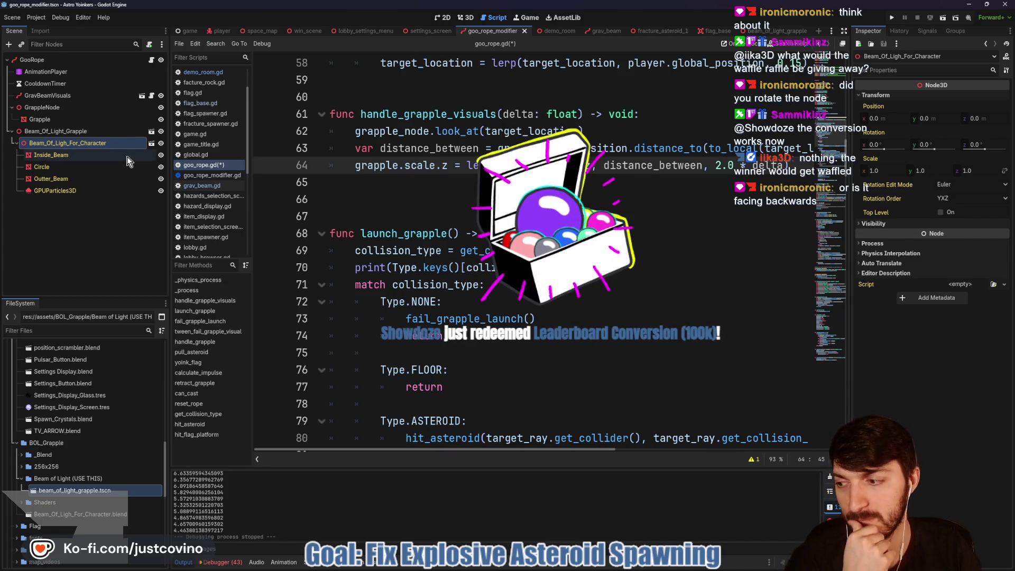
left_click(106, 132)
left_click(466, 18)
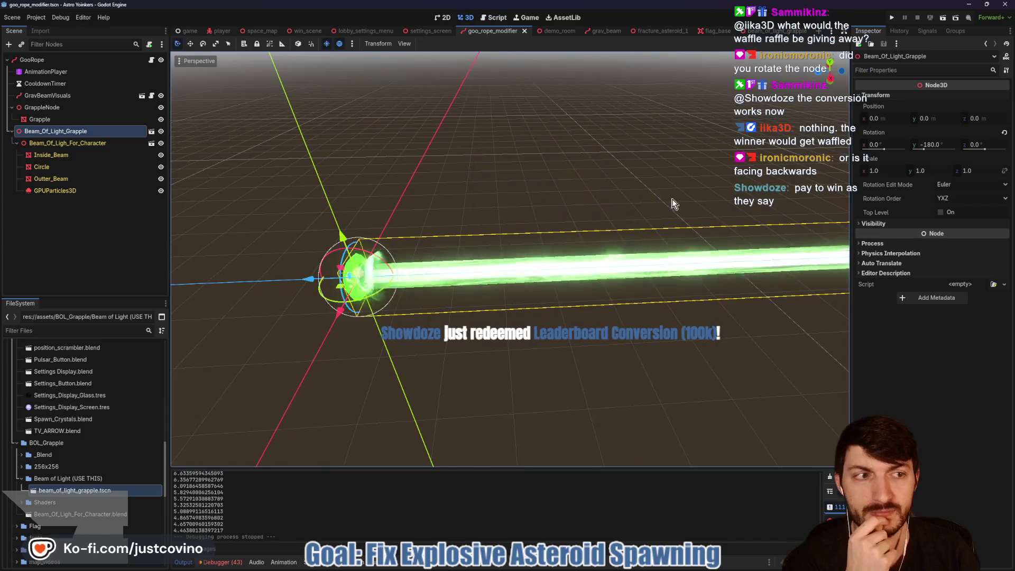
Change Beam_Of_Light_Grapple's Rotation Y from -180 to 0, undo it, then reapply 0.
left_click(940, 144)
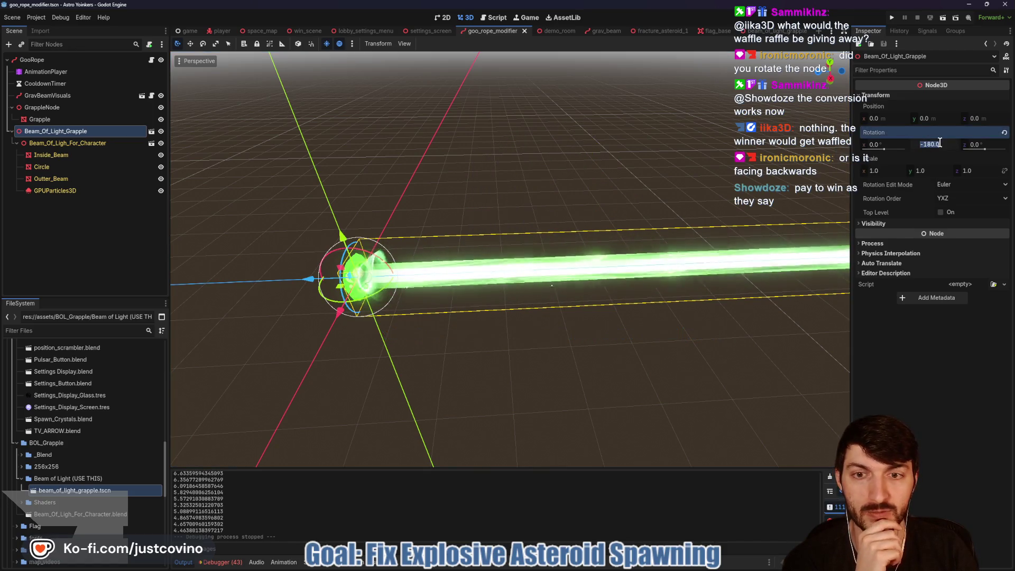
type("0")
key("Return")
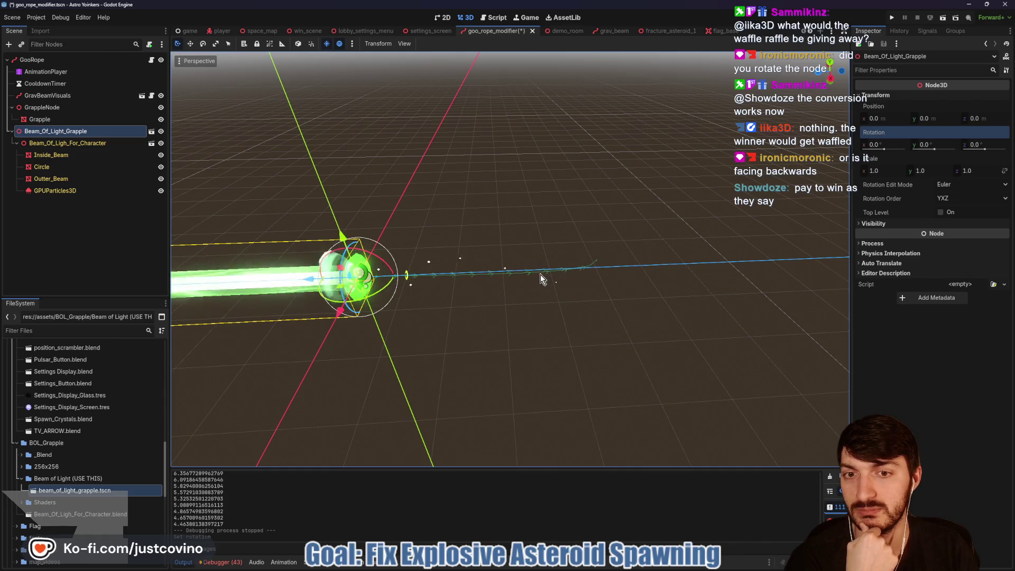
left_click(59, 190)
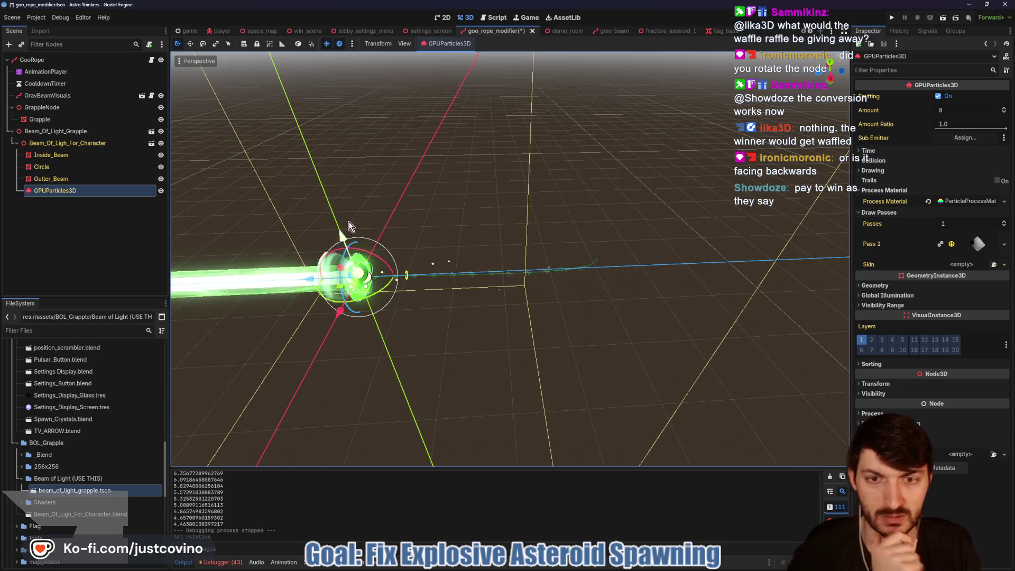
key("ctrl+z")
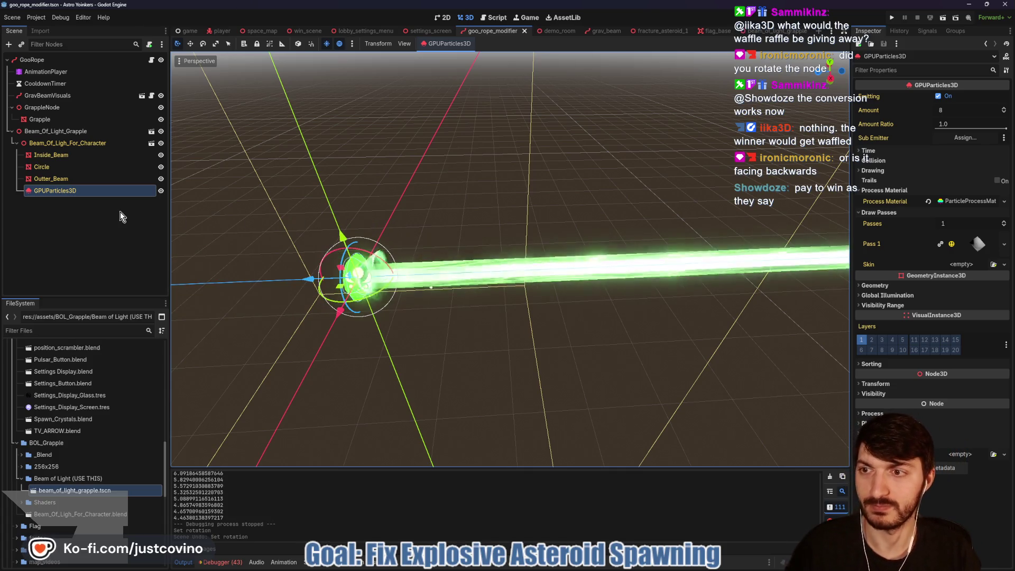
left_click(66, 134)
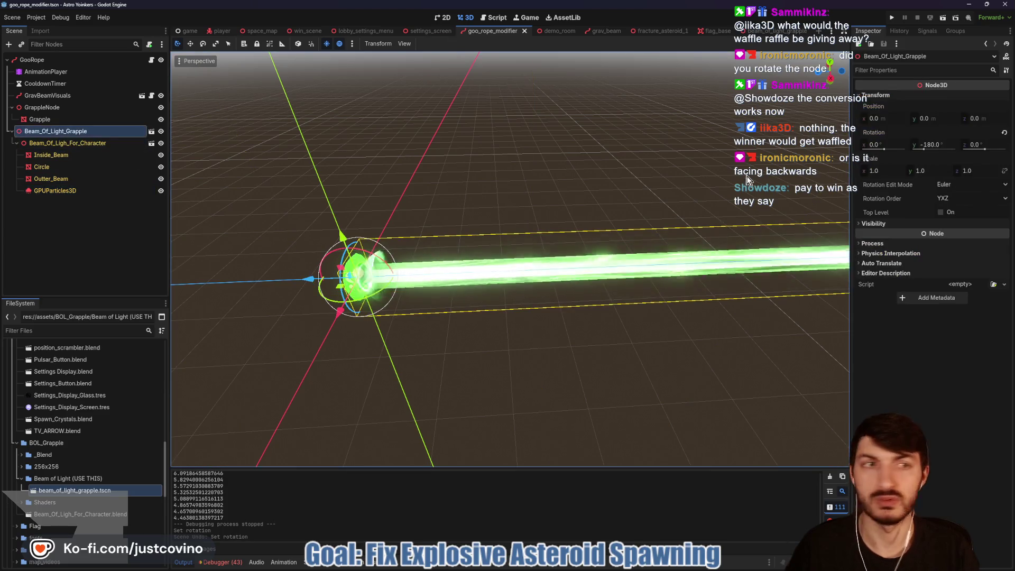
left_click(947, 143)
type("0")
key("Return")
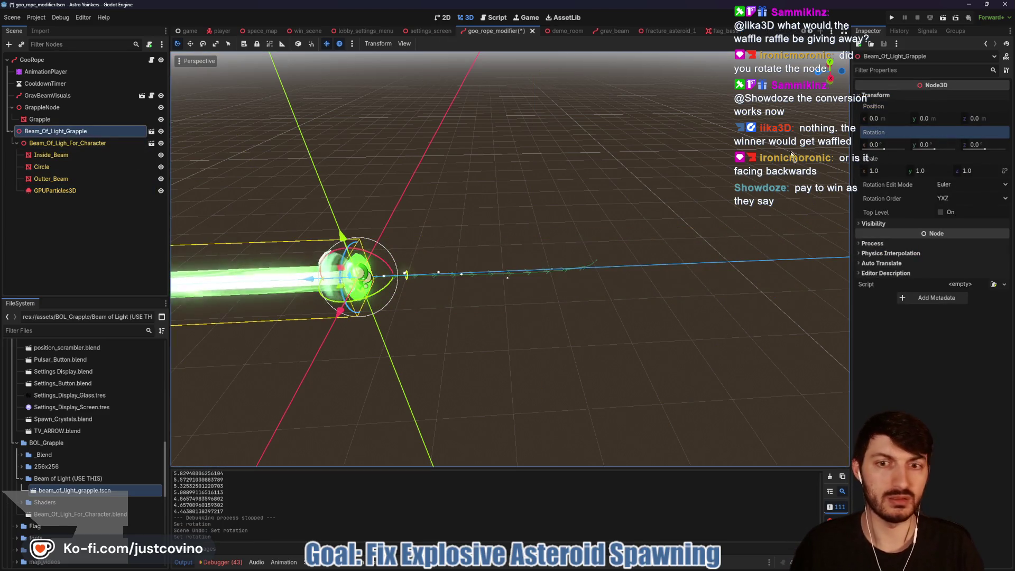
left_click(55, 191)
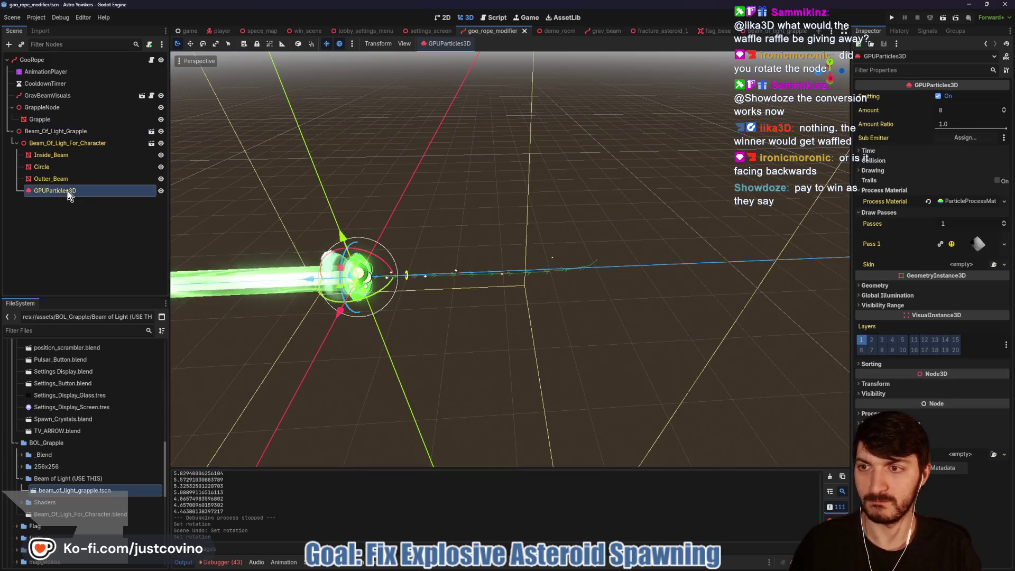
Flip GPUParticles3D gravity z from -9.8 to 9.8, save the grapple scene, and switch to demo_room.
left_click(965, 202)
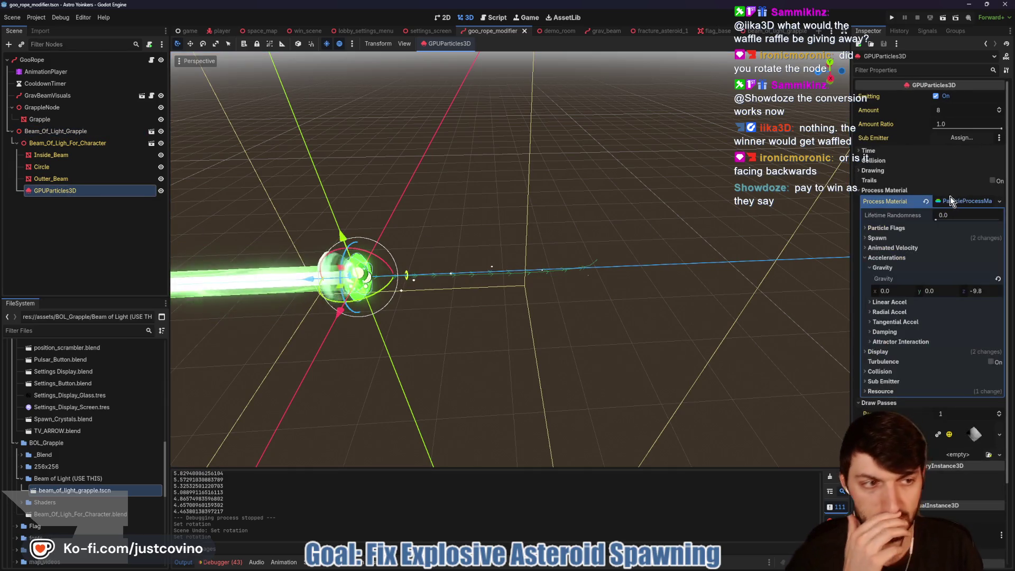
left_click(976, 291)
key("Delete")
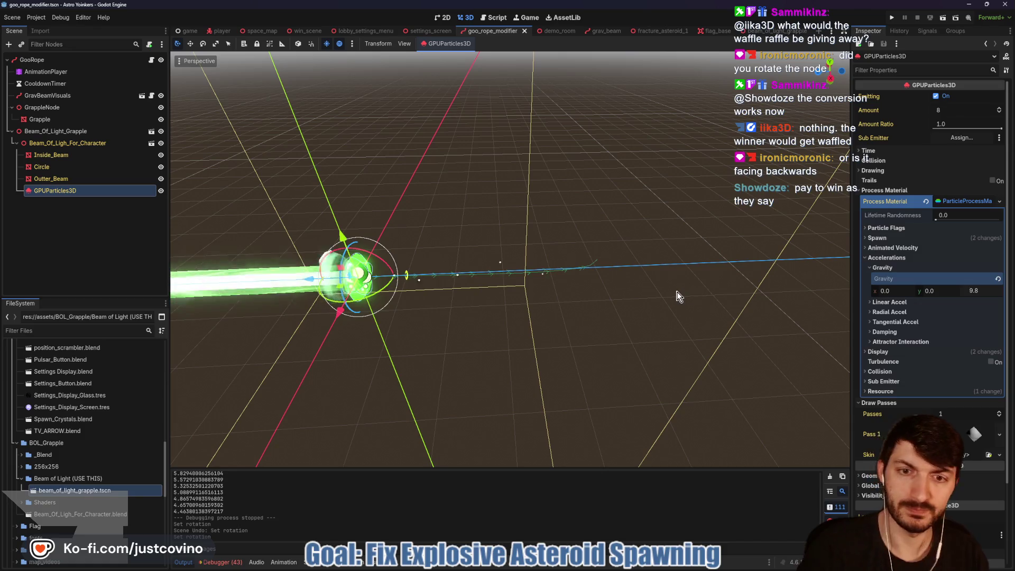
left_click(597, 332)
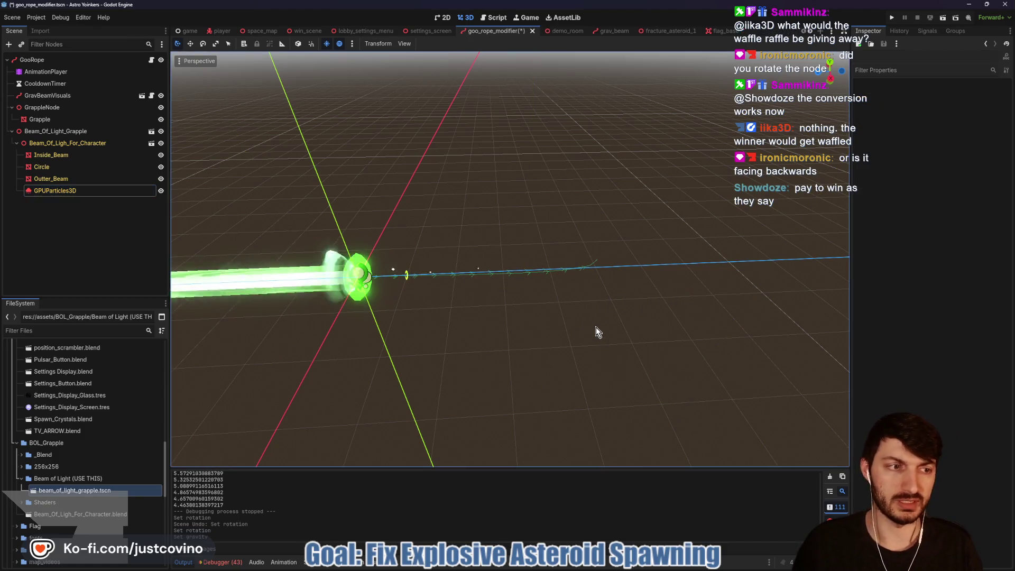
key("ctrl+s")
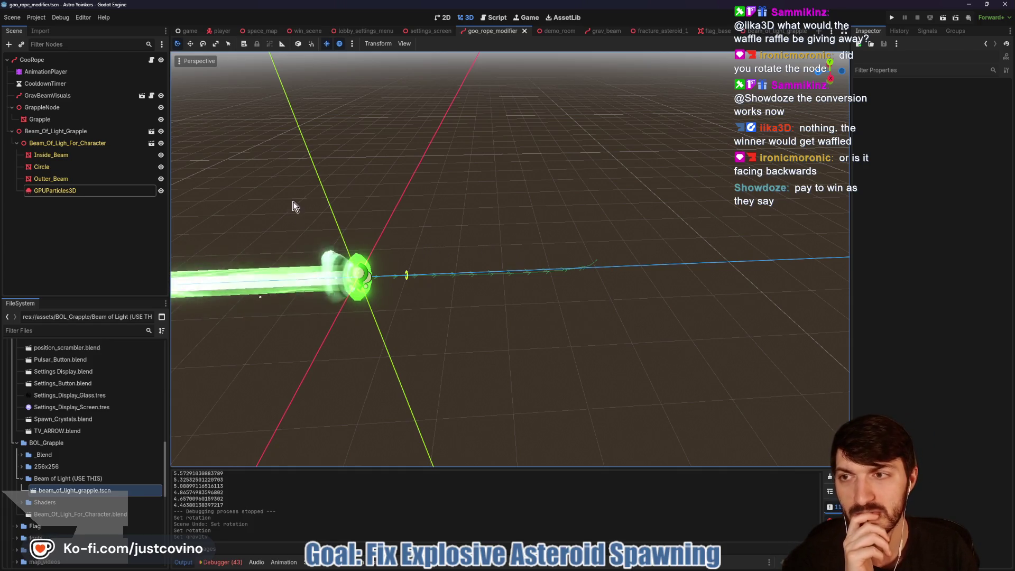
left_click(552, 31)
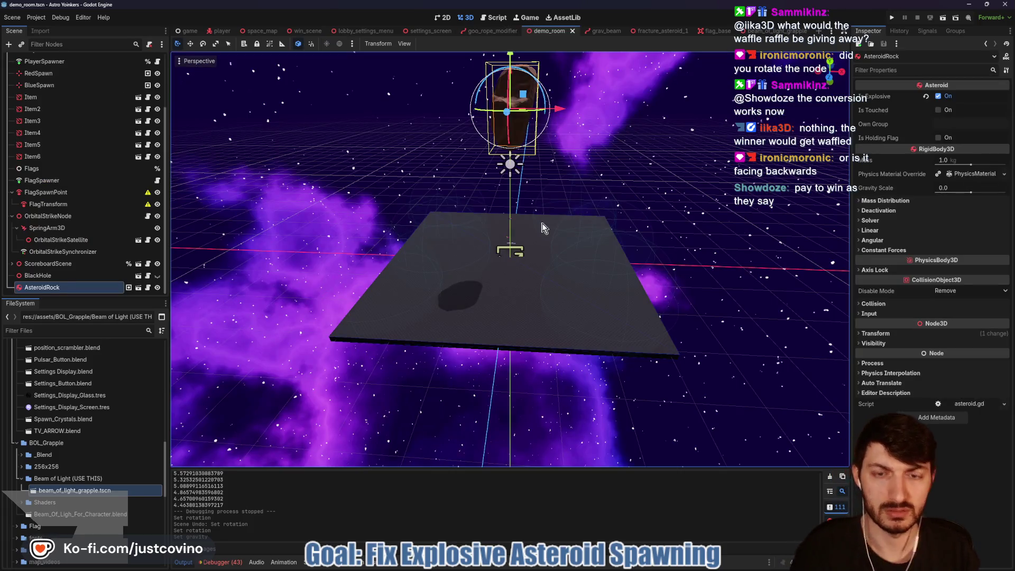
key("F6")
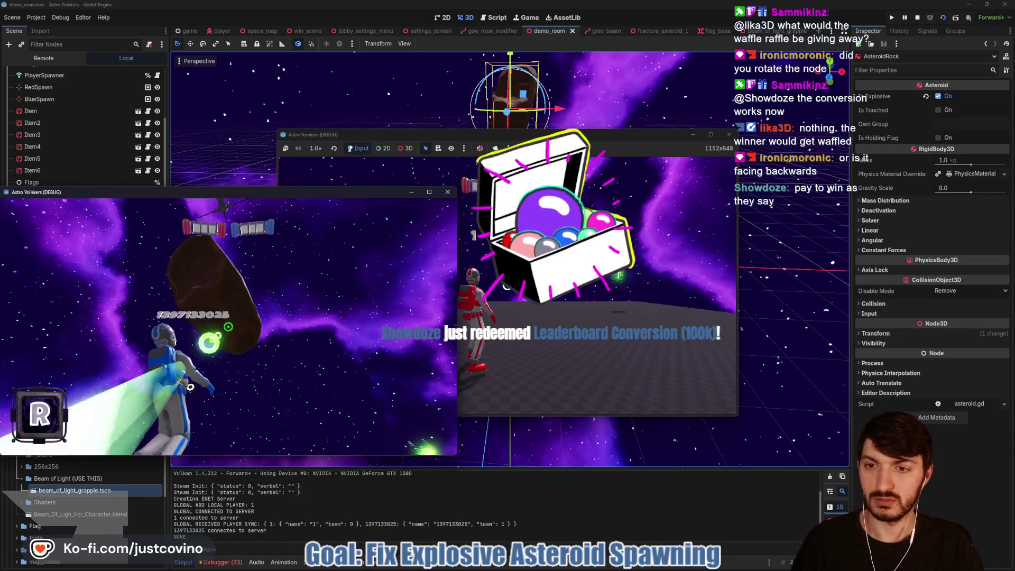
left_click(229, 327)
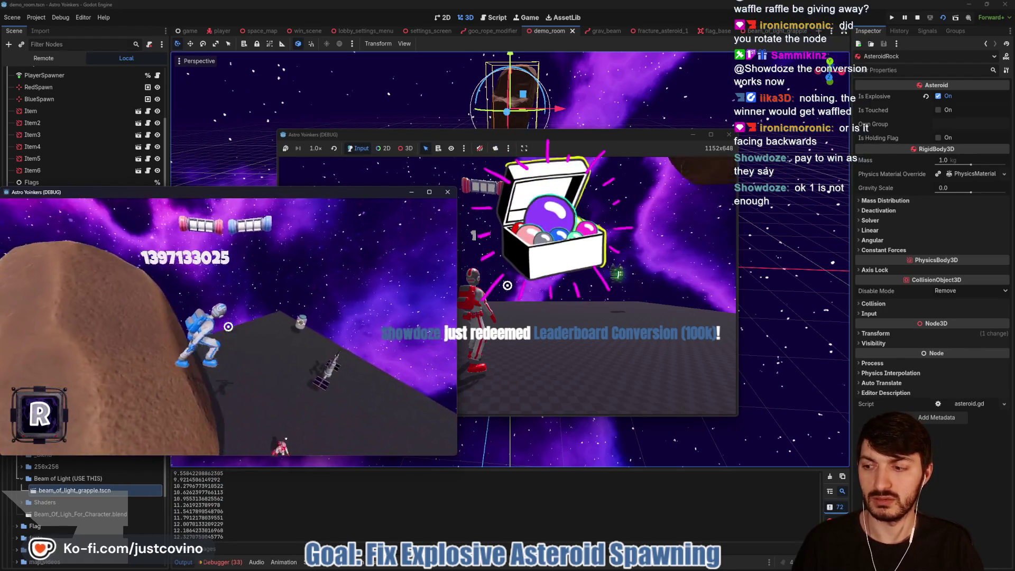
left_click(229, 326)
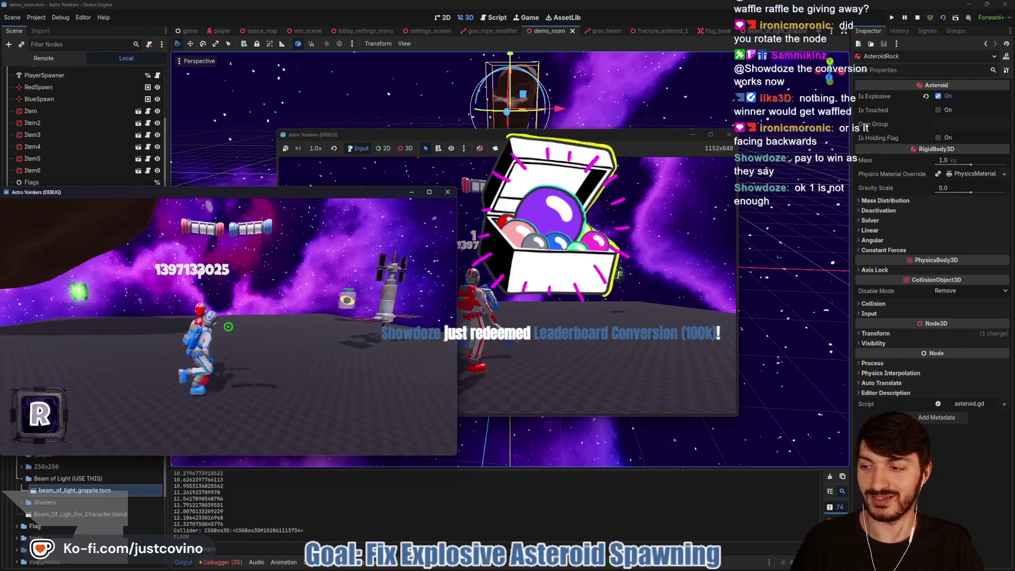
left_click(228, 327)
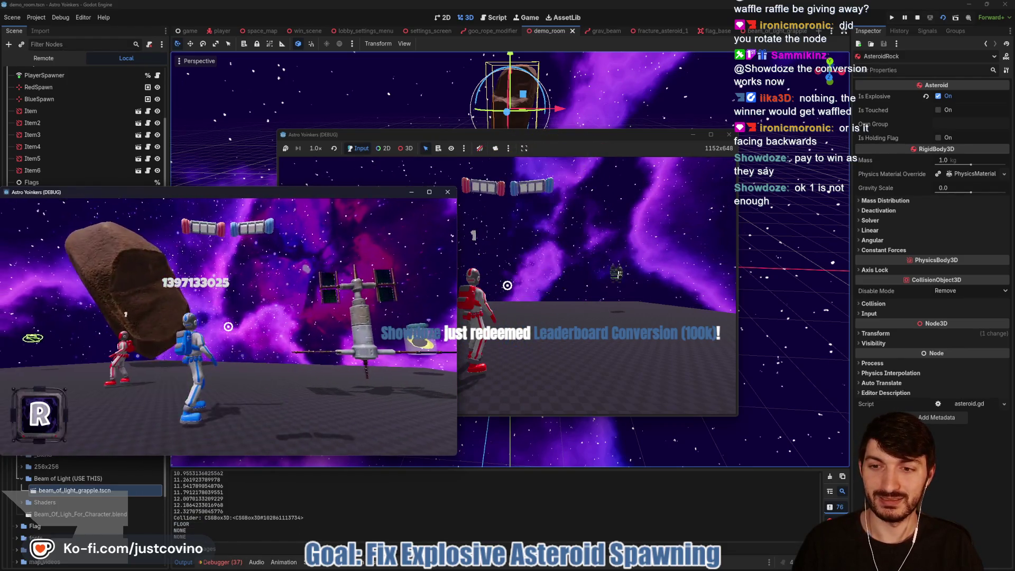
left_click(228, 326)
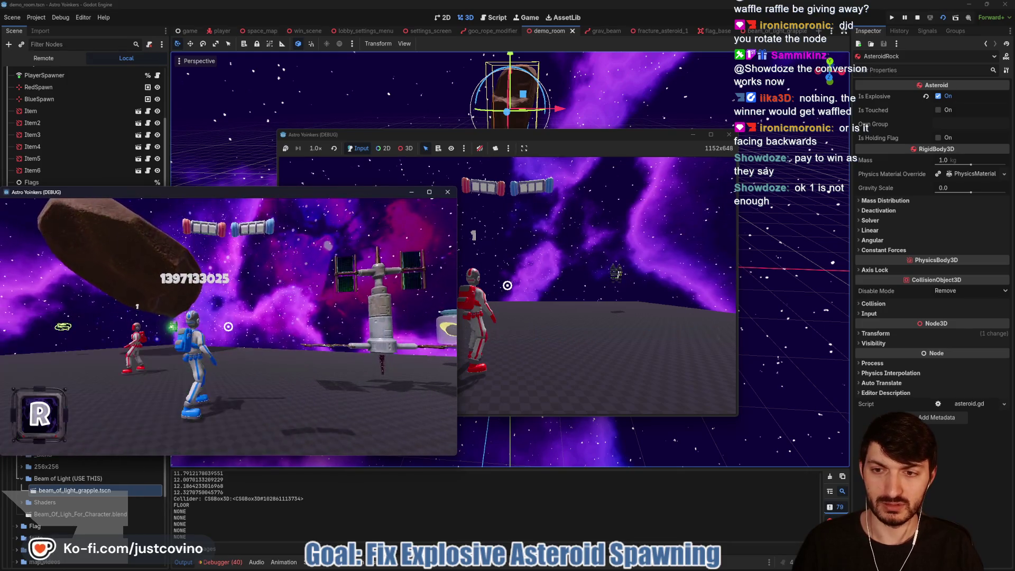
left_click(229, 327)
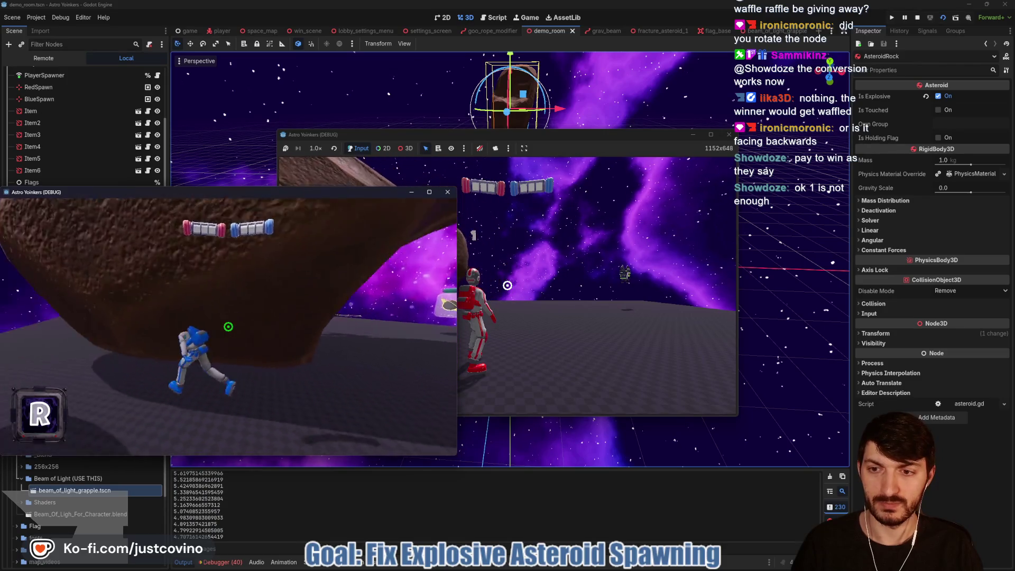
key("w")
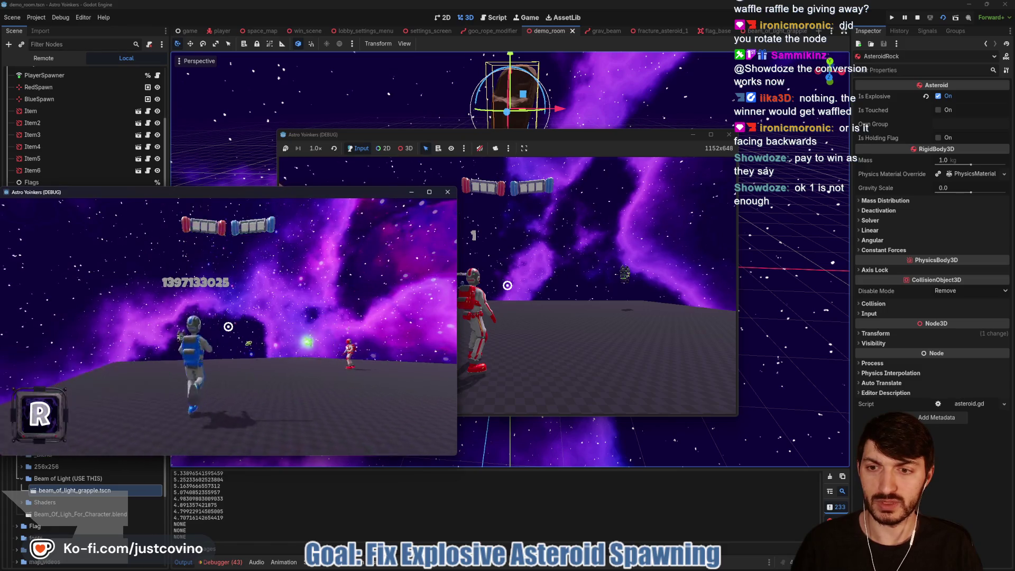
key("F8")
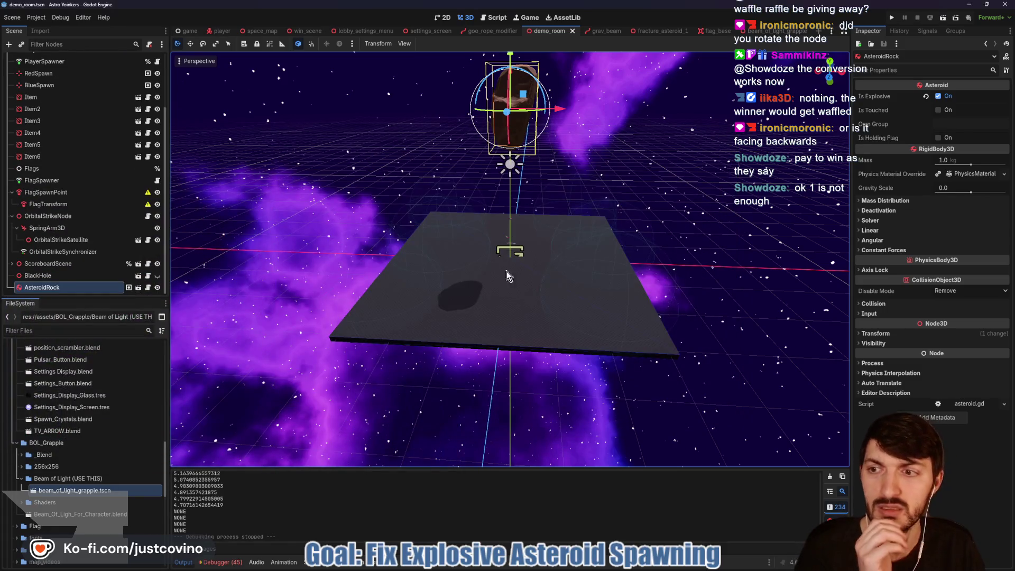
Return to goo_rope.gd in the goo_rope_modifier scene and select the grapple_node reference on line 62.
left_click(494, 18)
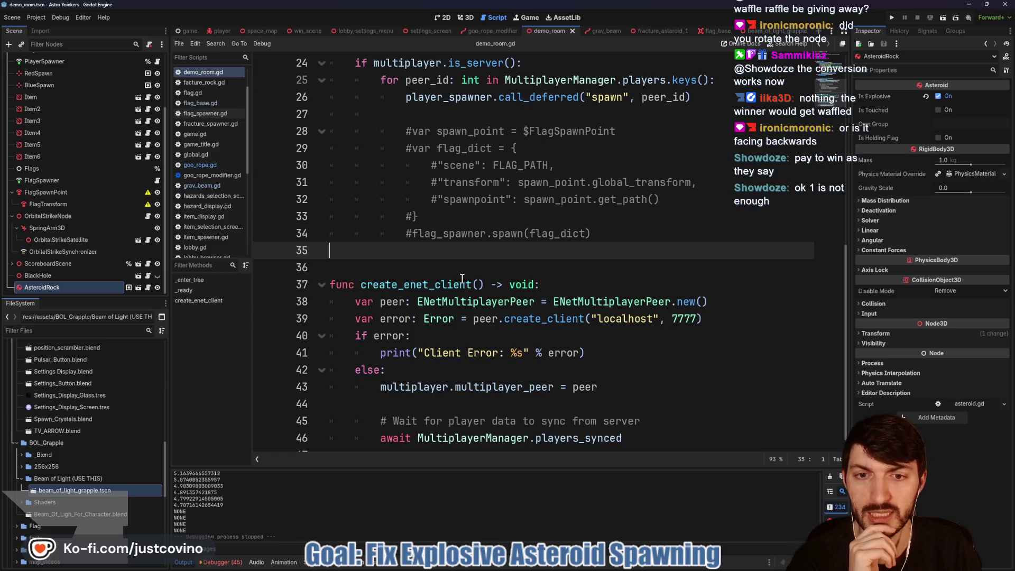
left_click(486, 31)
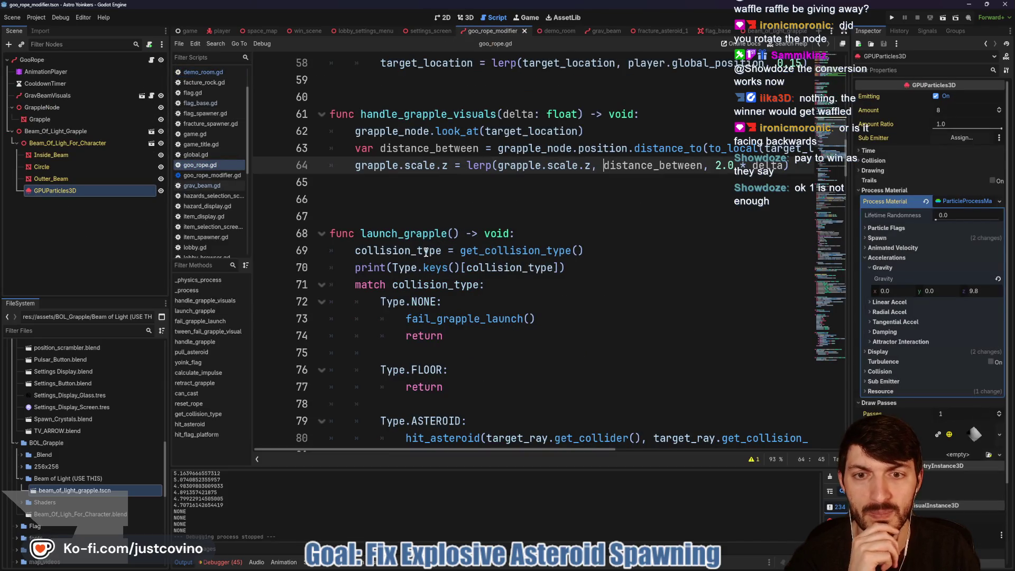
scroll(417, 264, "up", 3)
double_click(396, 284)
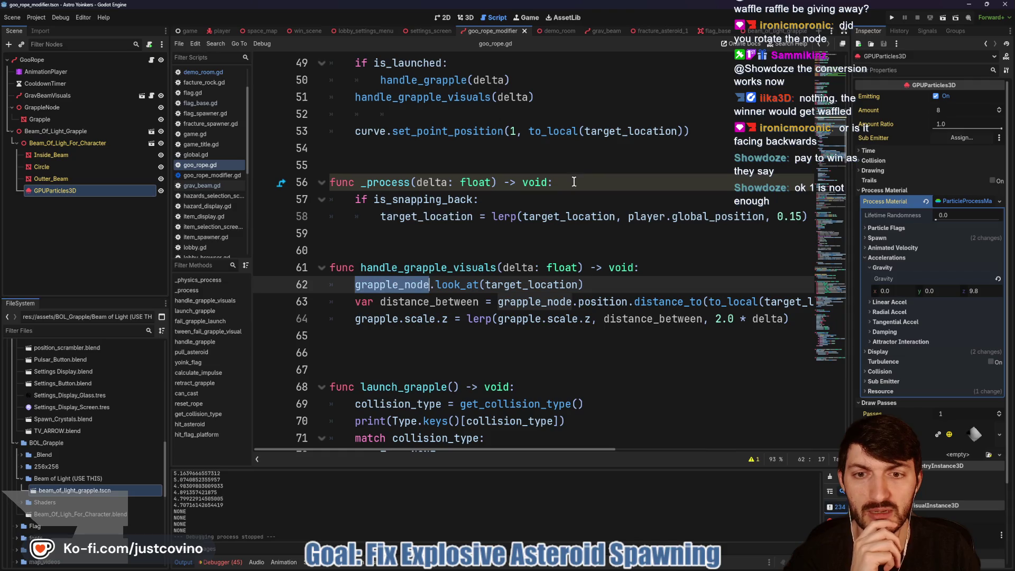
Rotate Beam_Of_Light_Grapple toward -177° about Y in the 3D view, then cancel the rotation.
left_click(464, 17)
left_click(53, 132)
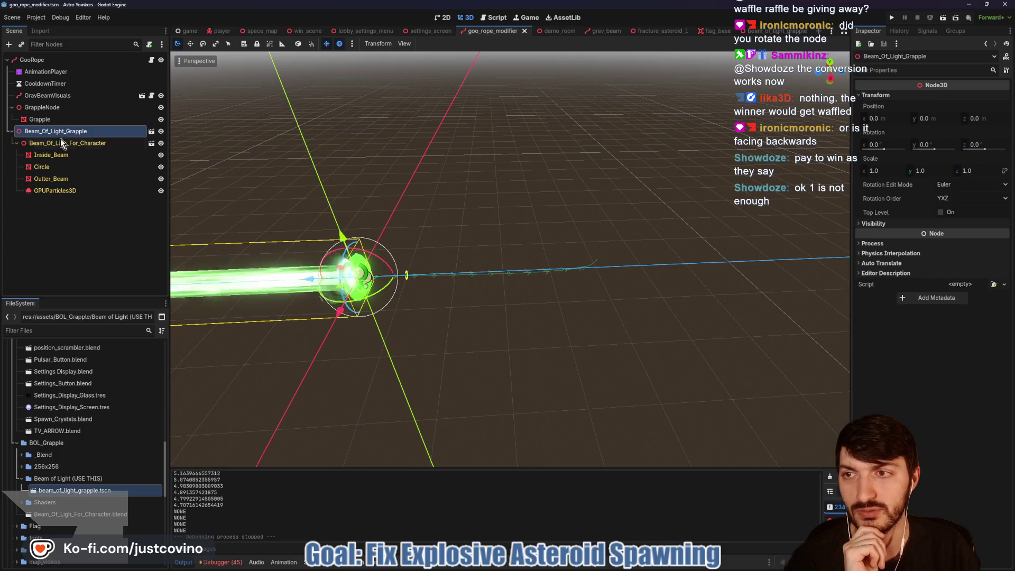
mouse_move(377, 291)
left_mouse_down()
mouse_move(335, 301)
mouse_move(287, 243)
left_mouse_up()
left_click_drag(291, 206, 295, 233)
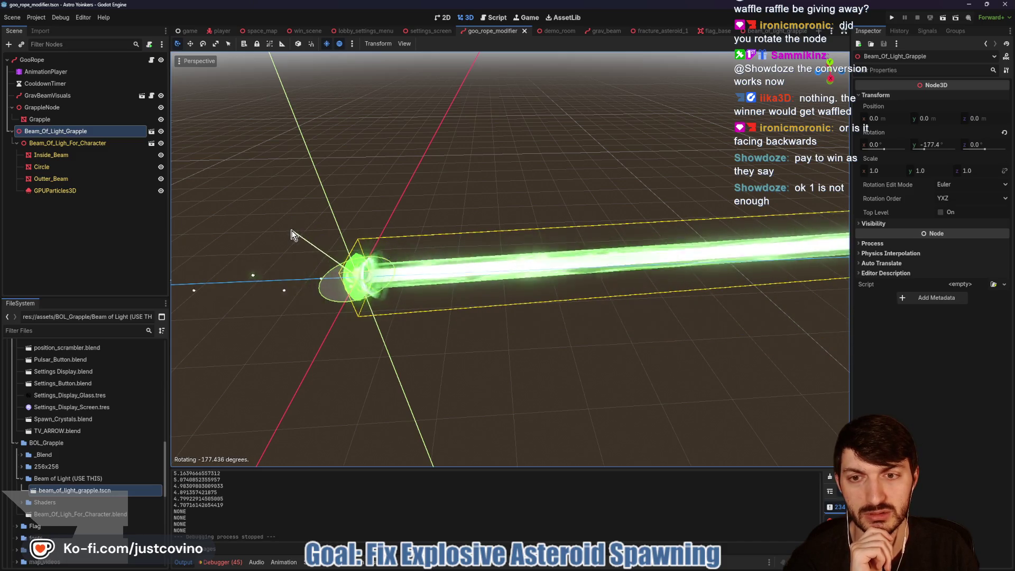
right_click(294, 233)
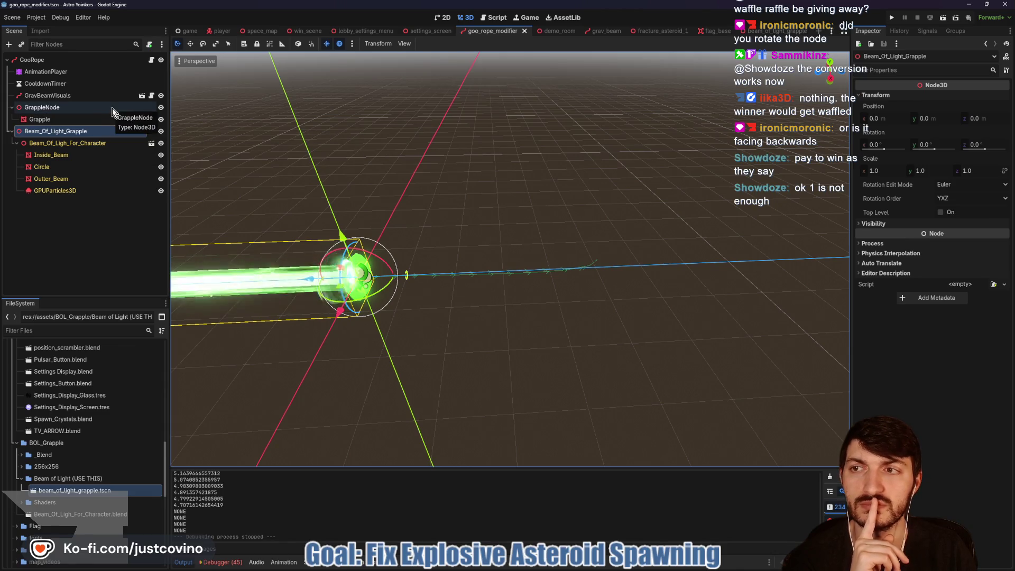
left_click(152, 59)
Delete the two commented-out GrappleNode variable lines (17–18) from goo_rope.gd.
scroll(516, 232, "up", 10)
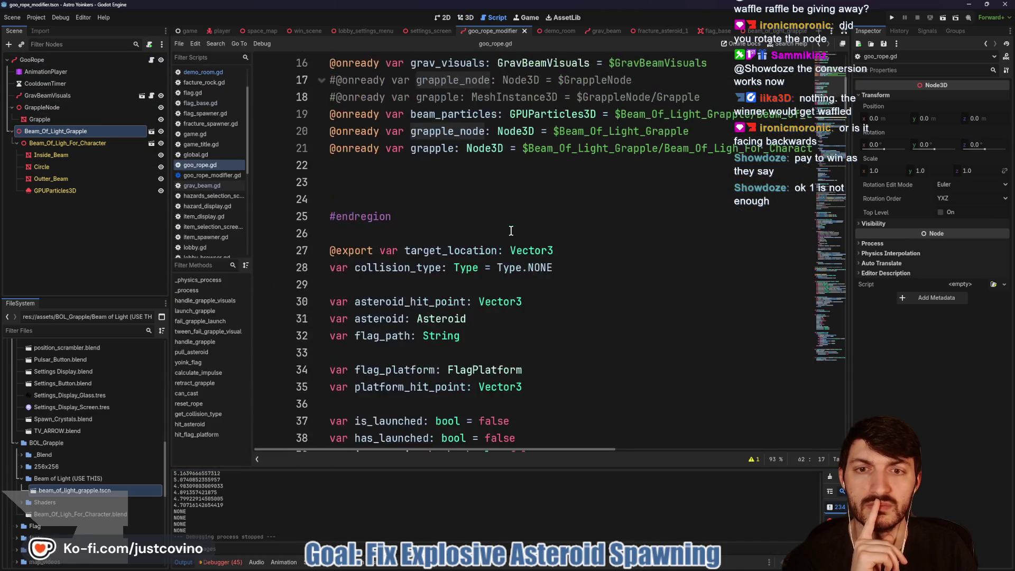
left_click_drag(701, 302, 309, 281)
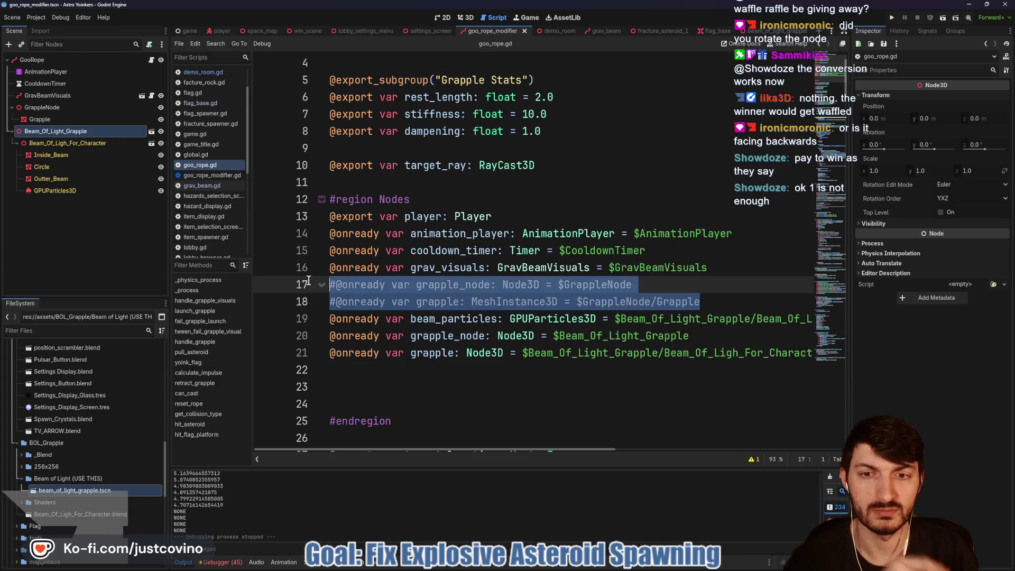
key("BackSpace")
key("BackSpace")
Remove the old GrappleNode and its Grapple child from the scene.
left_click(64, 108)
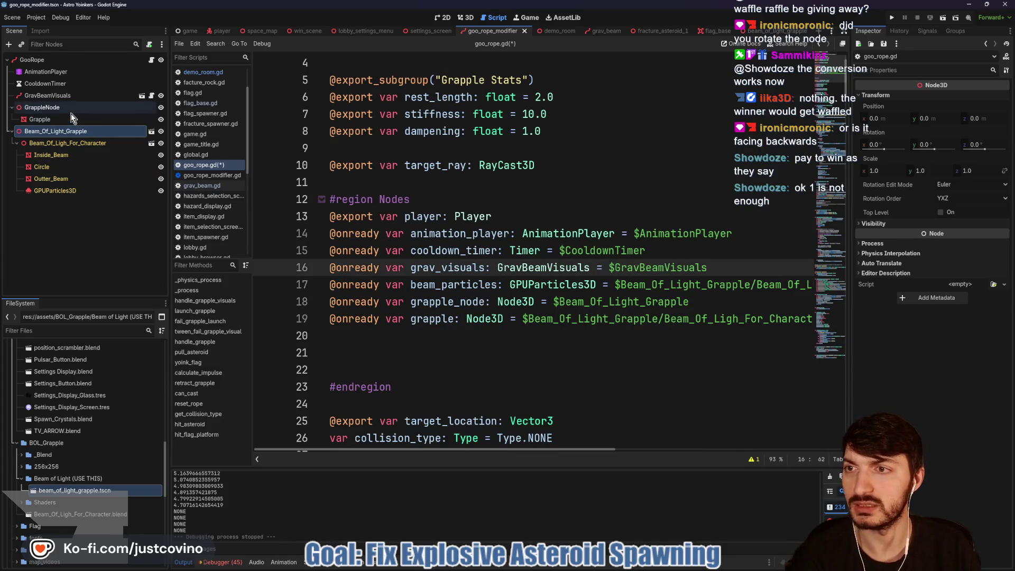
key("Delete")
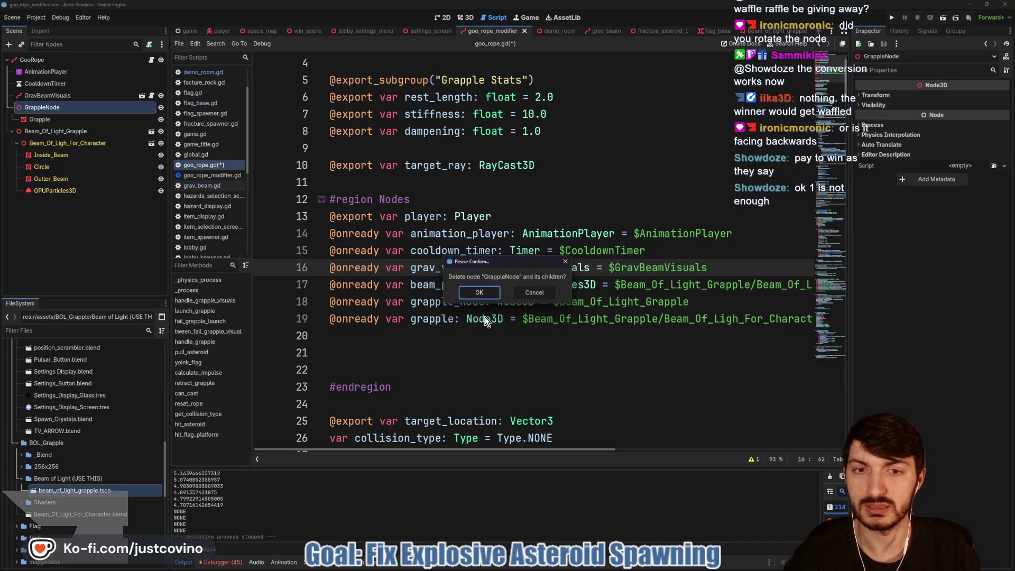
left_click(480, 293)
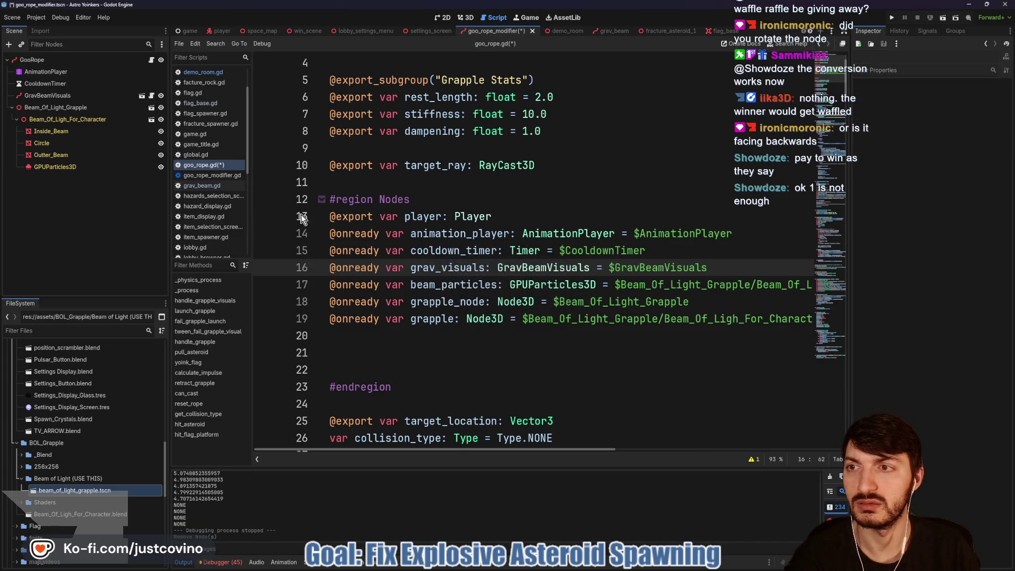
Remove the extra blank lines before #endregion in goo_rope.gd.
left_click(679, 254)
scroll(661, 257, "down", 1)
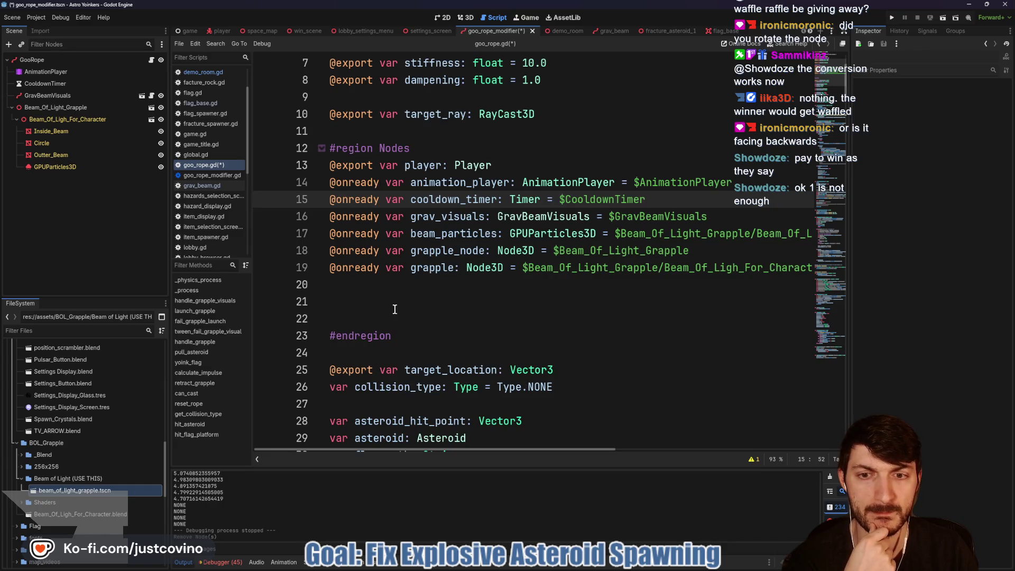
left_click(329, 289)
key("Delete")
key("Delete")
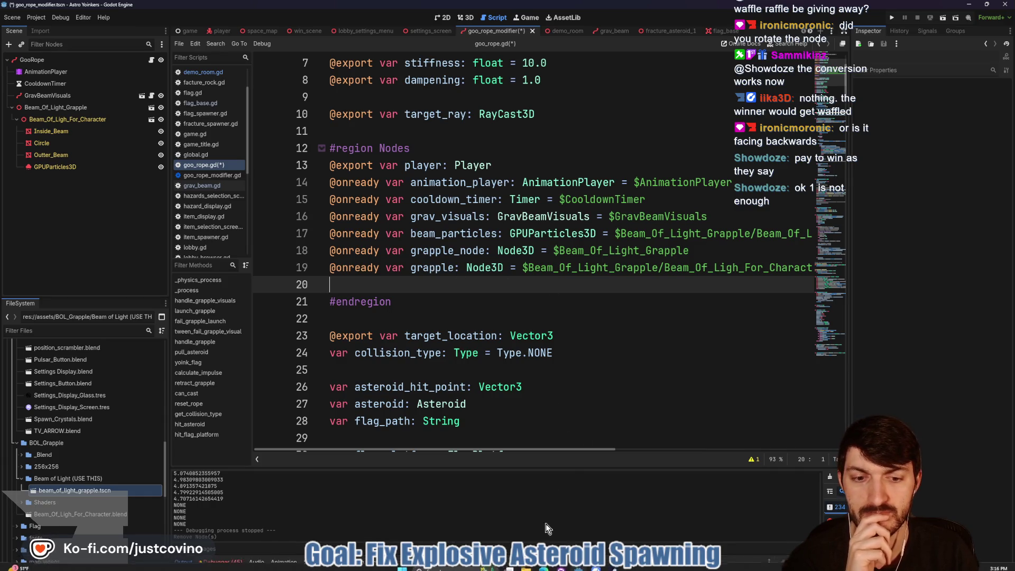
left_click(492, 564)
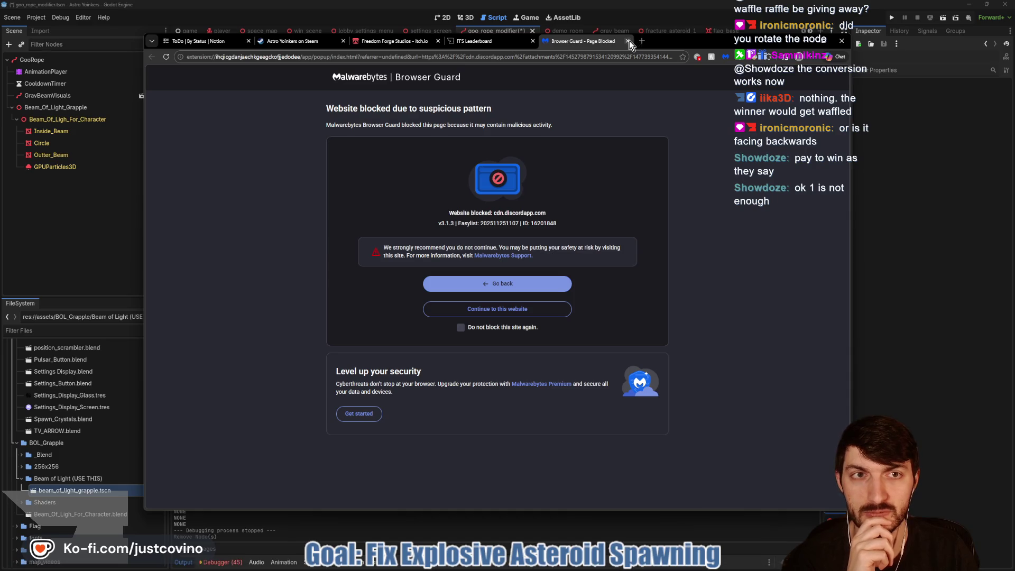
left_click(628, 41)
left_click(167, 57)
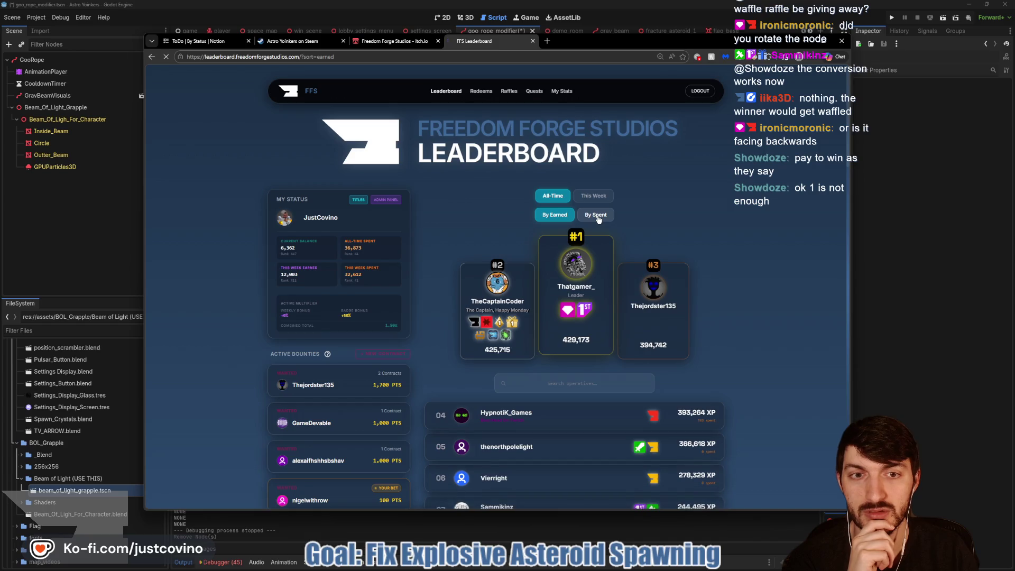
left_click(598, 216)
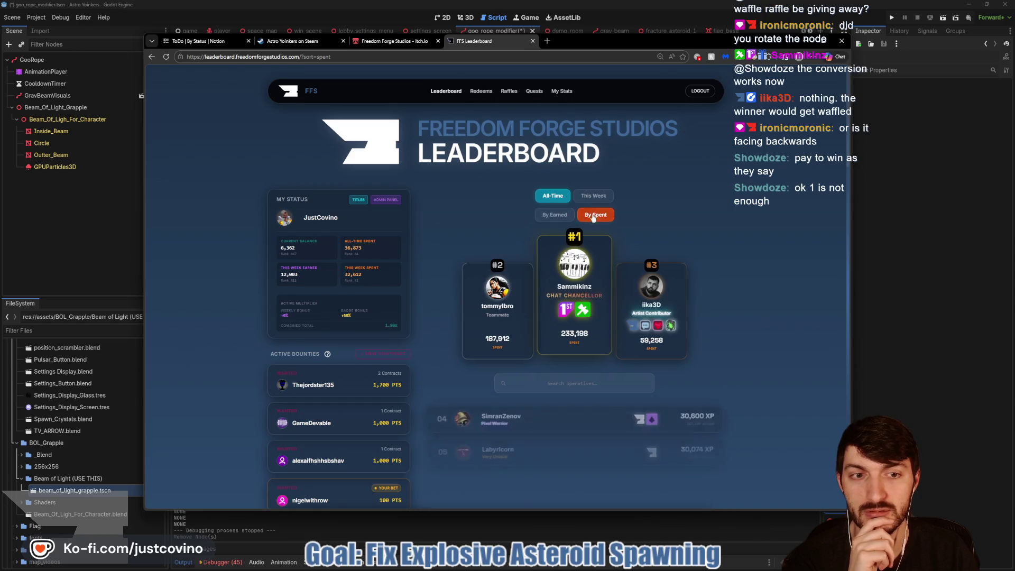
left_click(555, 217)
scroll(730, 240, "down", 3)
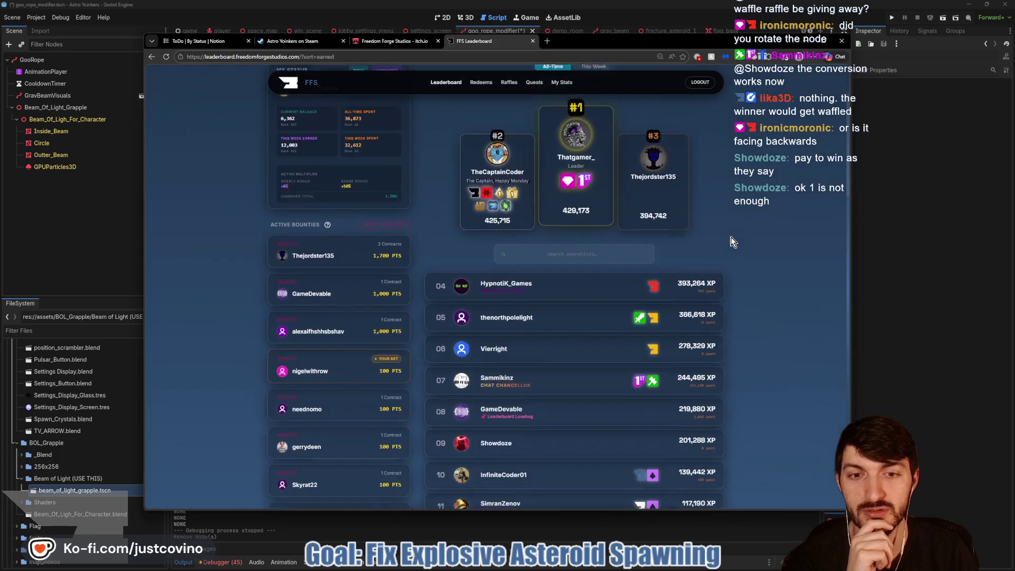
scroll(731, 240, "down", 1)
scroll(773, 249, "up", 5)
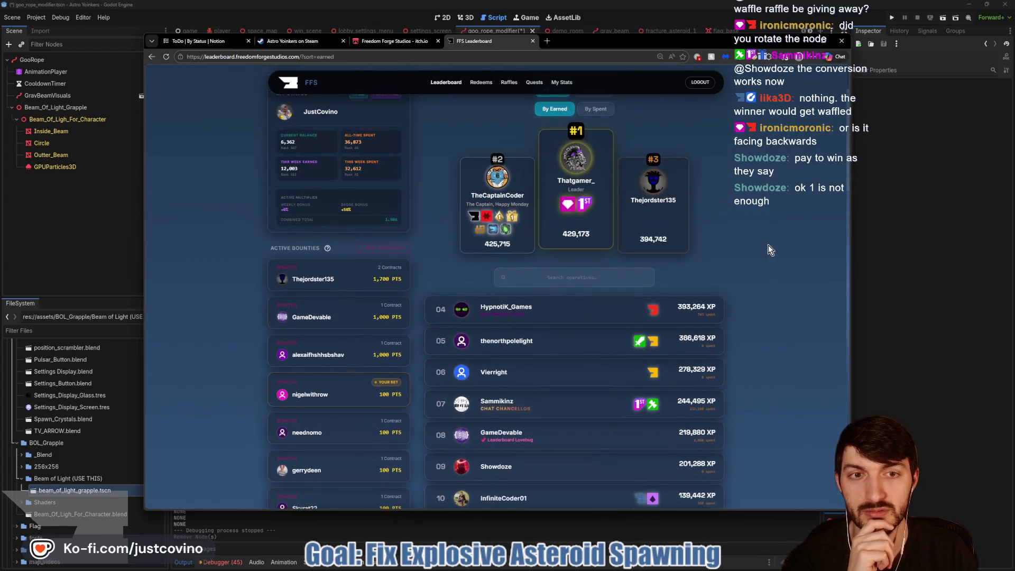
left_click(595, 120)
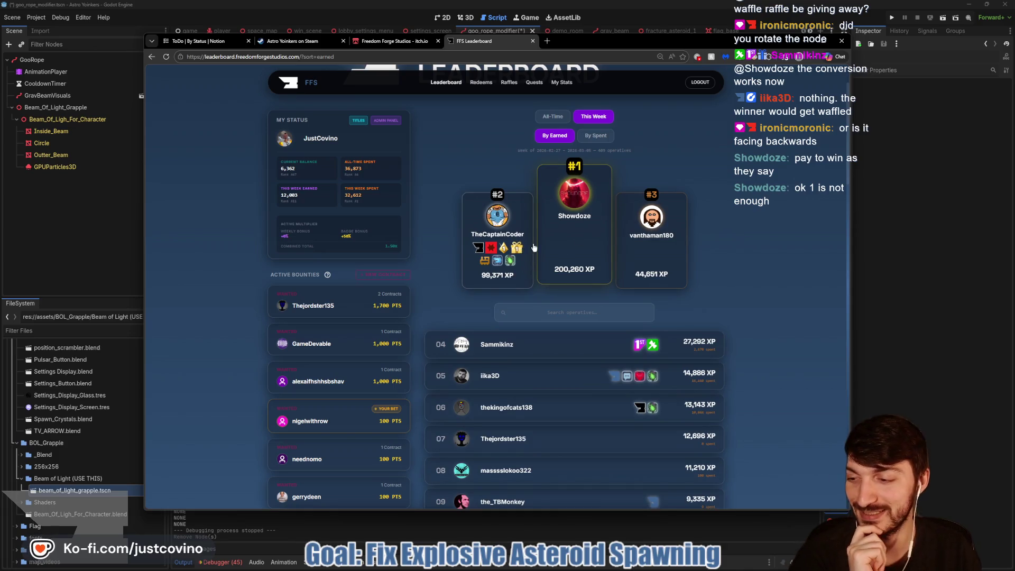
left_click(873, 261)
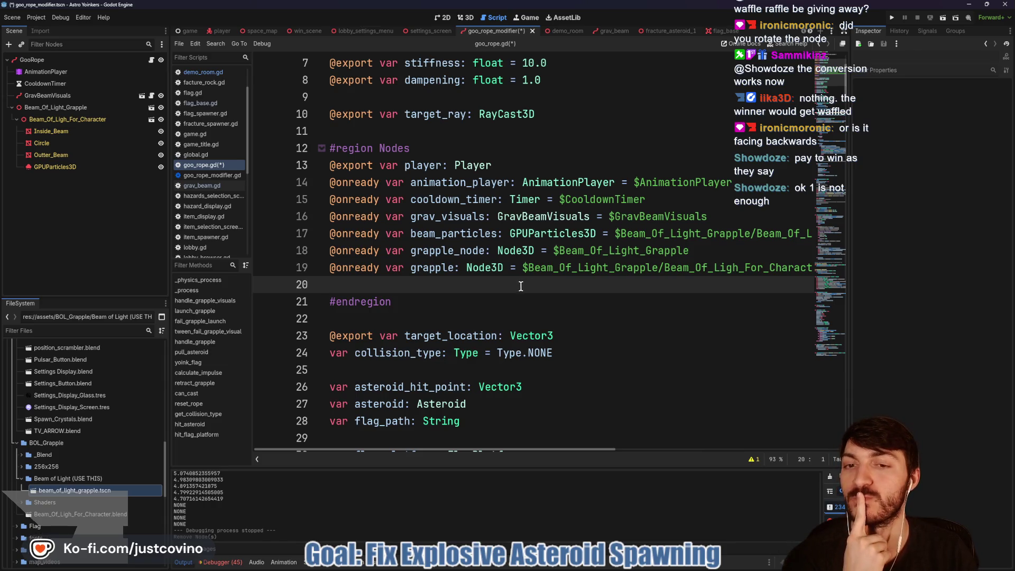
Delete the extra blank line 62 below handle_grapple_visuals and save goo_rope.gd.
scroll(519, 287, "down", 12)
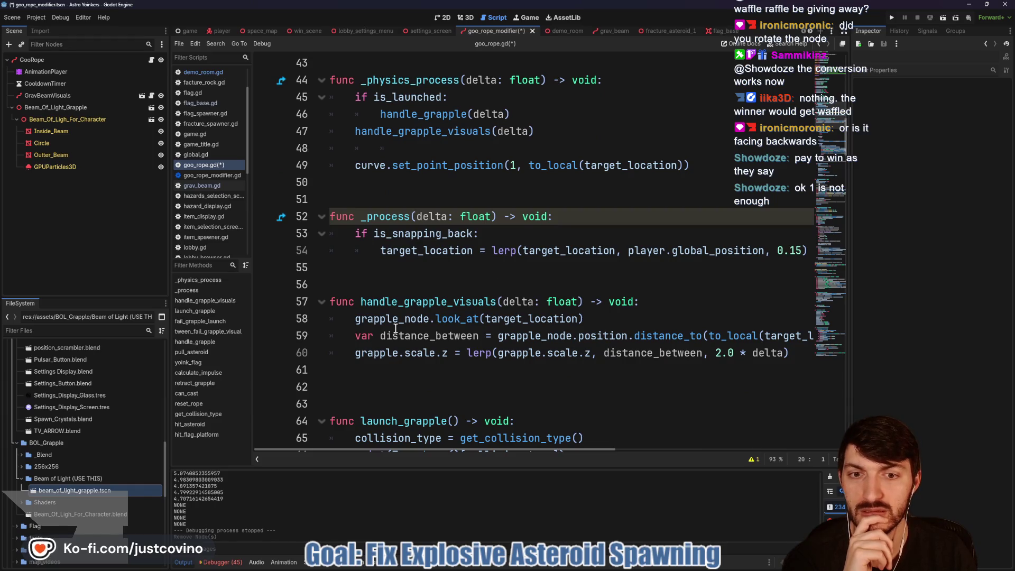
double_click(395, 321)
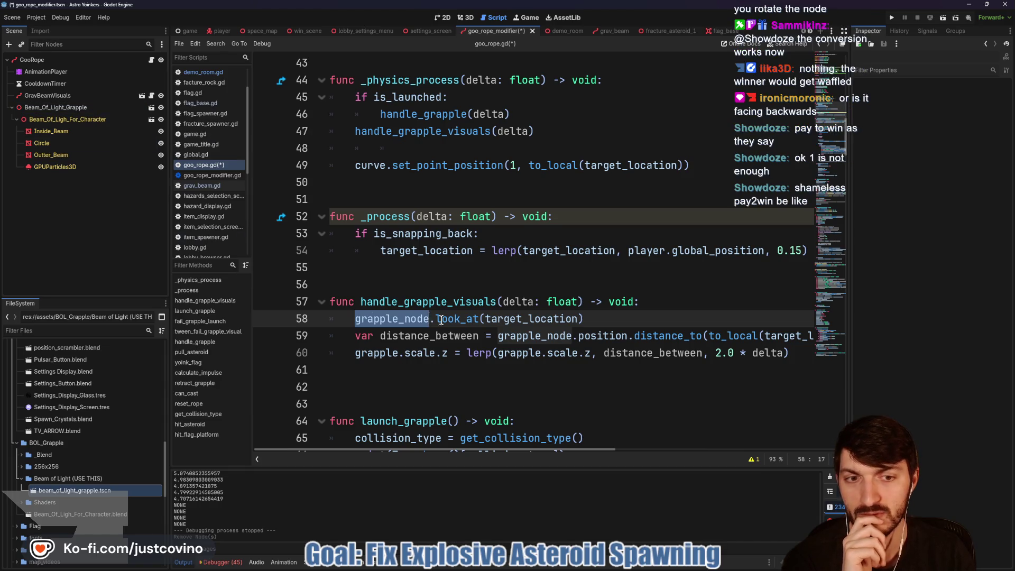
scroll(506, 336, "down", 1)
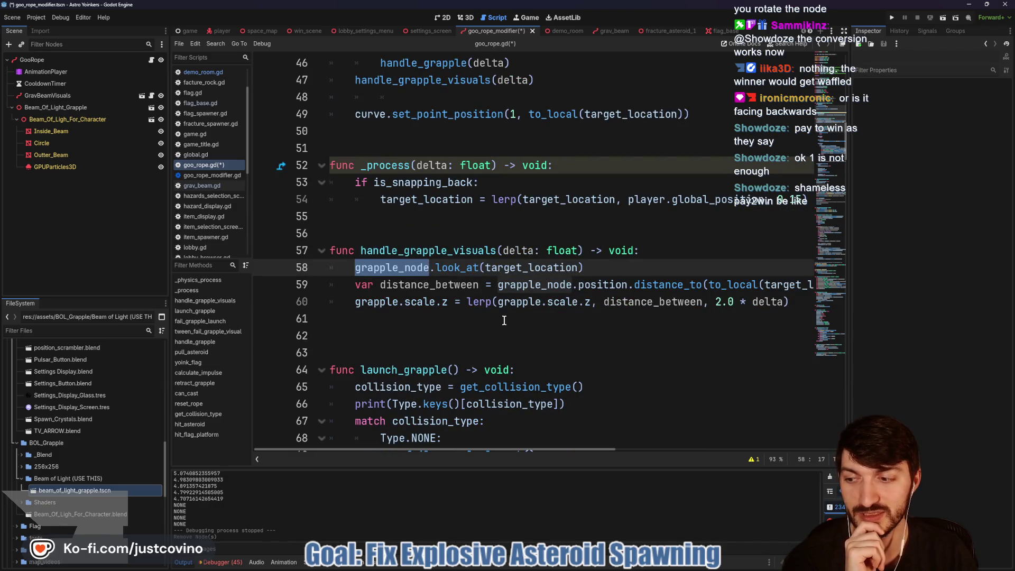
left_click(504, 316)
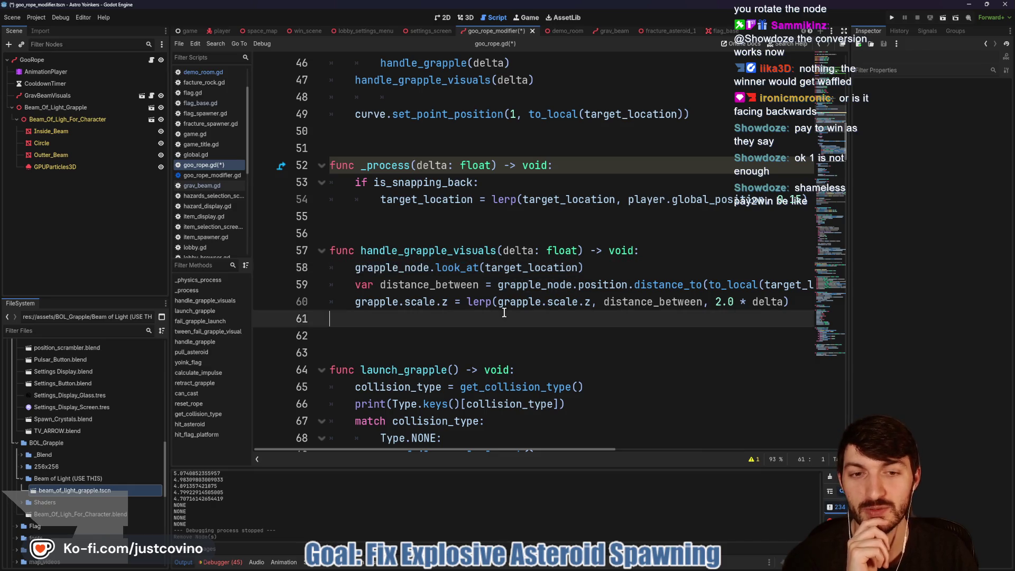
left_click(446, 332)
key("BackSpace")
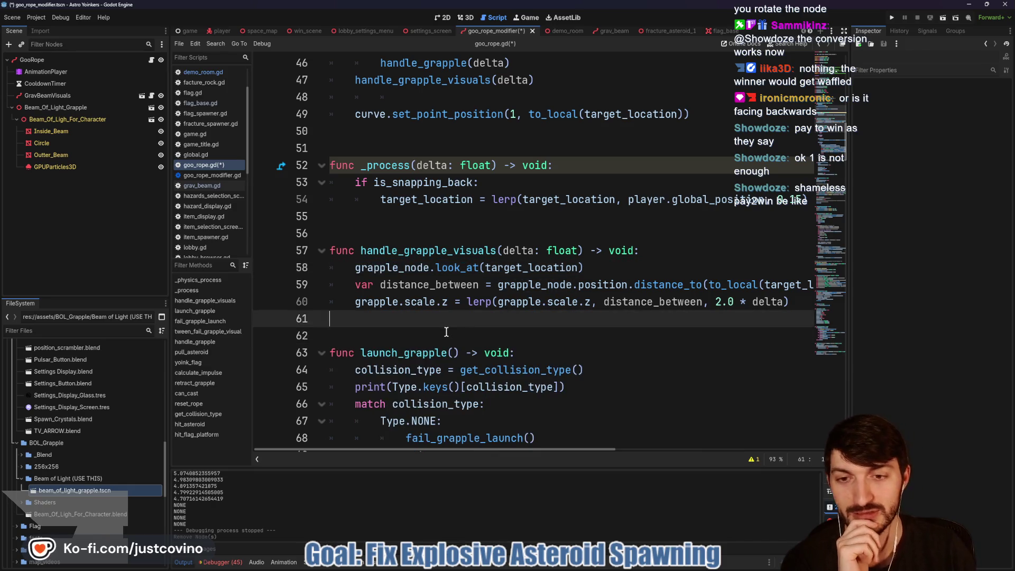
scroll(477, 310, "right", 3)
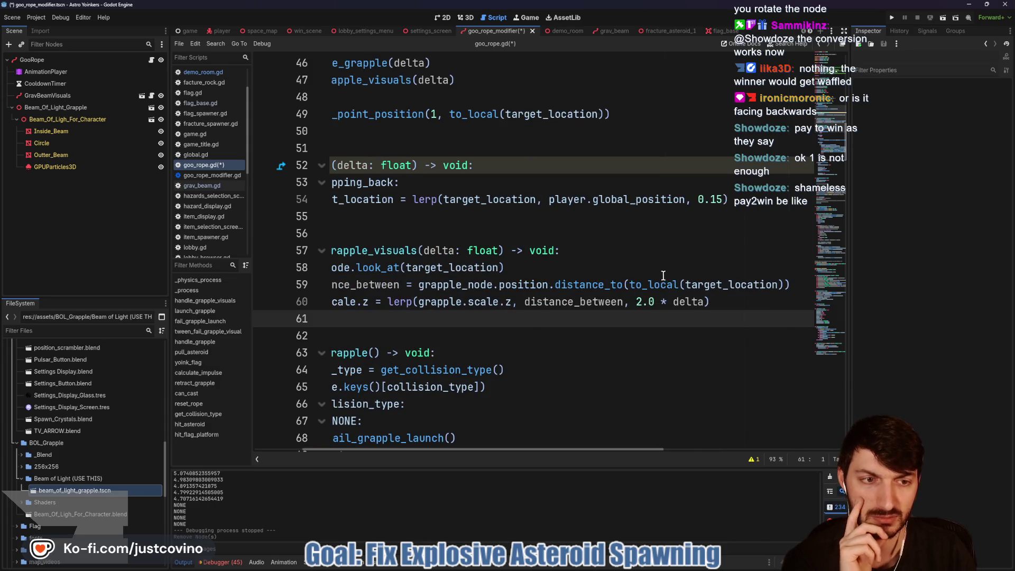
scroll(654, 272, "left", 3)
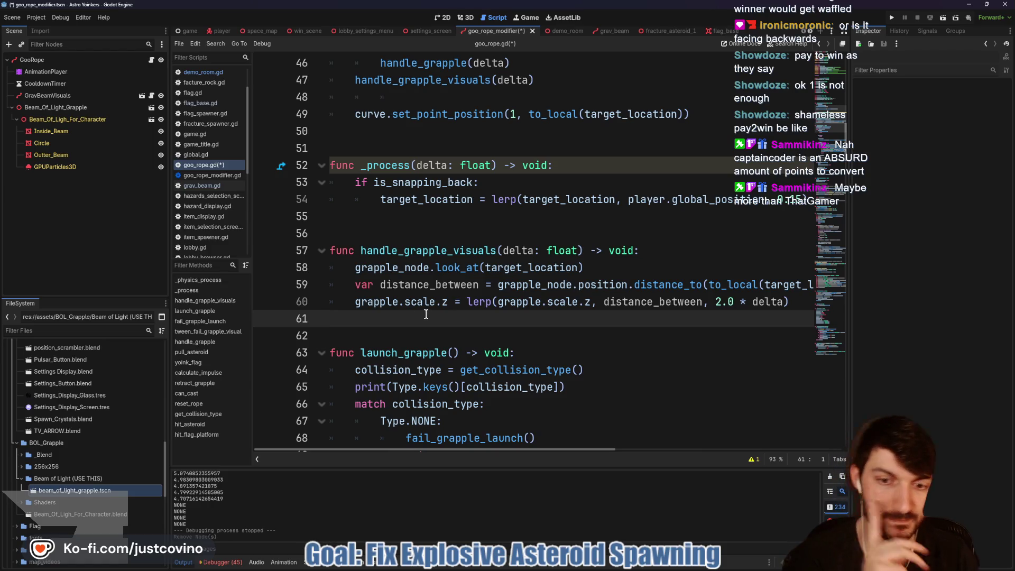
key("ctrl+s")
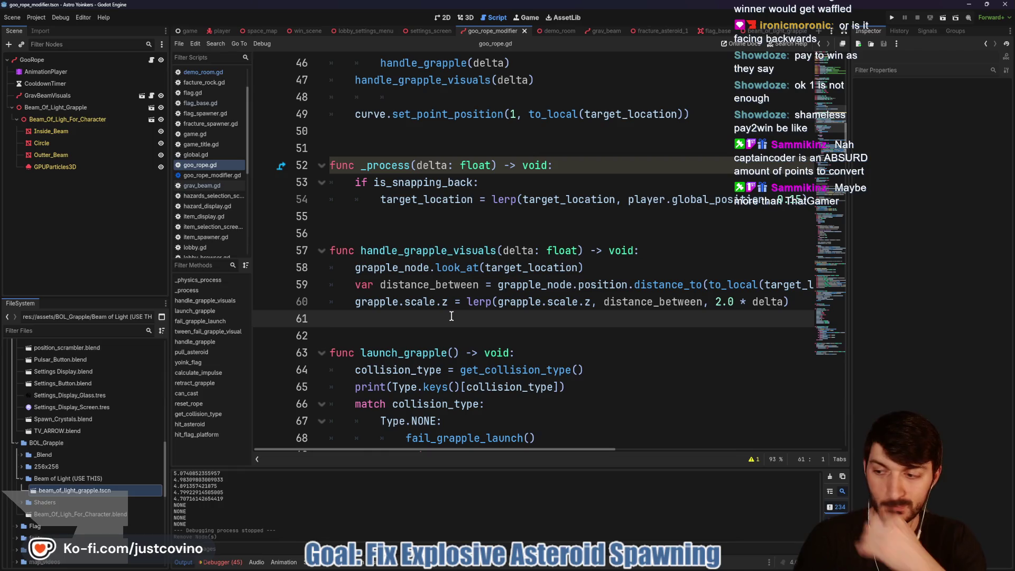
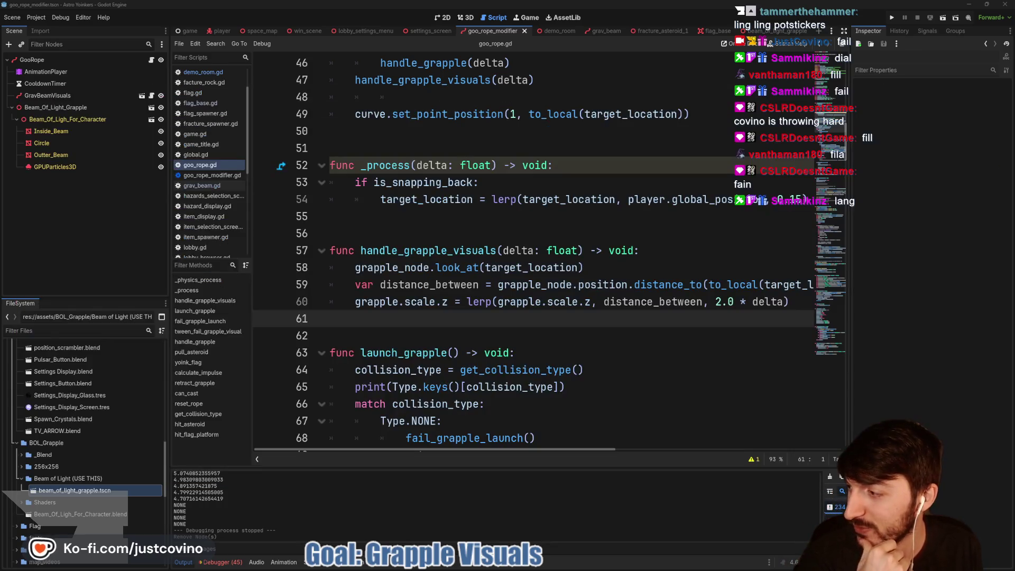
Review the handle_grapple_visuals code around lines 56–61 of goo_rope.gd.
left_click(424, 226)
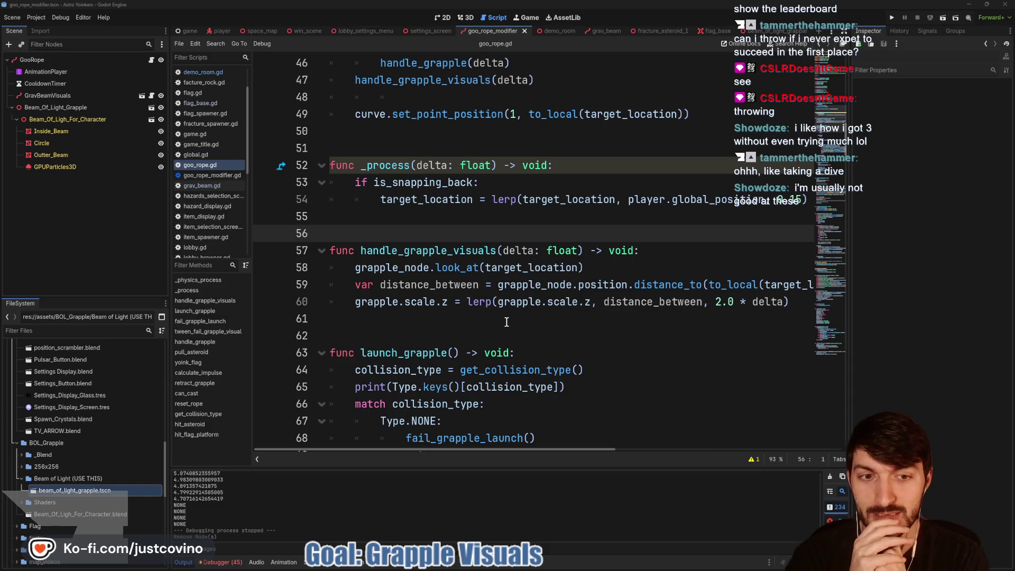
left_click(421, 325)
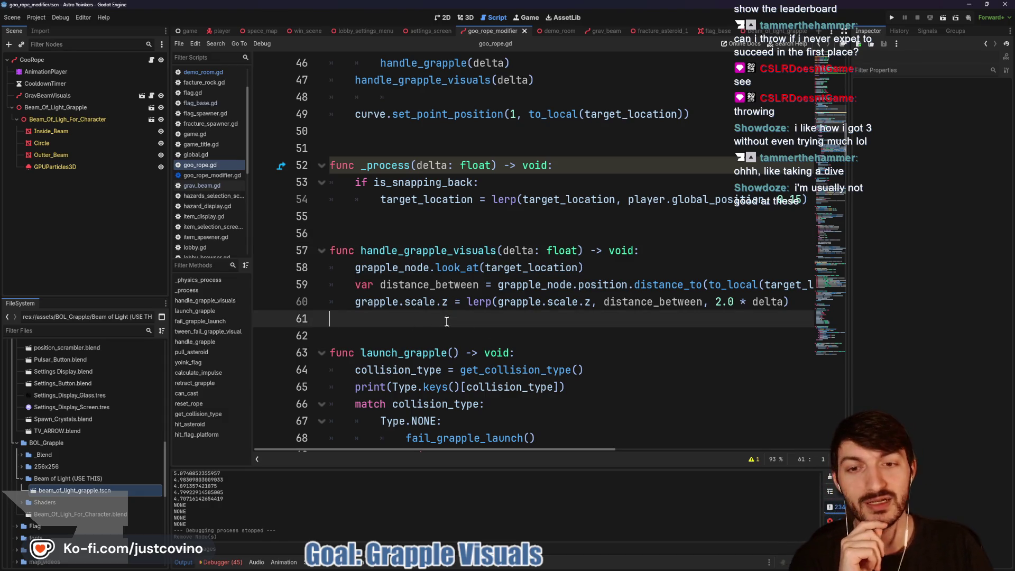
scroll(515, 317, "down", 1)
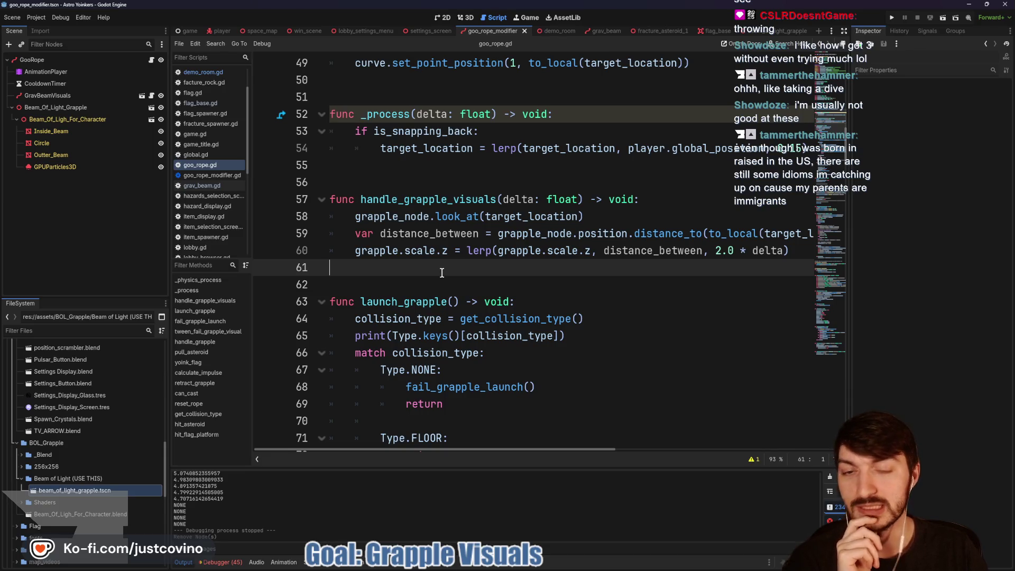
scroll(442, 273, "down", 1)
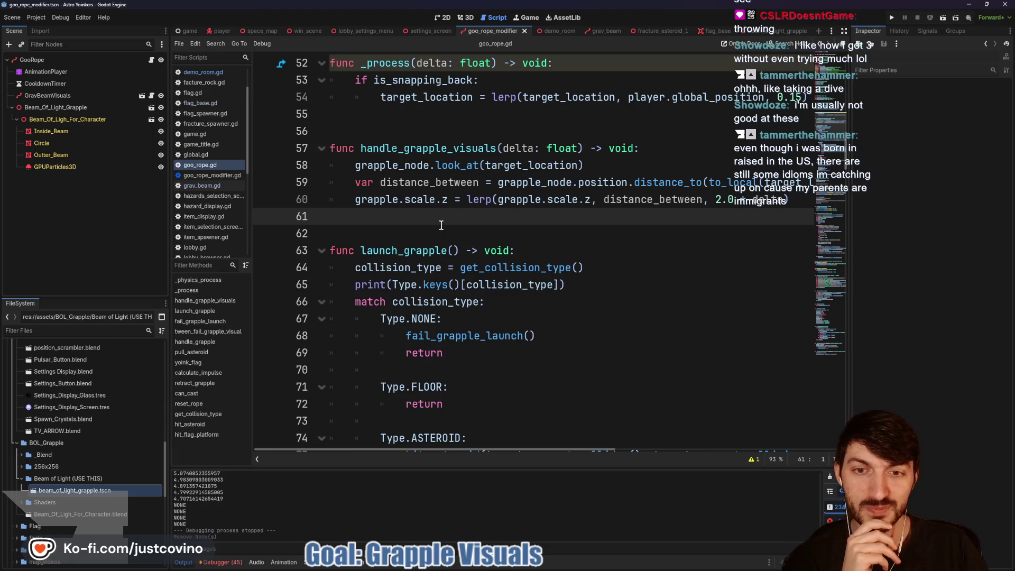
scroll(460, 235, "up", 2)
Select grapple_node on line 58, then show Beam_Of_Light_Grapple's properties in the Inspector.
left_click(418, 269)
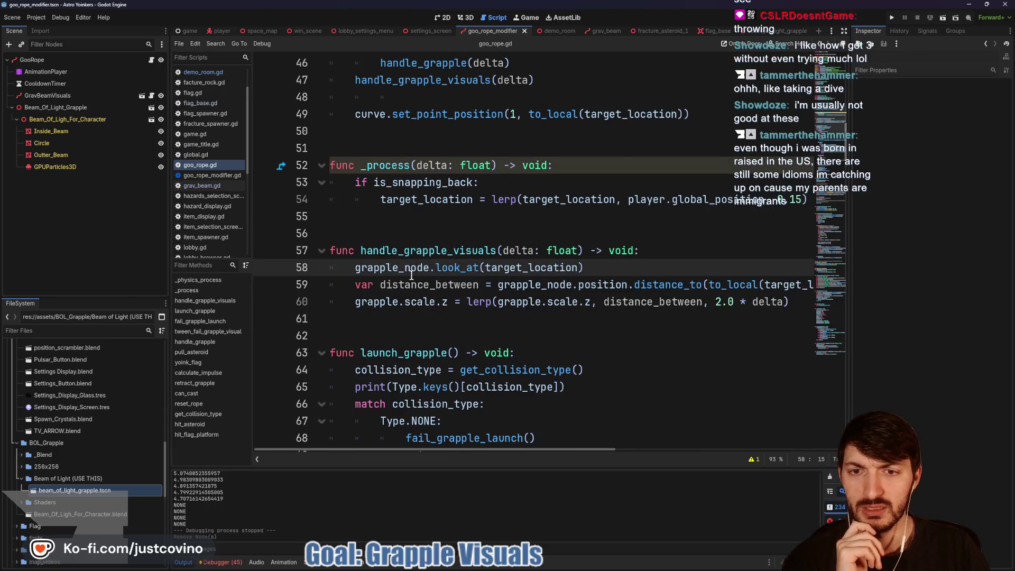
double_click(394, 268)
left_click(125, 107)
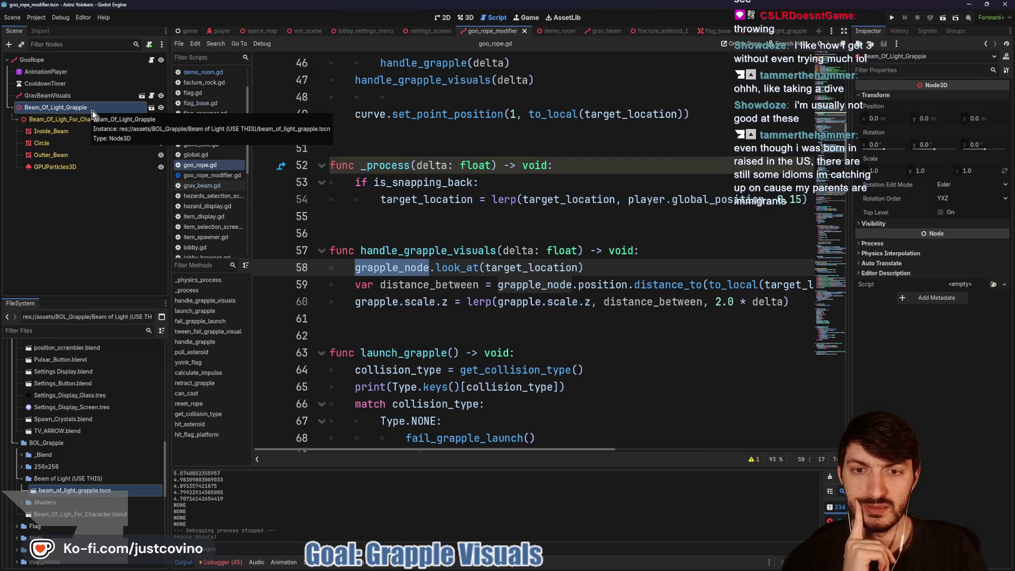
left_click(474, 18)
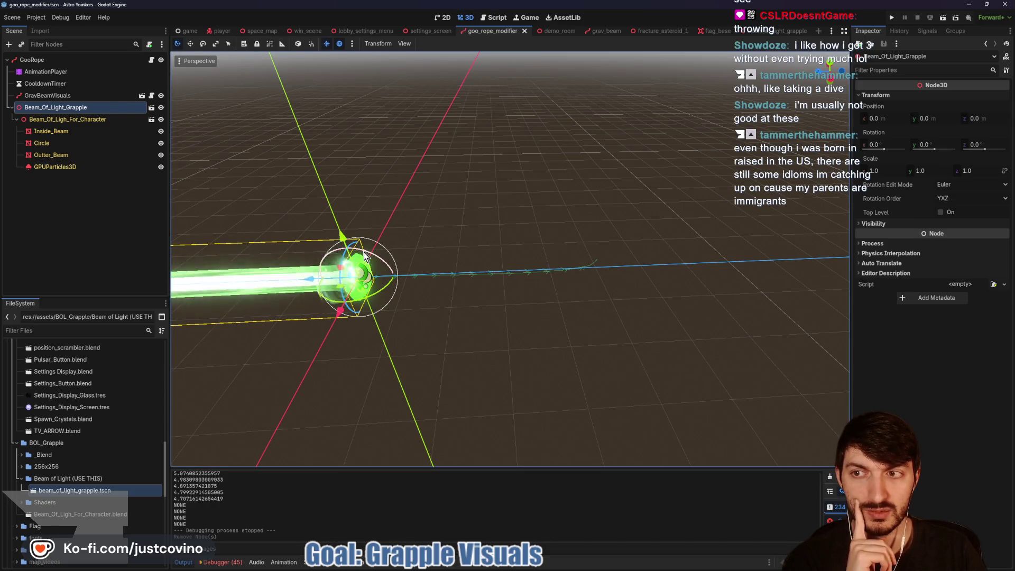
mouse_move(364, 252)
left_mouse_down()
mouse_move(379, 262)
mouse_move(388, 329)
mouse_move(354, 328)
left_mouse_up()
right_click(353, 328)
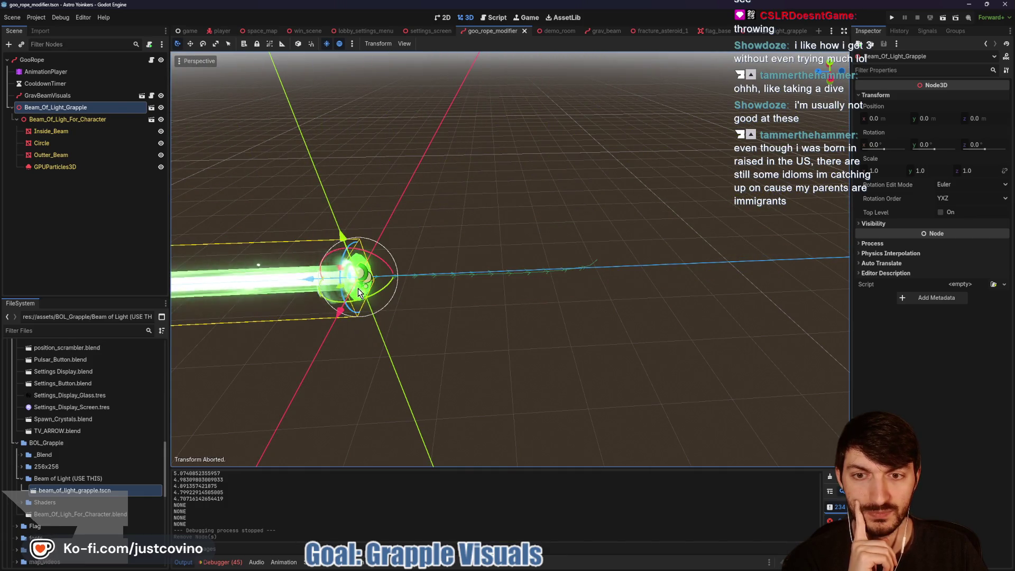
mouse_move(358, 292)
left_mouse_down()
mouse_move(366, 309)
mouse_move(392, 296)
mouse_move(362, 316)
left_mouse_up()
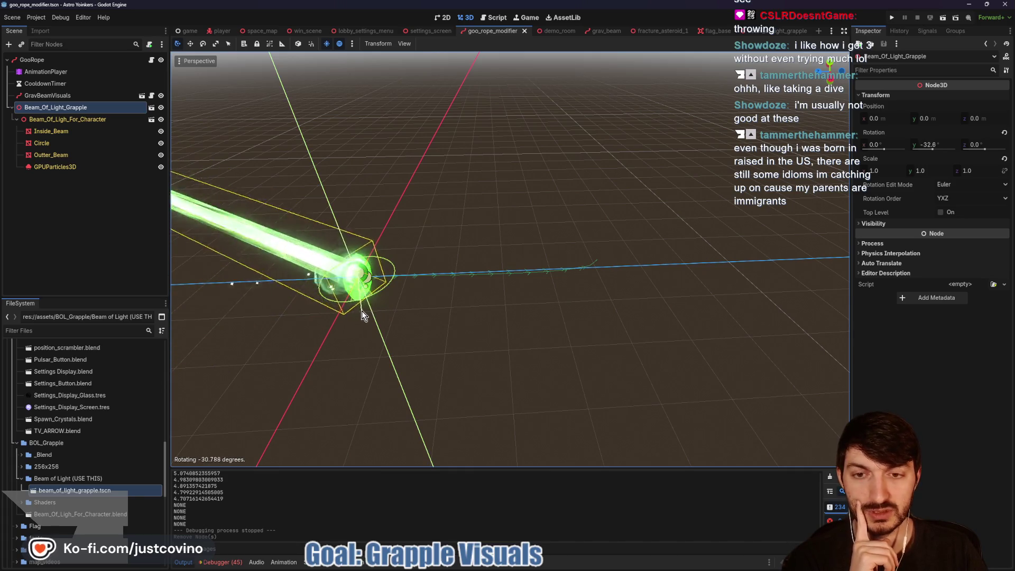
right_click(362, 315)
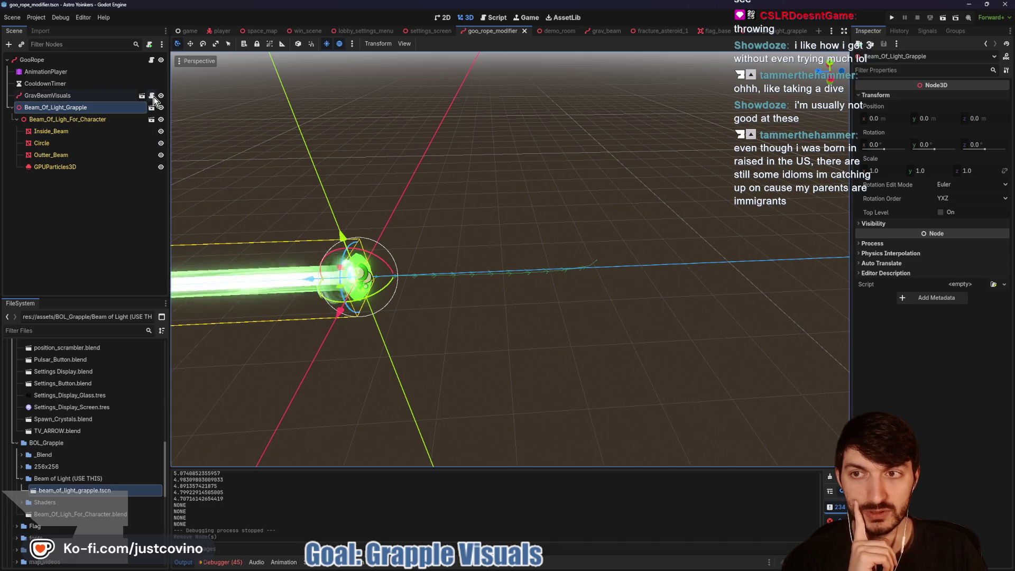
left_click(152, 96)
left_click(150, 61)
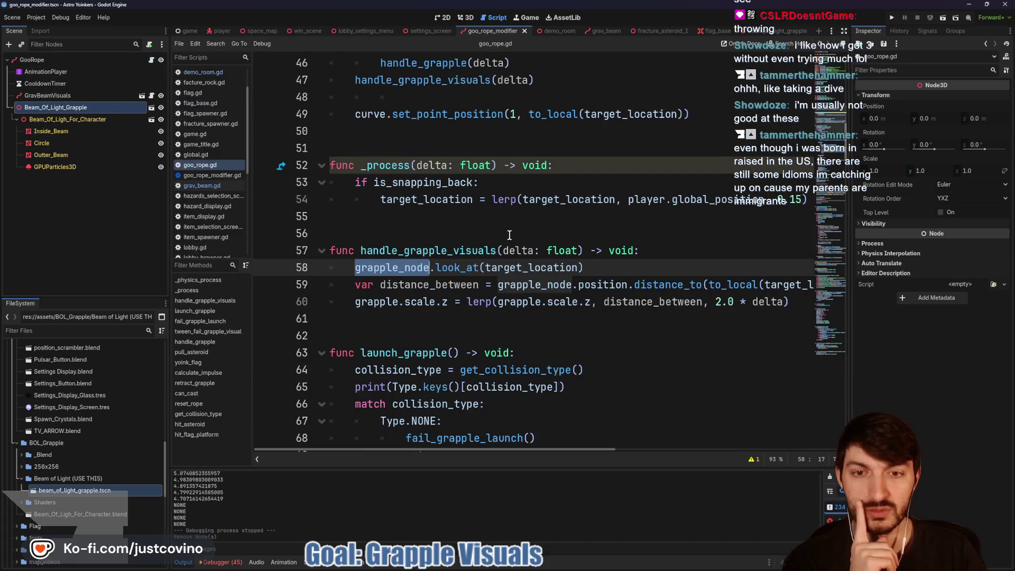
Inspect the look_at call and grapple_node usage on lines 58–59, checking the lerp docs.
left_click(488, 269)
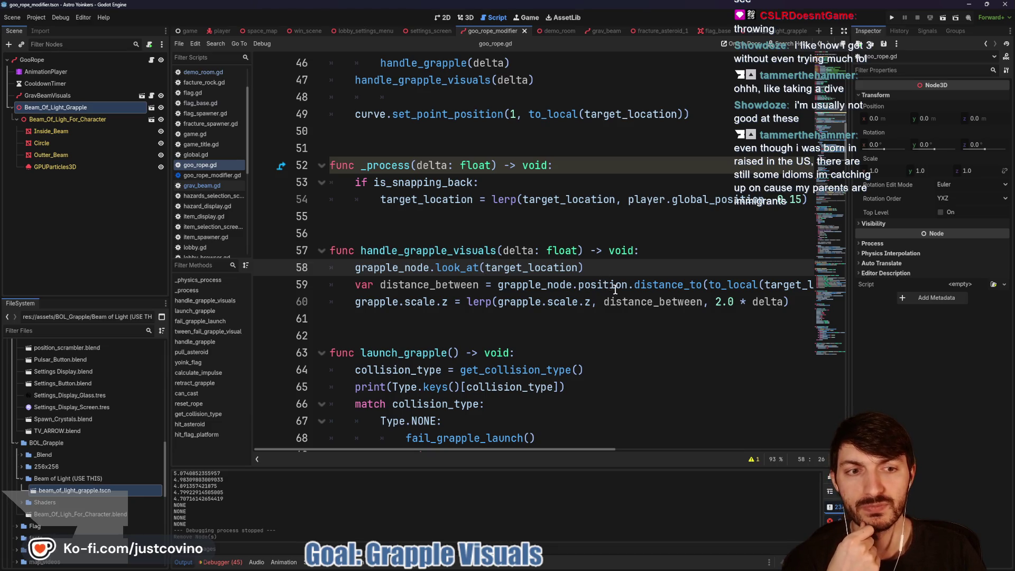
scroll(488, 286, "down", 1)
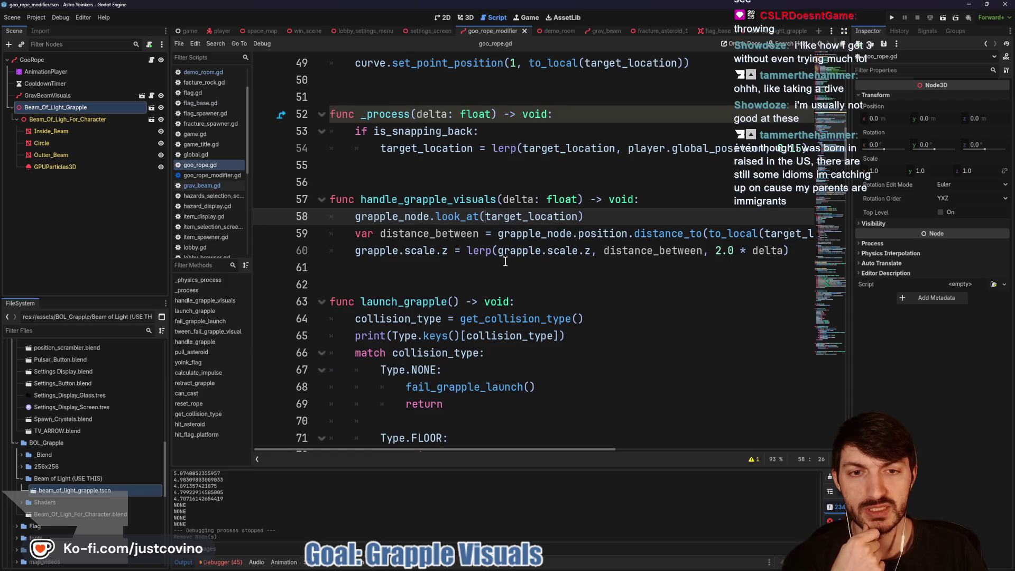
double_click(537, 233)
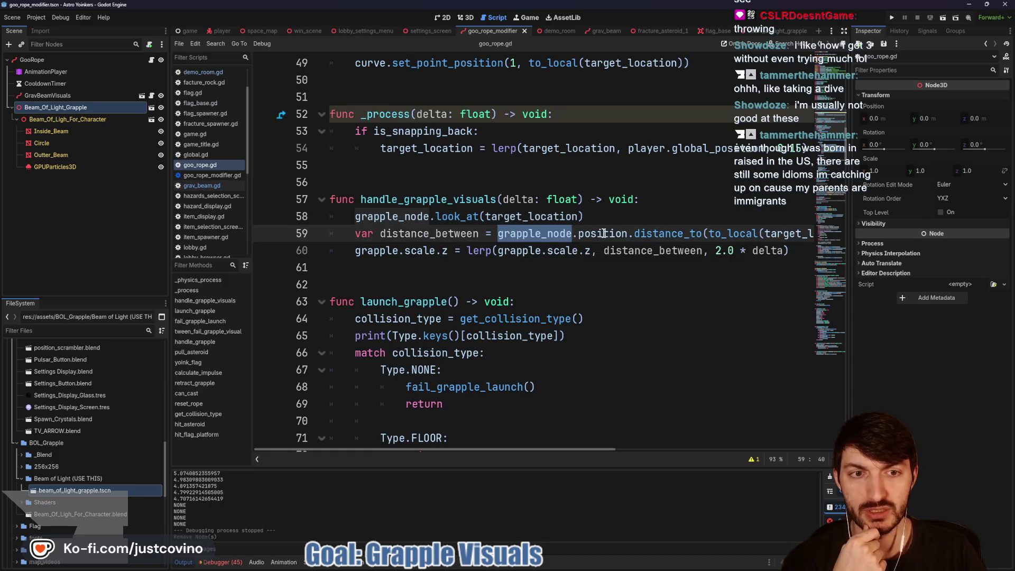
scroll(608, 248, "right", 4)
scroll(645, 249, "left", 4)
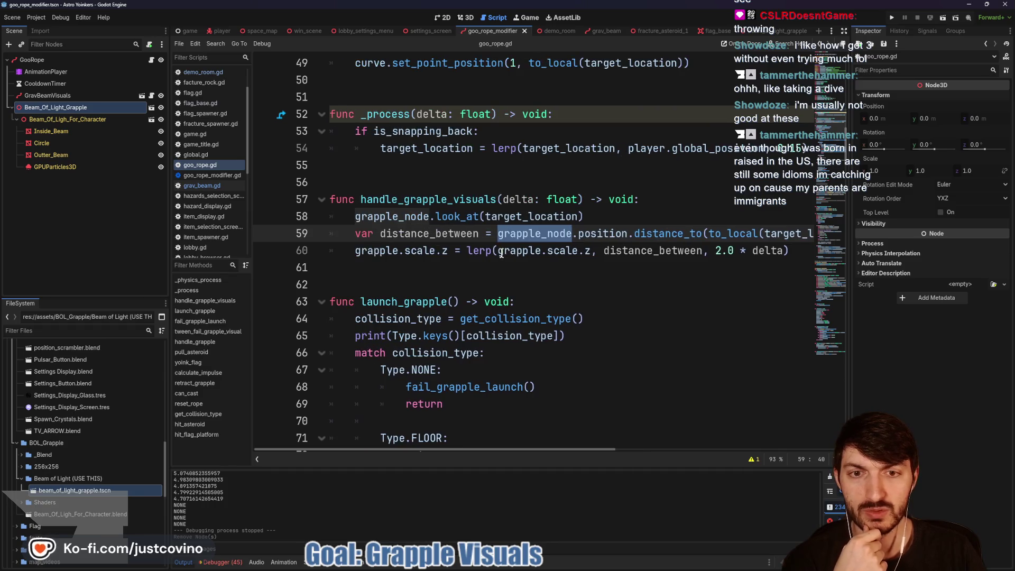
mouse_move(492, 249)
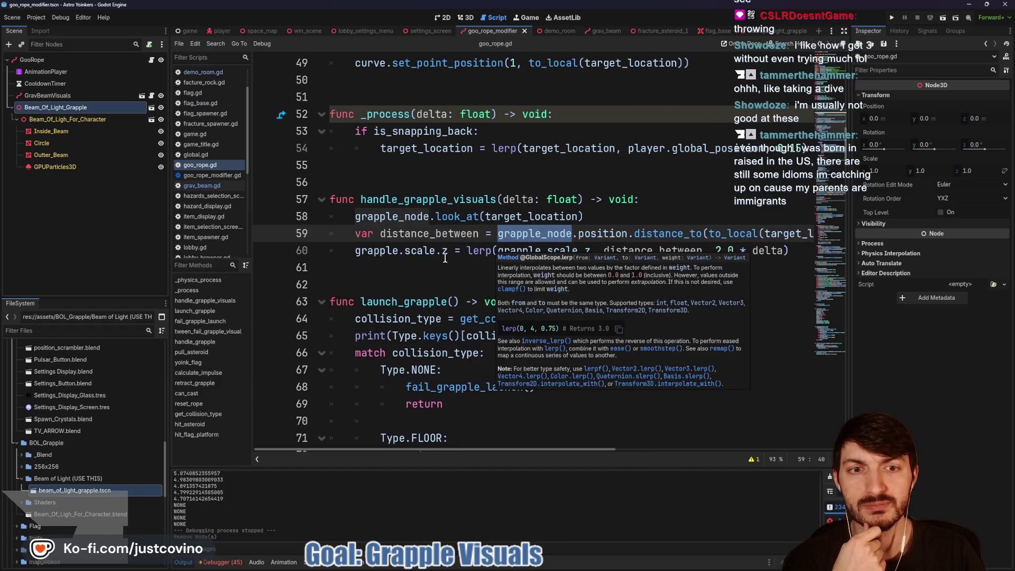
mouse_move(445, 258)
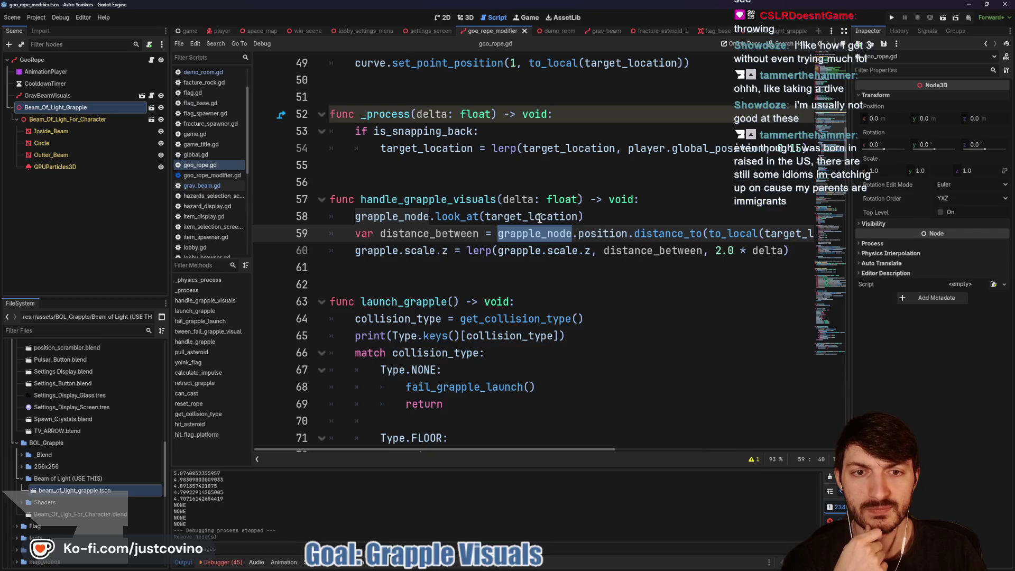
Save goo_rope.gd and switch to the demo_room scene.
left_click(487, 219)
type("-")
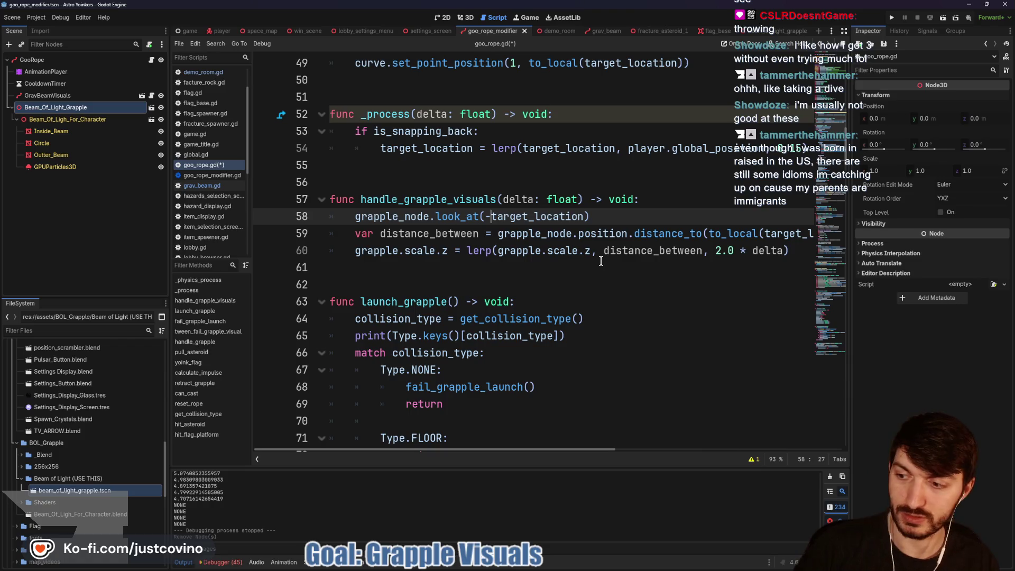
key("ctrl+s")
left_click(559, 32)
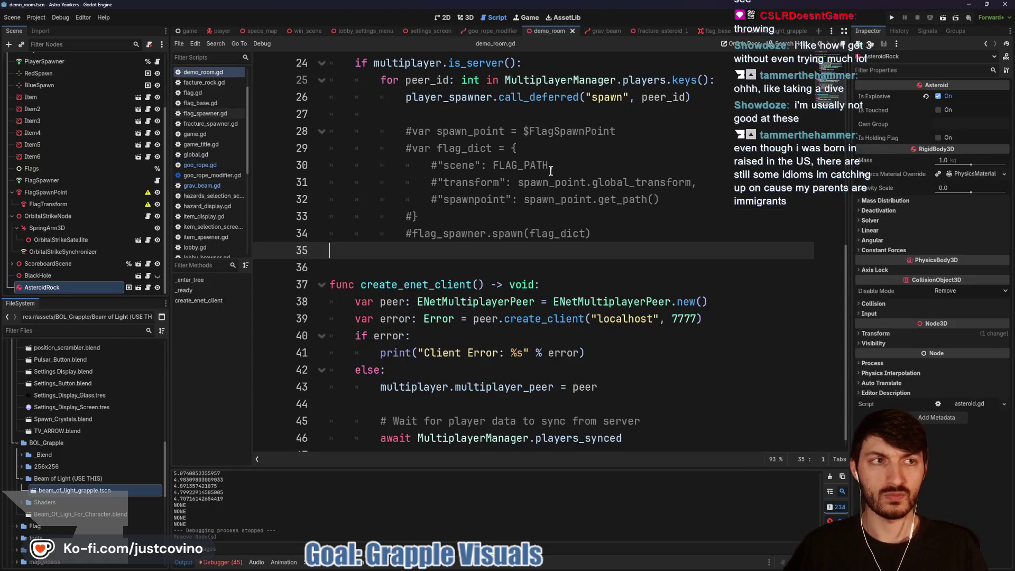
key("F6")
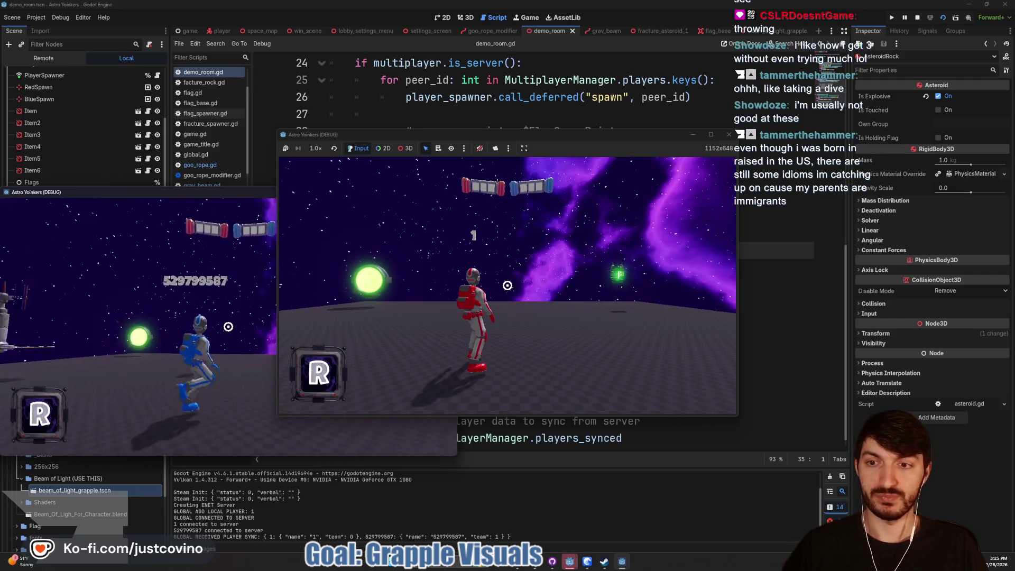
left_click_drag(551, 137, 834, 118)
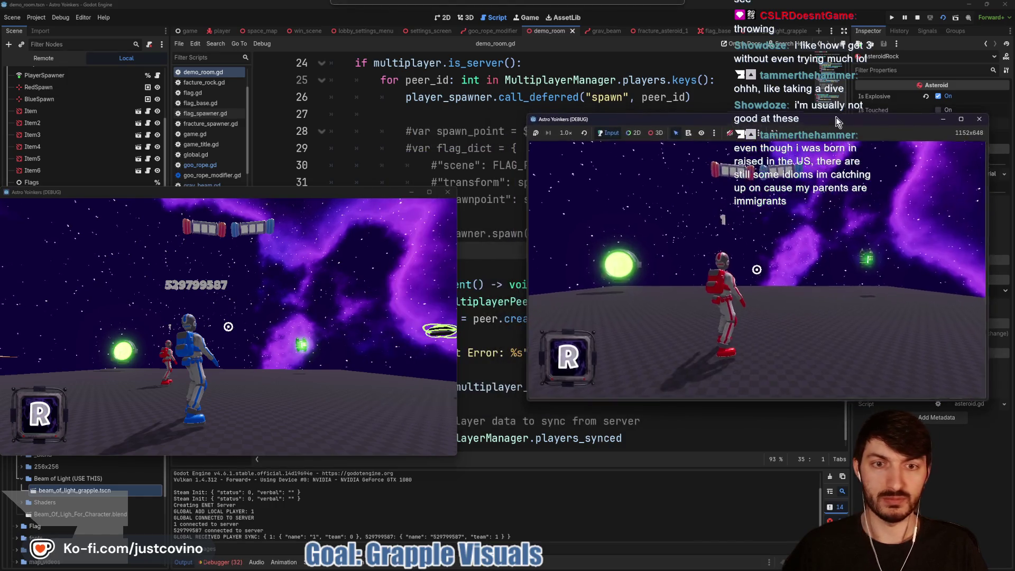
left_click_drag(337, 197, 368, 157)
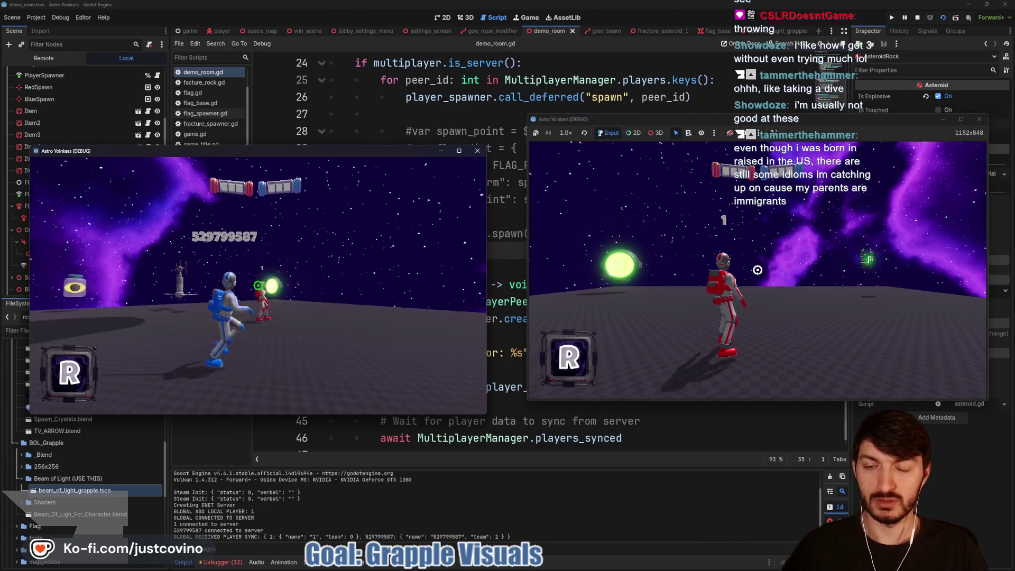
left_click(258, 285)
left_click(258, 285)
left_click(258, 286)
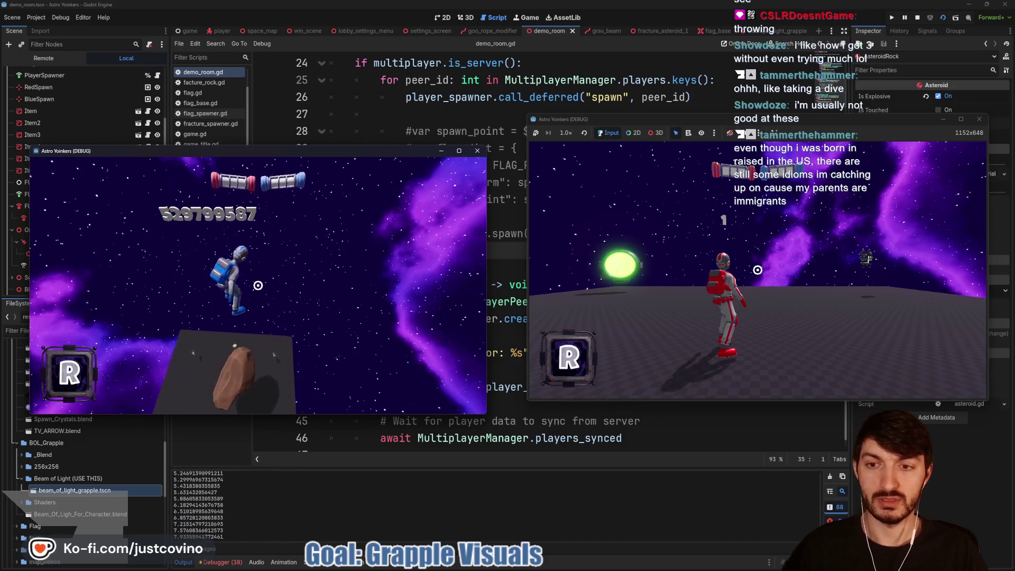
left_click(258, 285)
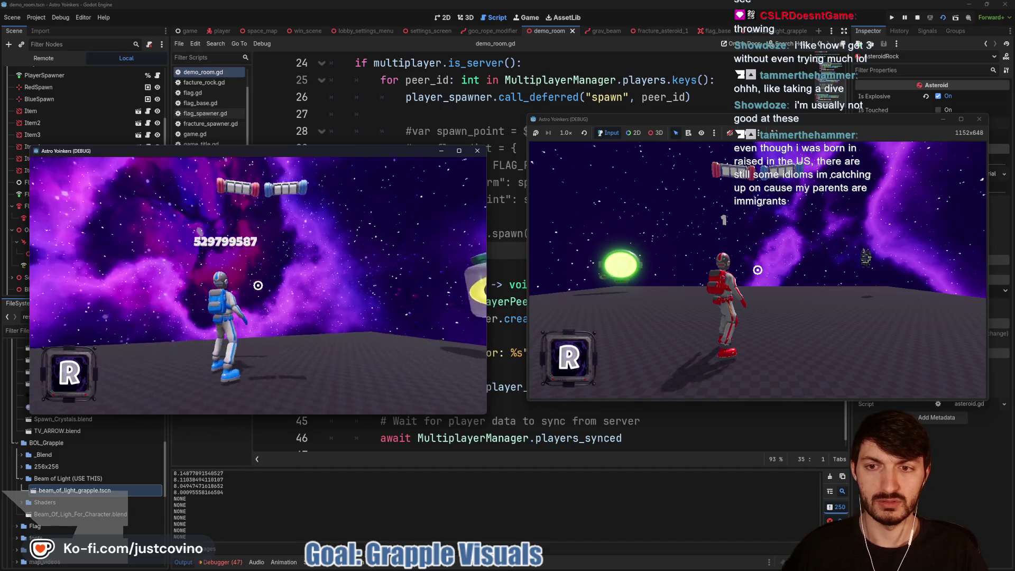
left_click(258, 286)
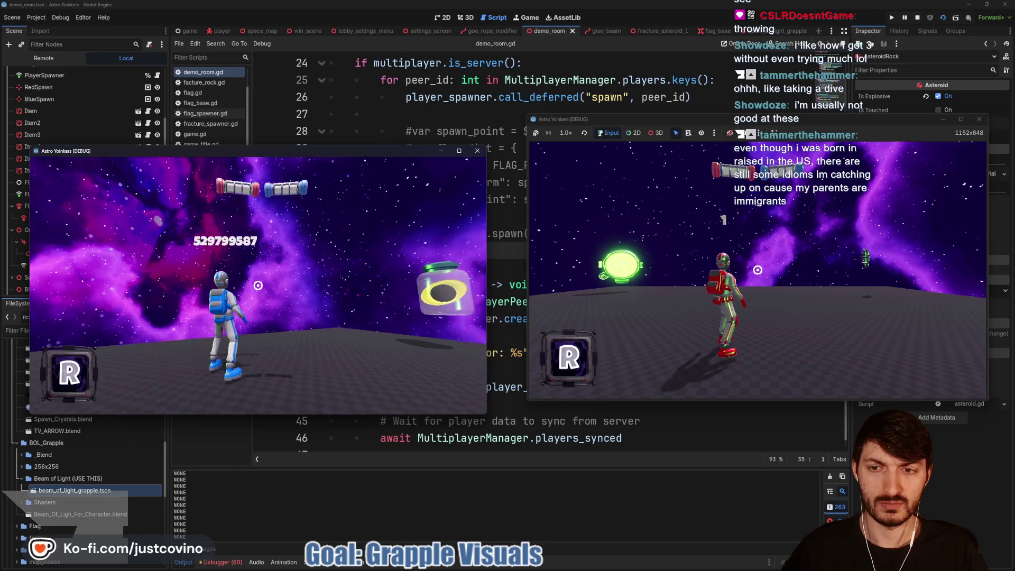
left_click(258, 286)
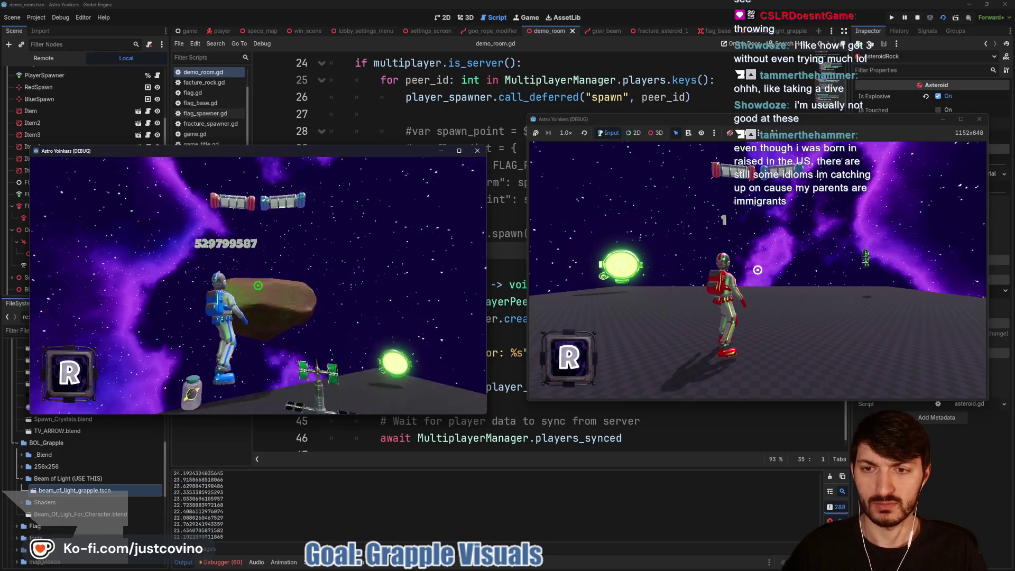
key("F8")
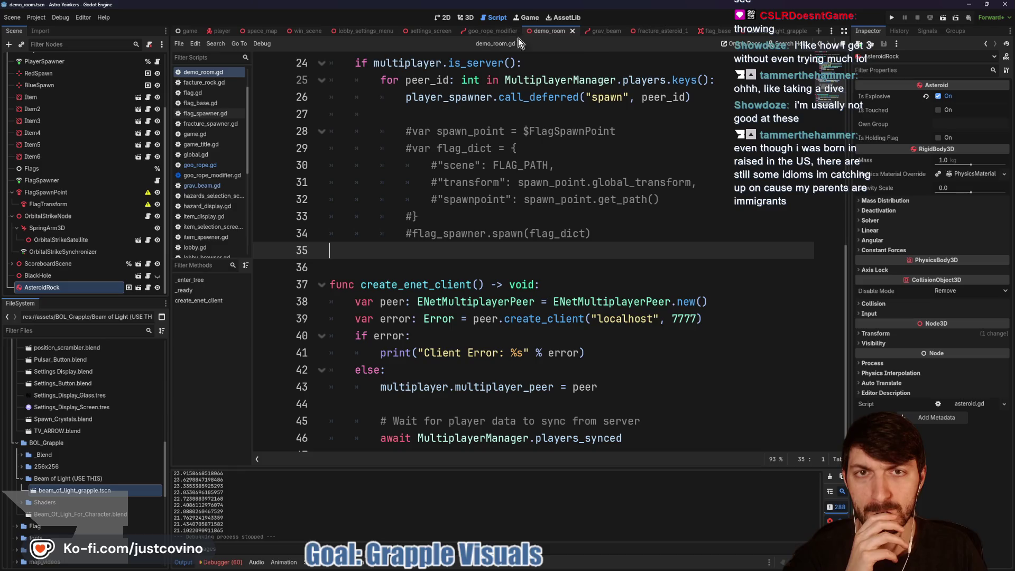
left_click(490, 31)
Flip the beam with a -180 Y rotation and save the goo_rope_modifier scene.
left_click(465, 19)
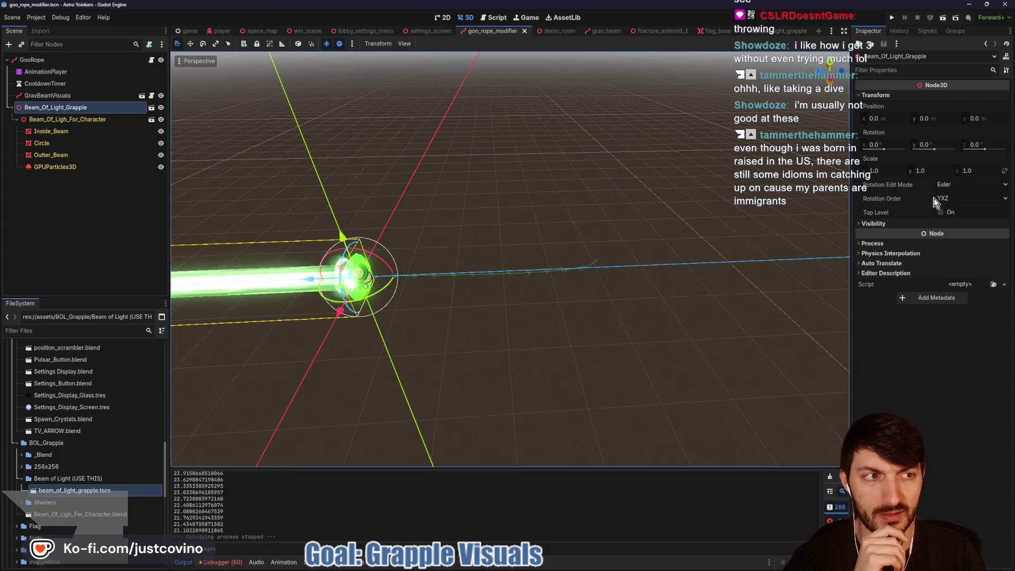
left_click(934, 144)
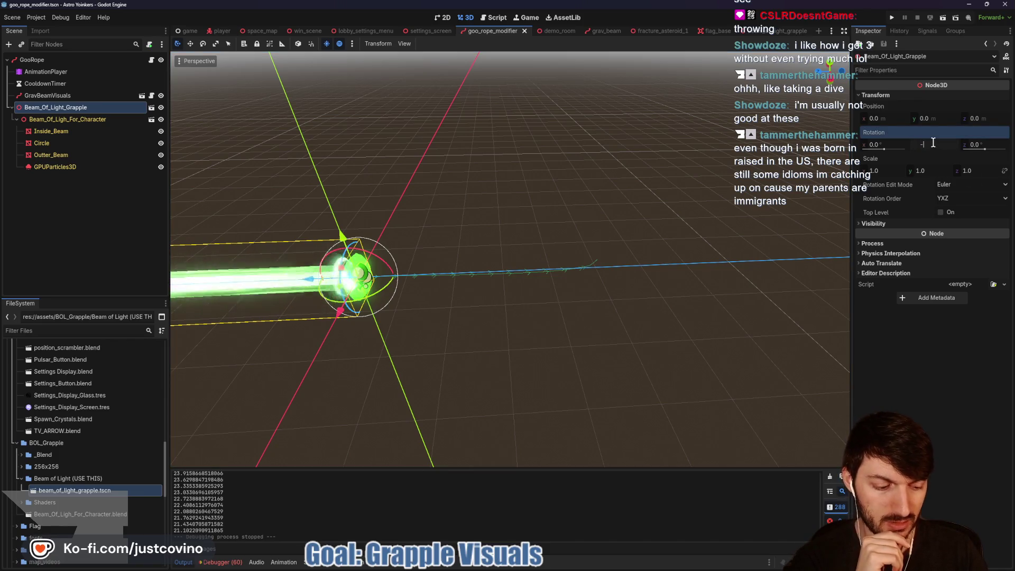
type("-180")
key("Return")
key("ctrl+s")
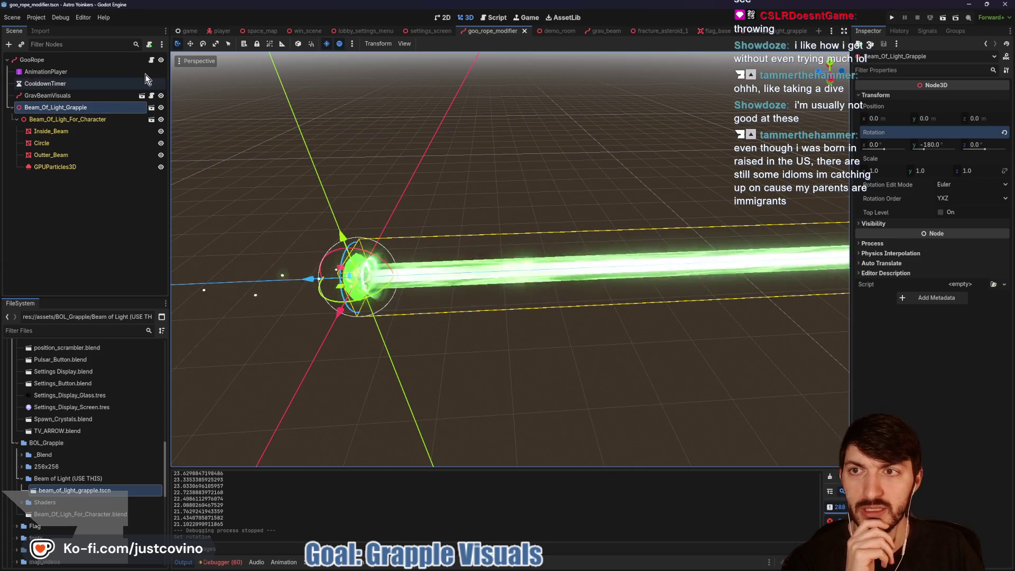
Save goo_rope.gd and run the game from the demo_room scene with F5.
left_click(151, 61)
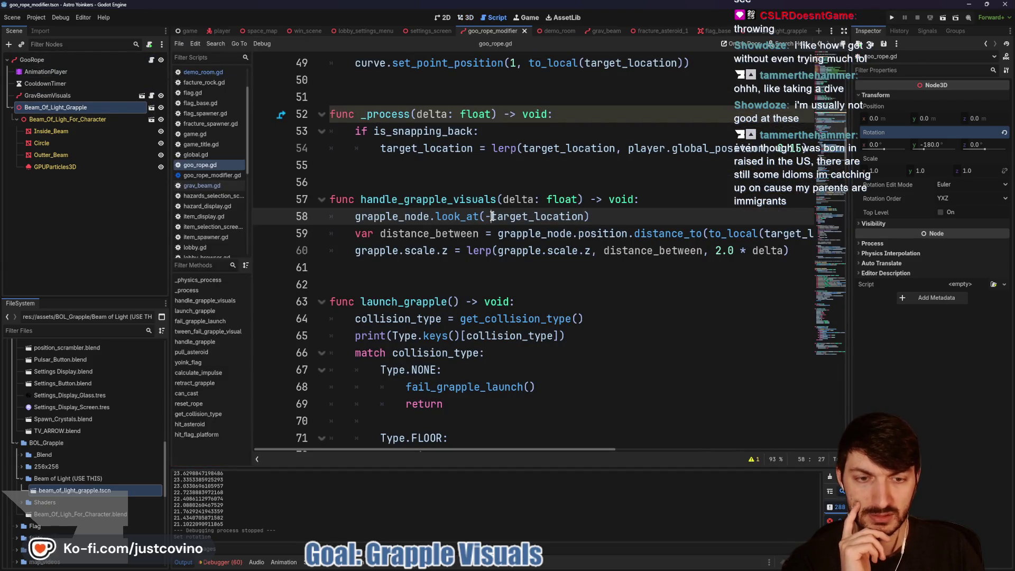
key("ctrl+s")
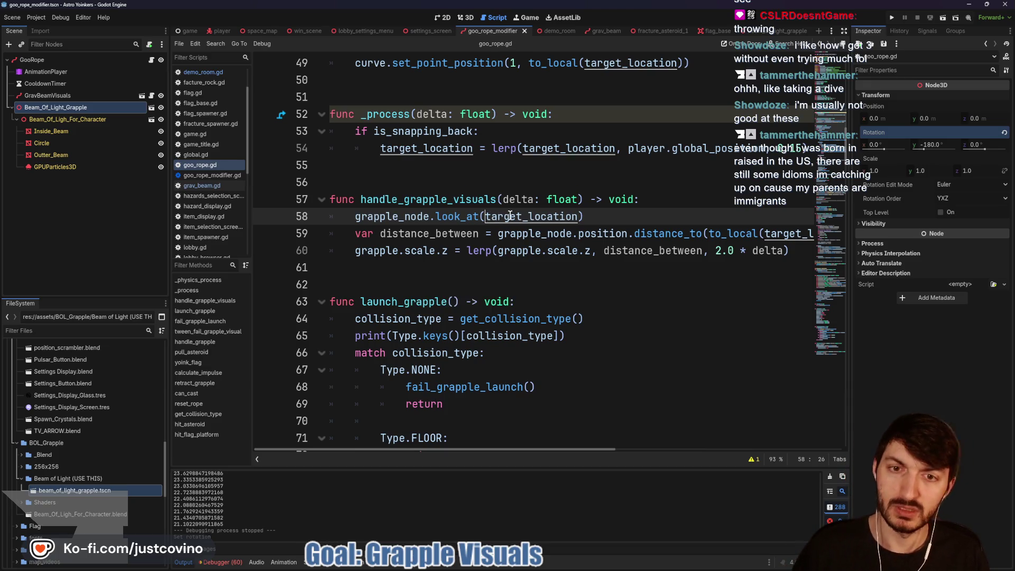
left_click(552, 32)
key("F5")
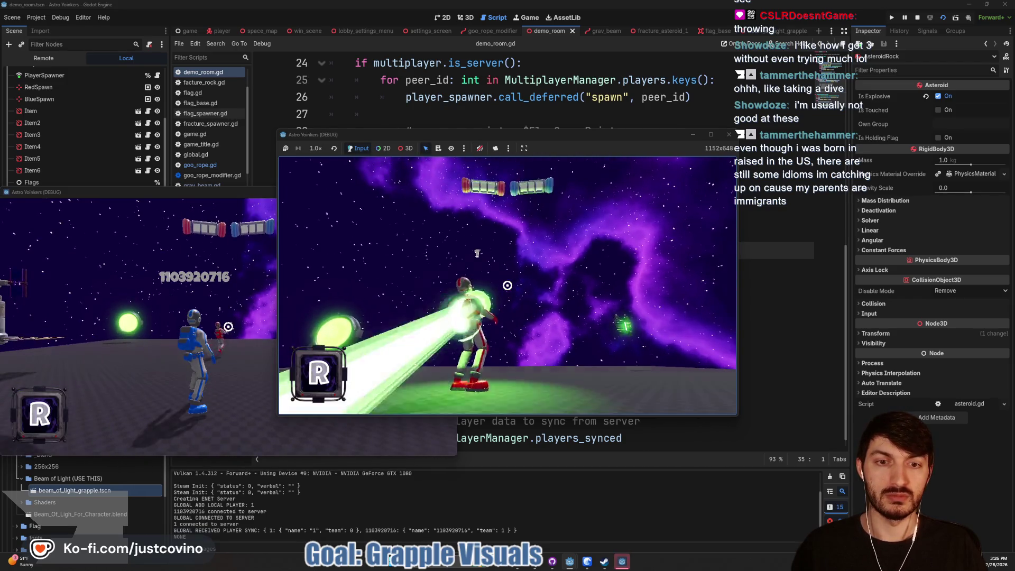
Fire the grapple at an asteroid and the platform, stop the game, and open the grav_beam scene.
key("w")
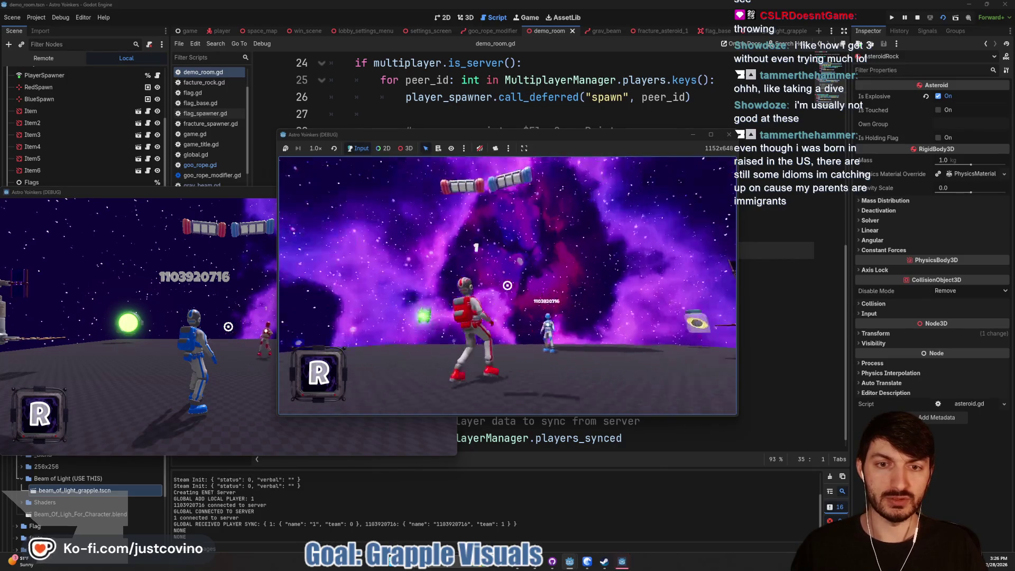
left_click(507, 286)
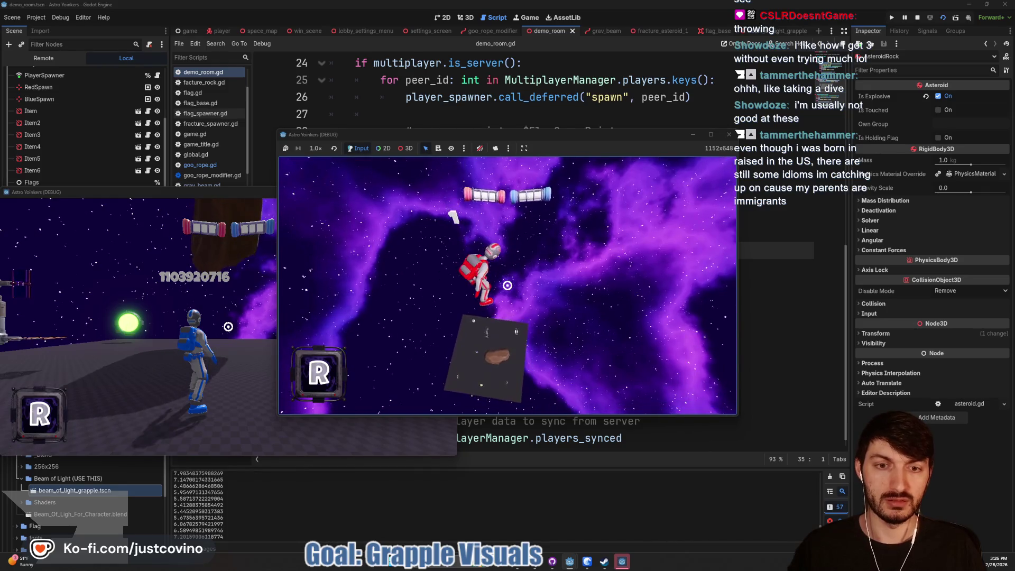
left_click(507, 286)
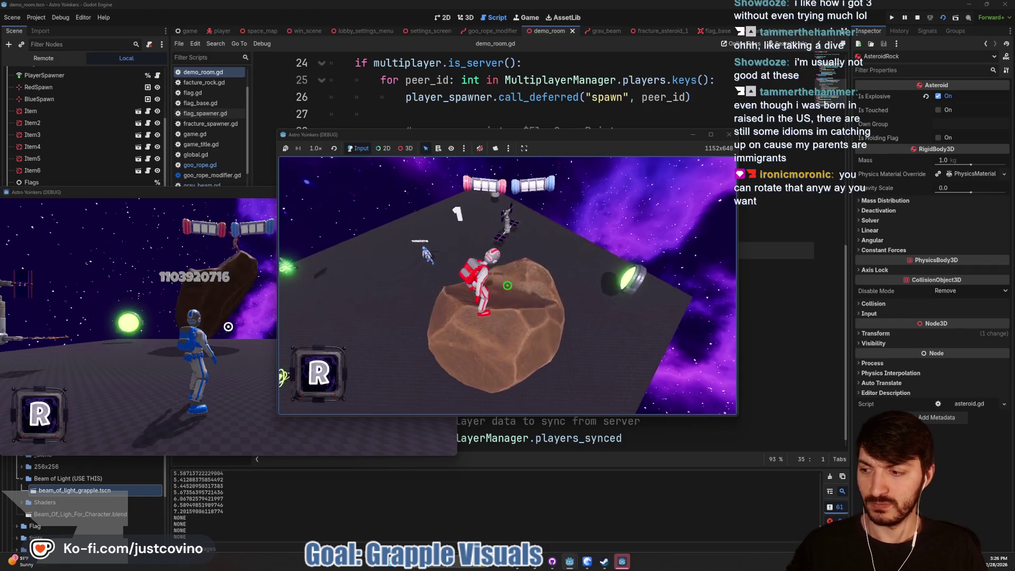
key("F8")
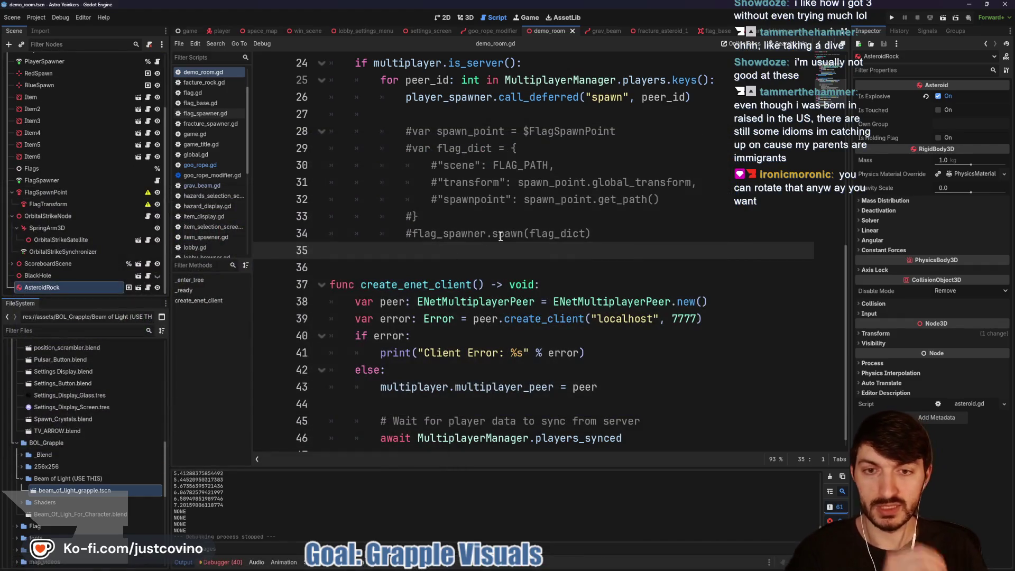
left_click(594, 31)
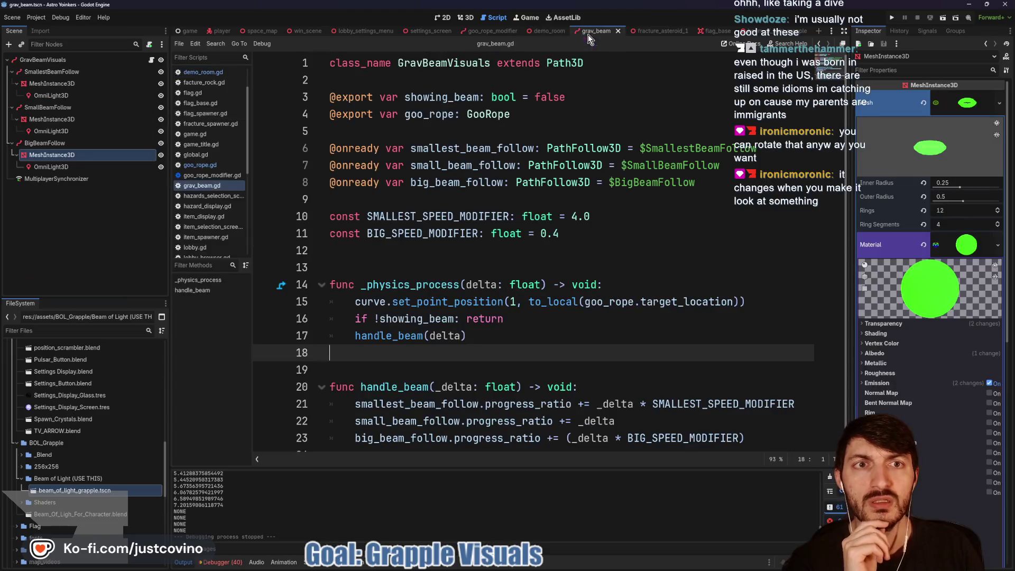
Reset Beam_Of_Light_Grapple's Y rotation to 0 in the goo_rope_modifier 3D view.
left_click(485, 32)
left_click(463, 18)
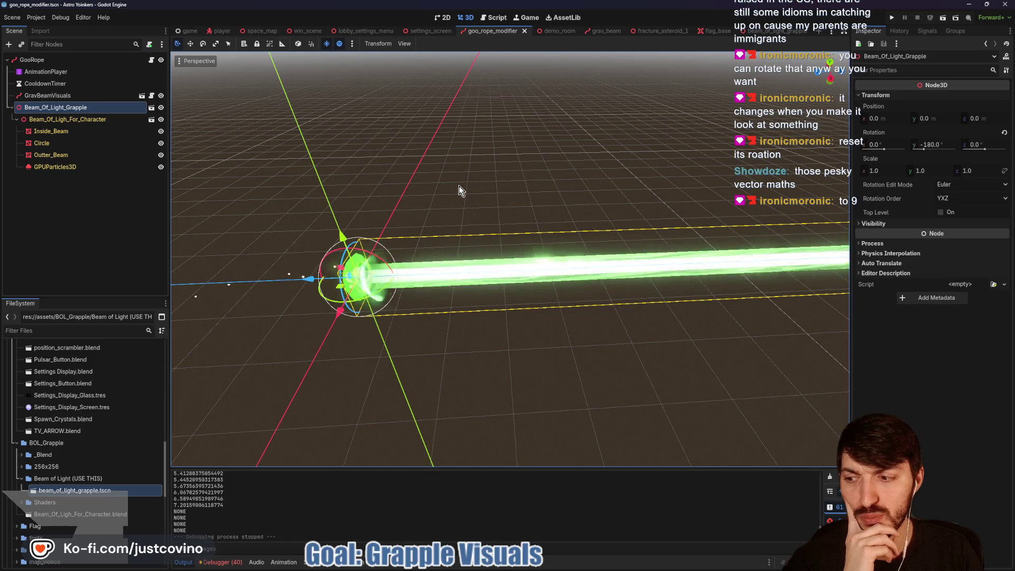
left_click(1005, 133)
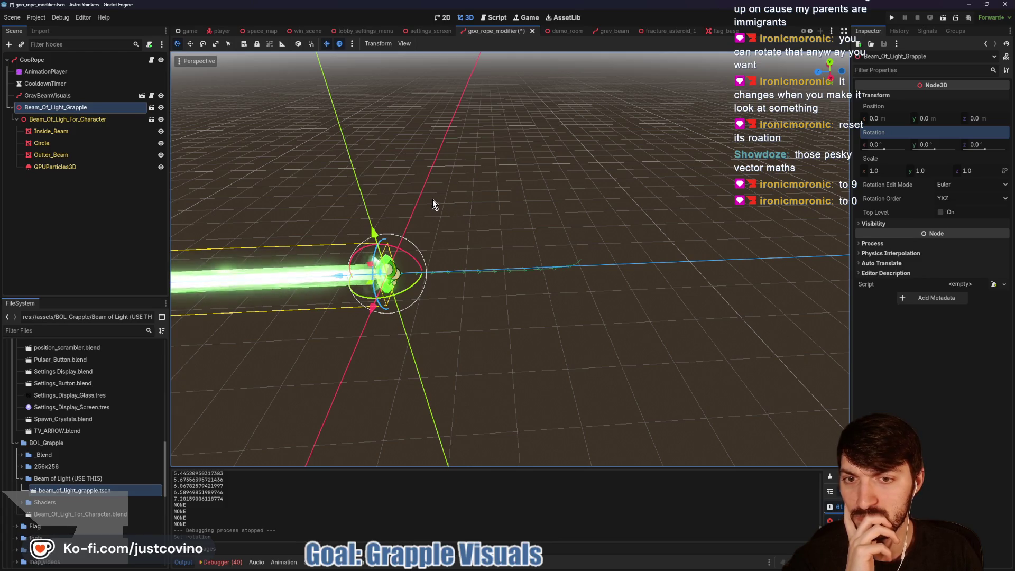
mouse_move(363, 170)
left_mouse_down()
mouse_move(469, 165)
mouse_move(417, 164)
left_mouse_up()
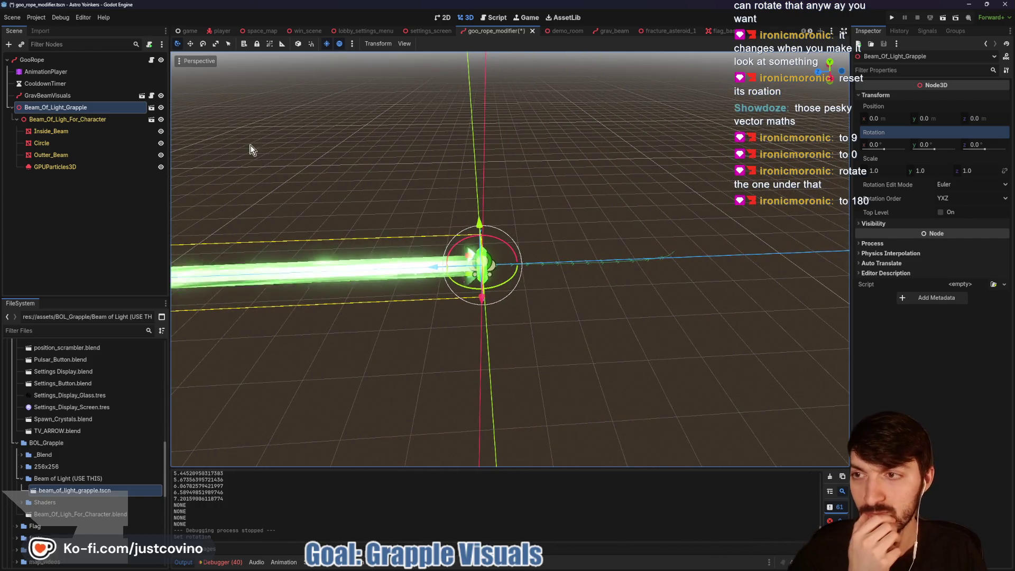
Give the child Beam_Of_Ligh_For_Character a Y rotation of -180.
left_click(105, 120)
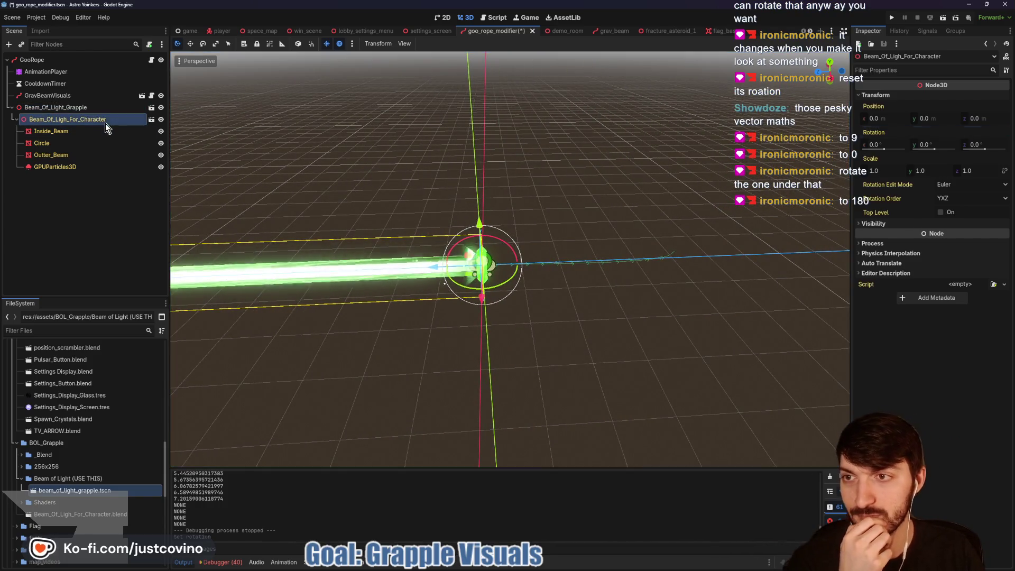
left_click(936, 143)
type("-180")
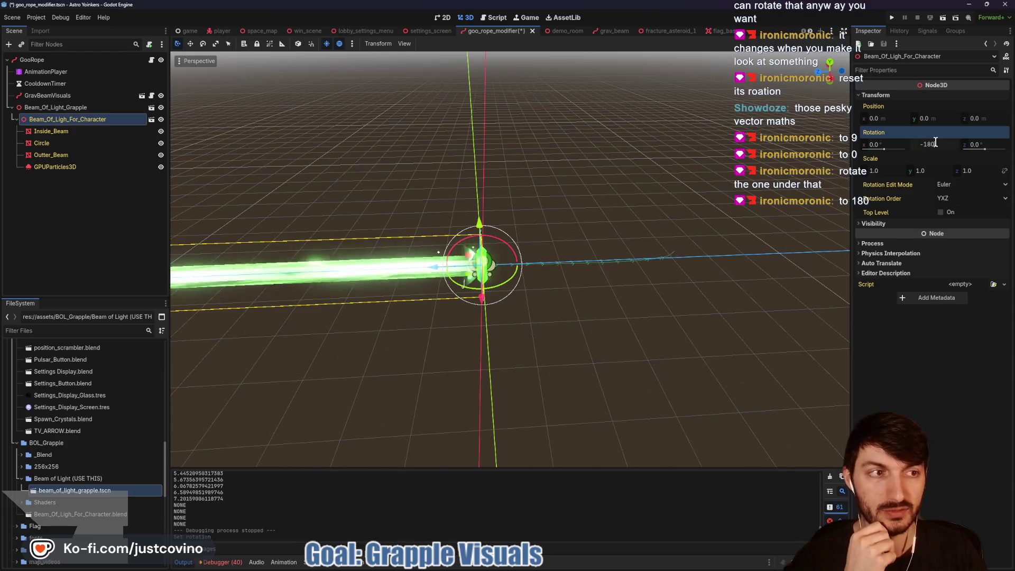
key("Return")
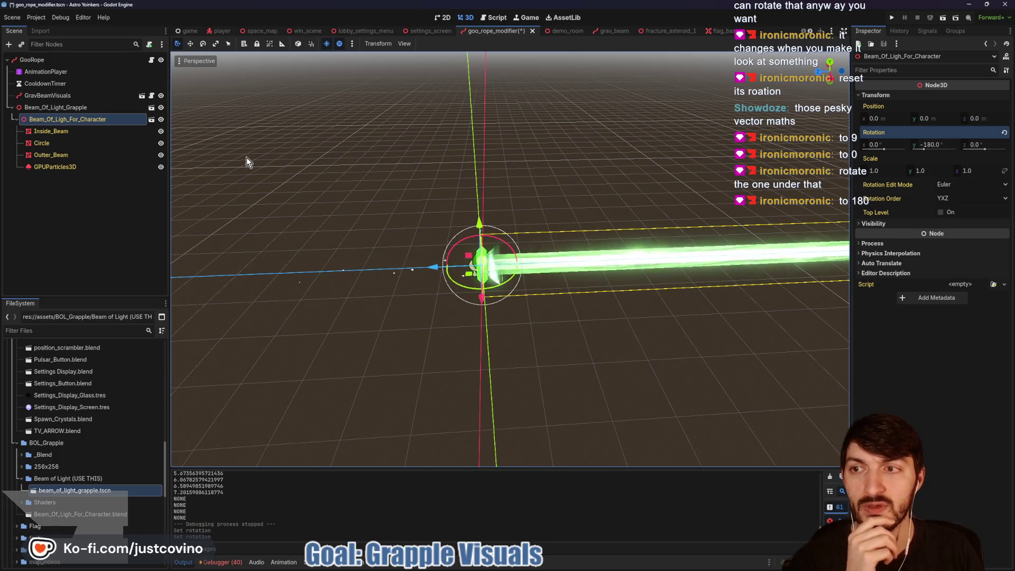
left_click(78, 165)
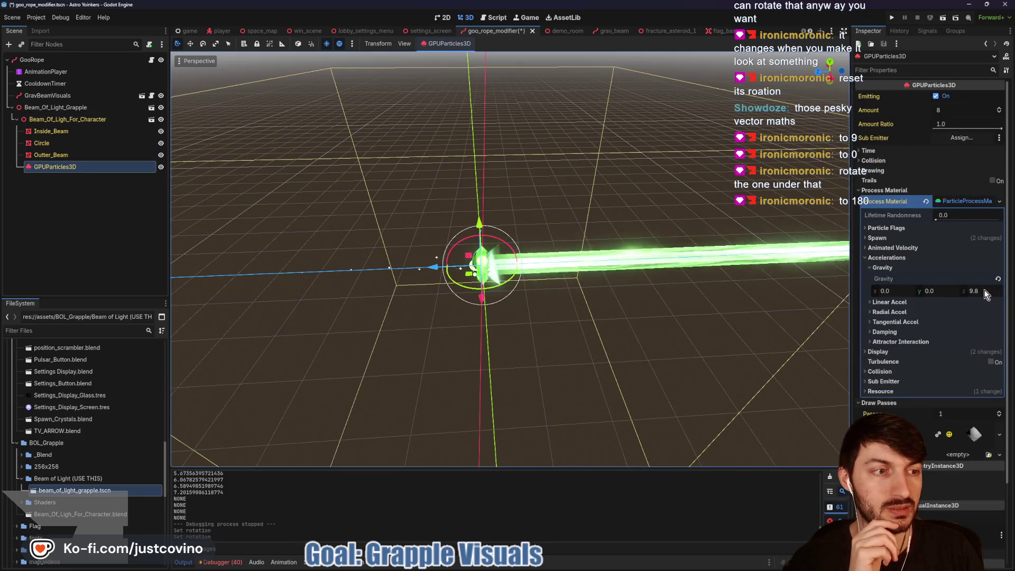
Set the particles' gravity Z to -9.8 and save the scene.
left_click(969, 290)
type("-")
key("Return")
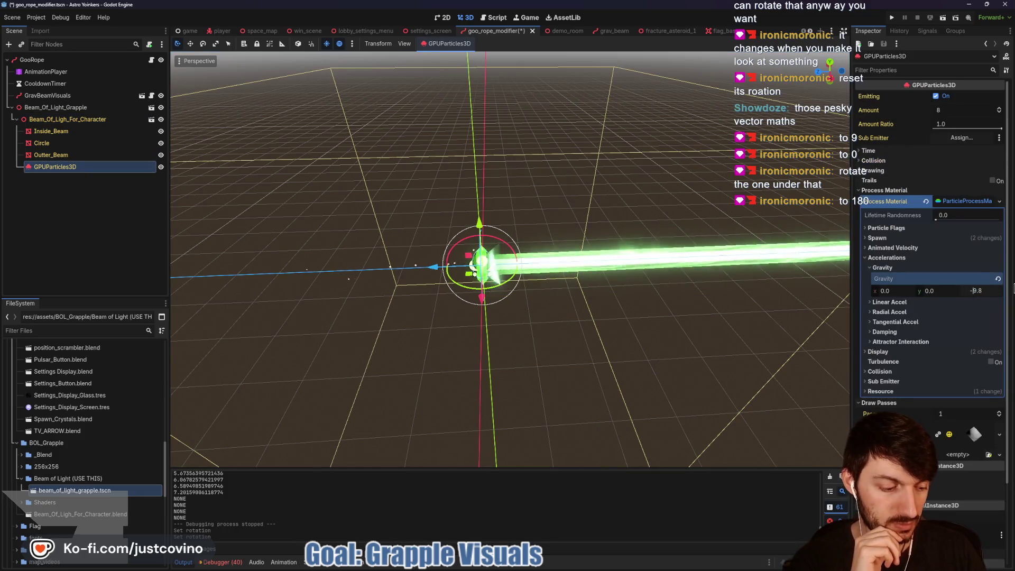
key("ctrl+s")
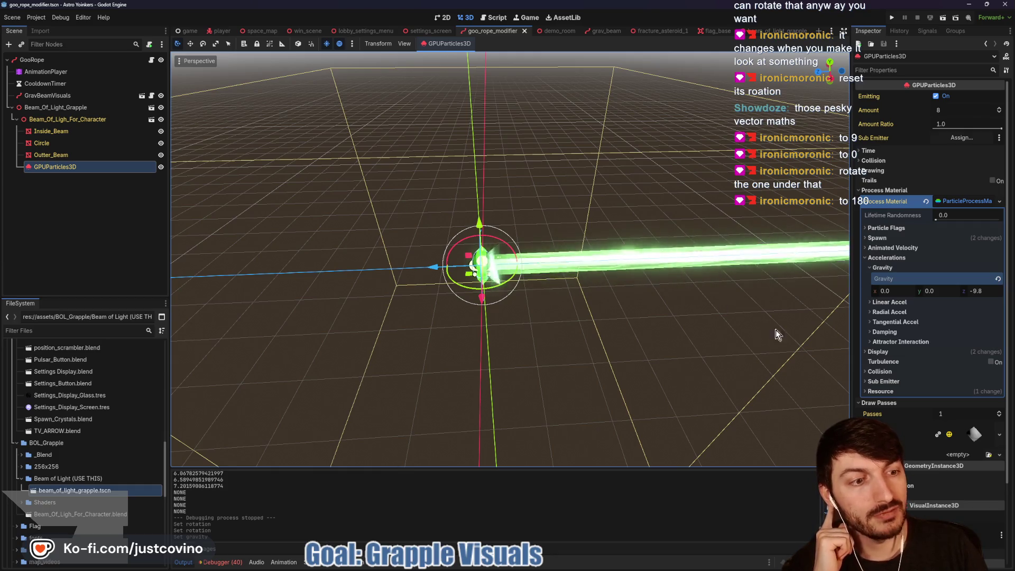
Toggle the process material's Local to Scene on and back off.
left_click(881, 391)
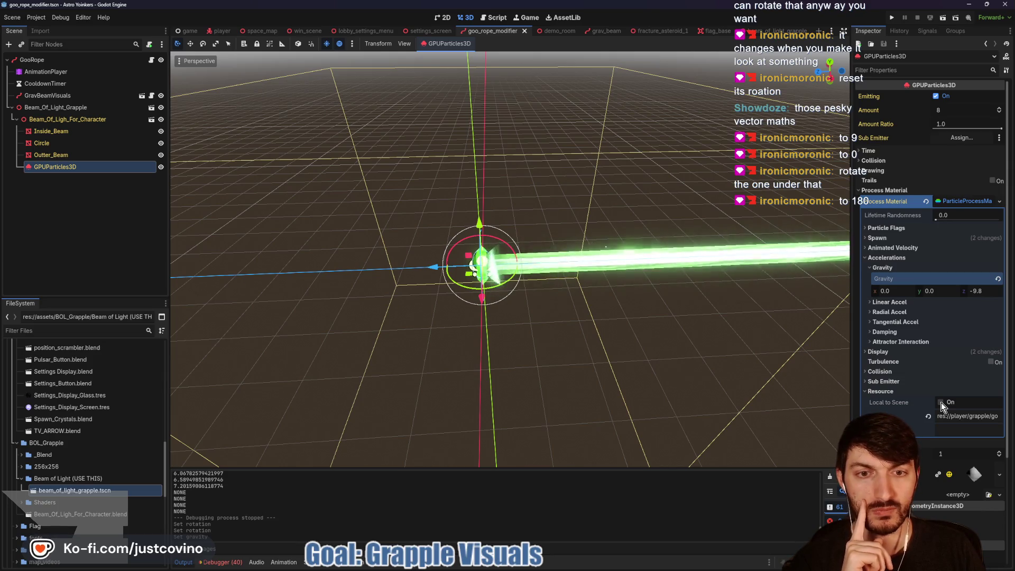
left_click(941, 403)
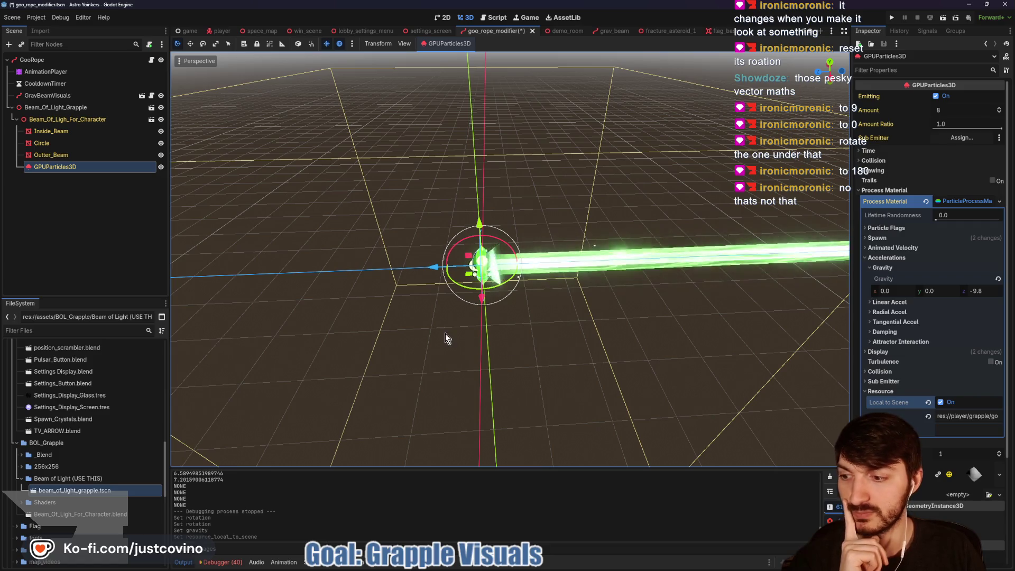
left_click(942, 403)
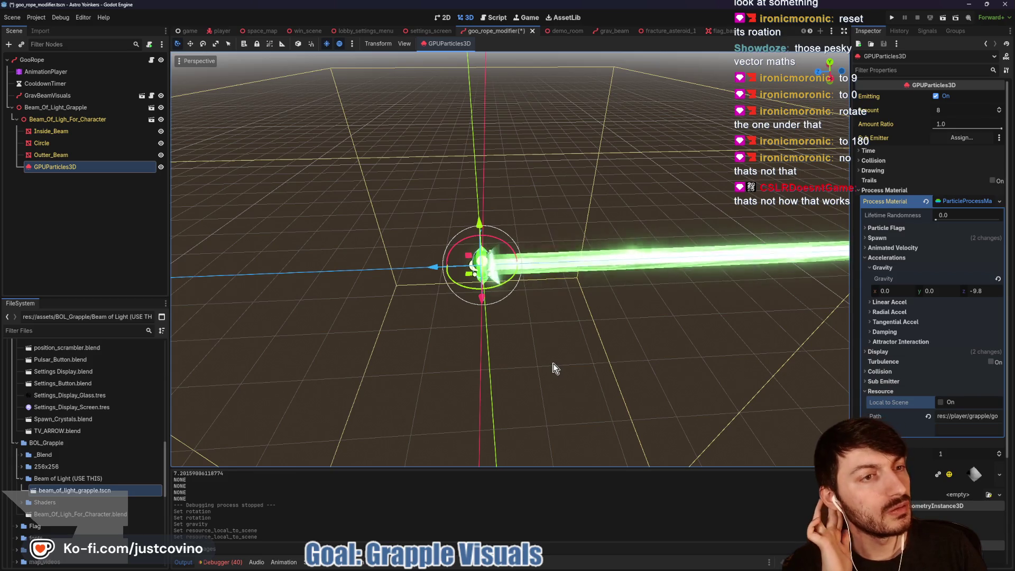
scroll(889, 383, "down", 5)
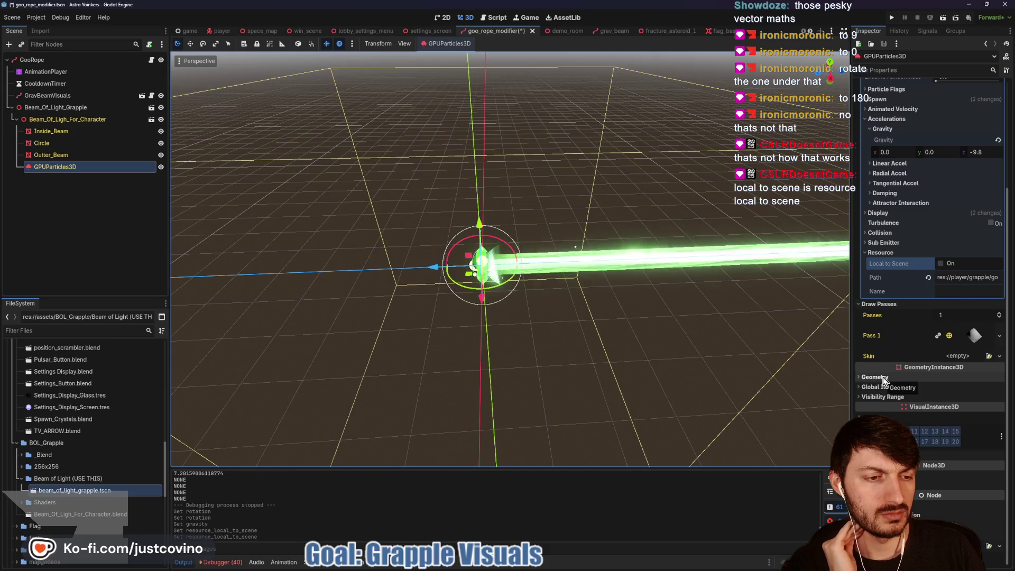
left_click(883, 377)
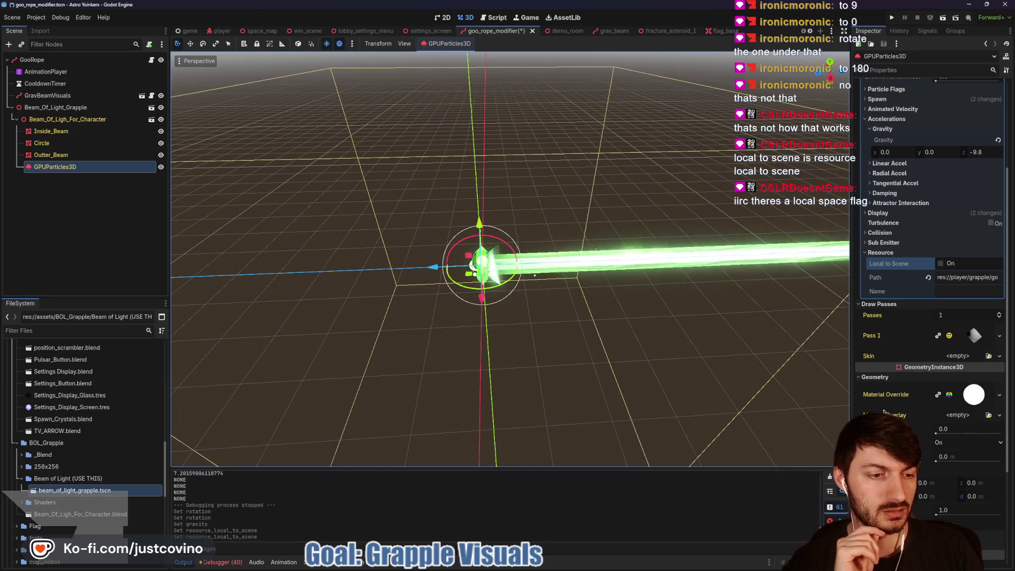
scroll(884, 411, "down", 5)
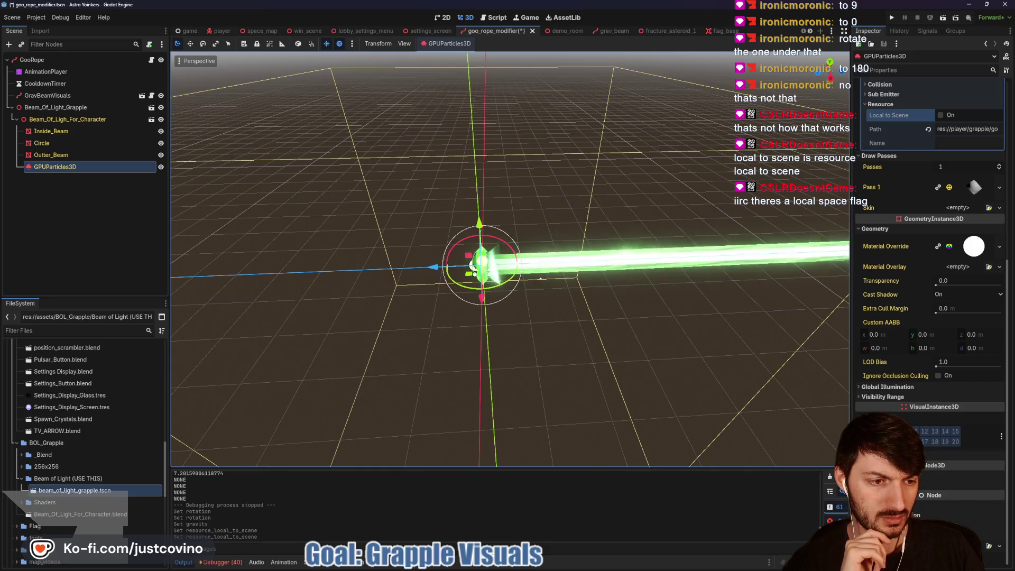
scroll(931, 264, "down", 4)
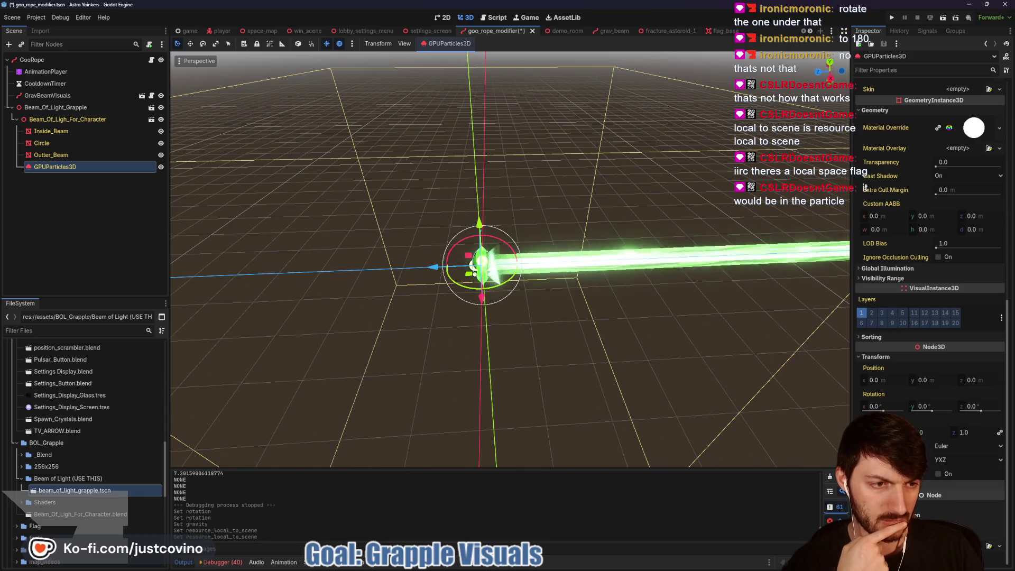
scroll(930, 265, "down", 1)
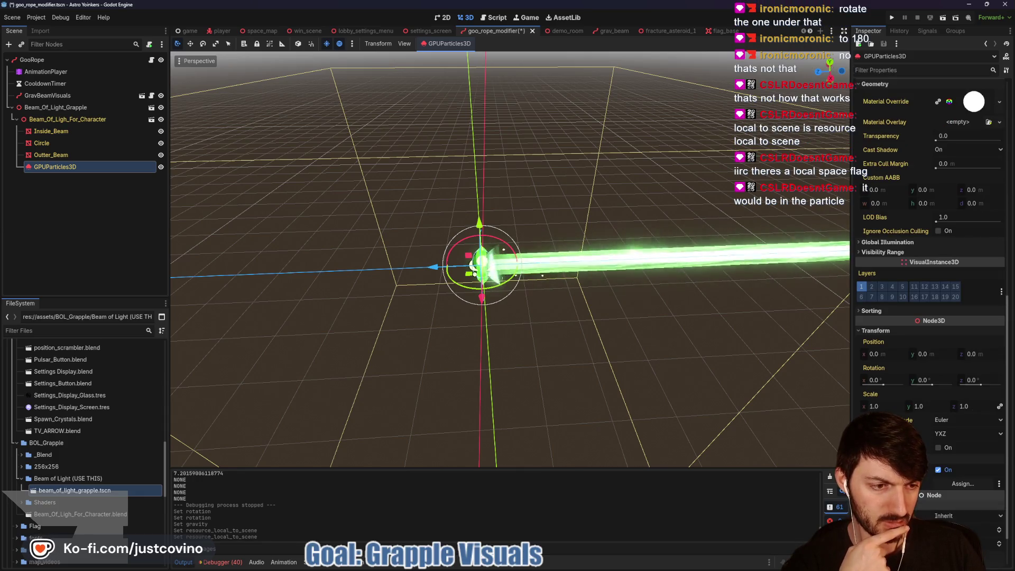
scroll(930, 264, "down", 2)
scroll(889, 378, "up", 6)
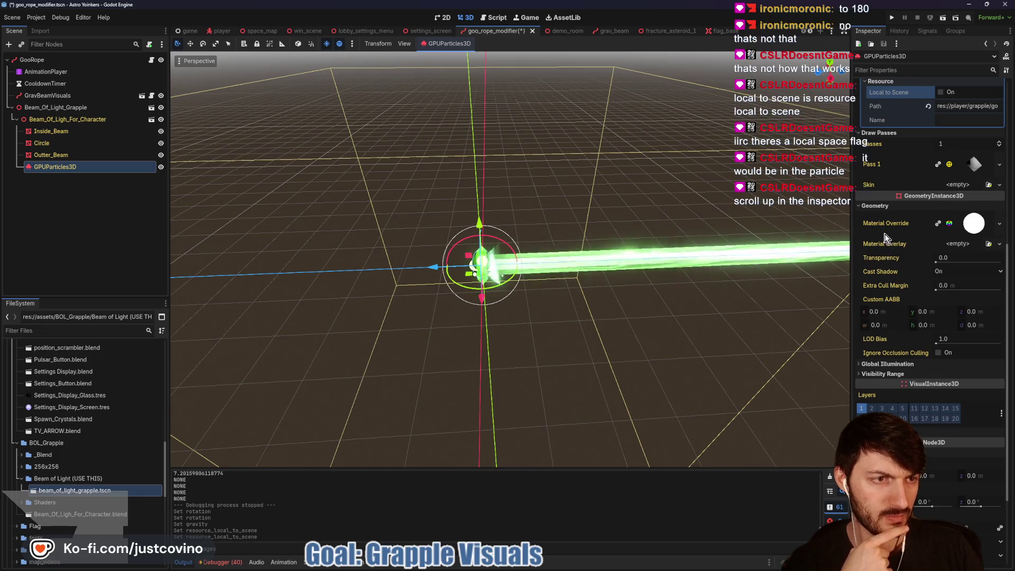
scroll(887, 257, "up", 10)
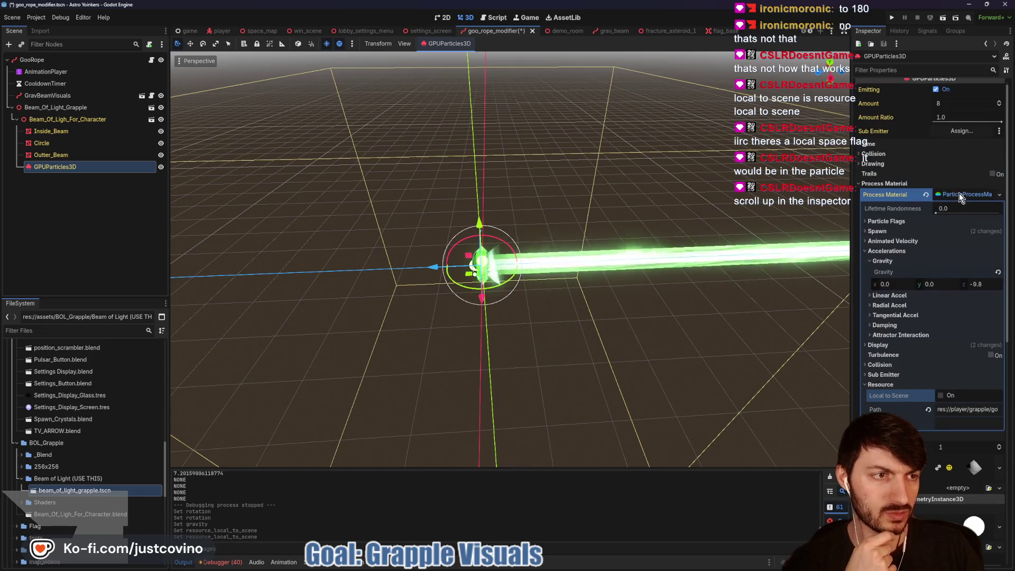
left_click(959, 194)
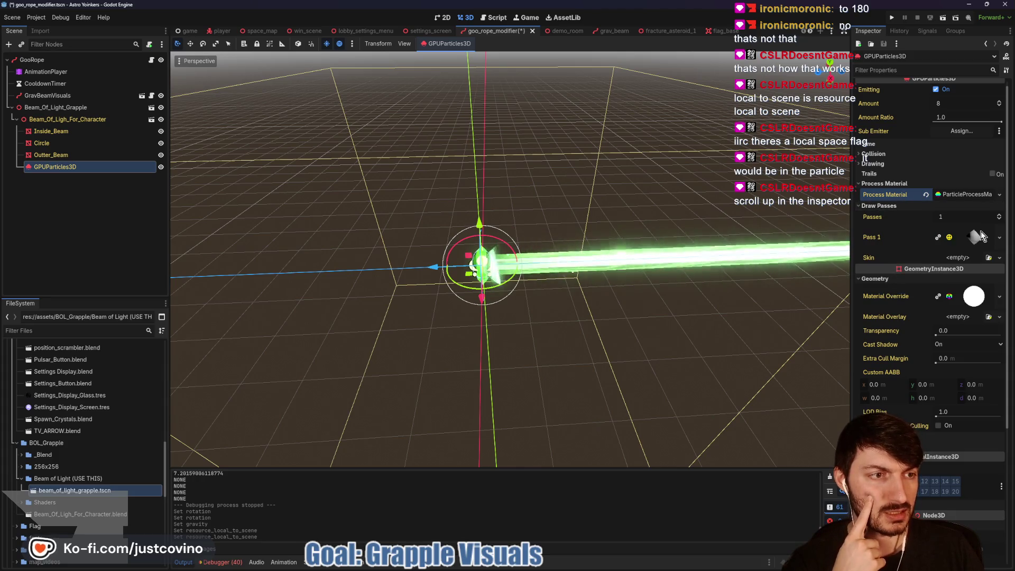
left_click(978, 235)
scroll(898, 342, "down", 5)
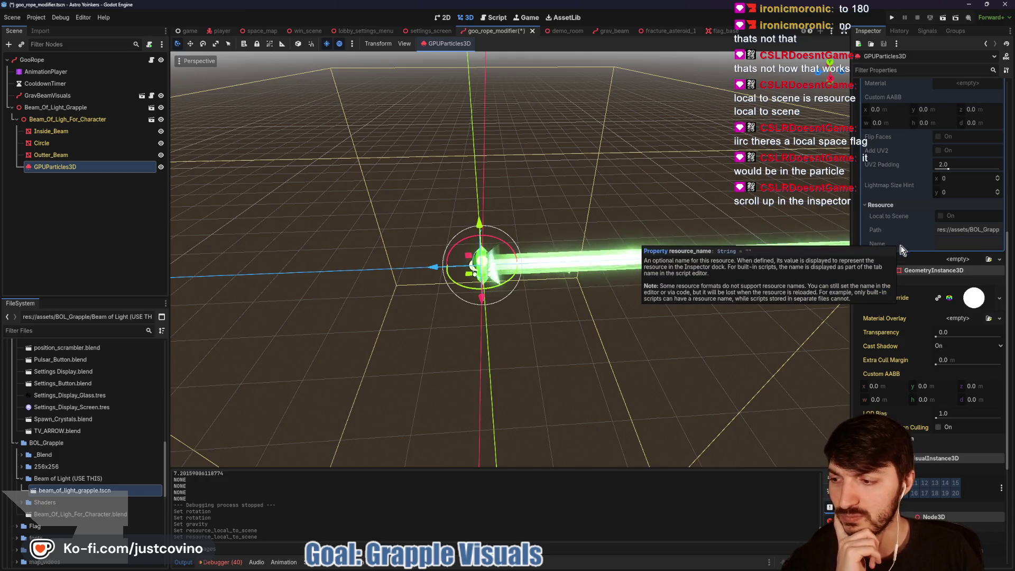
scroll(931, 301, "up", 6)
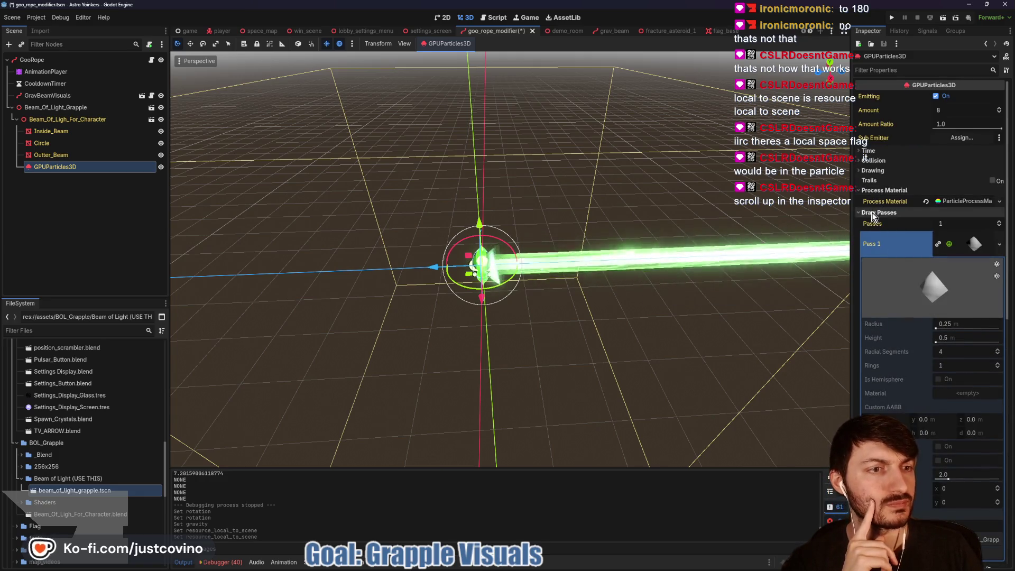
left_click(879, 212)
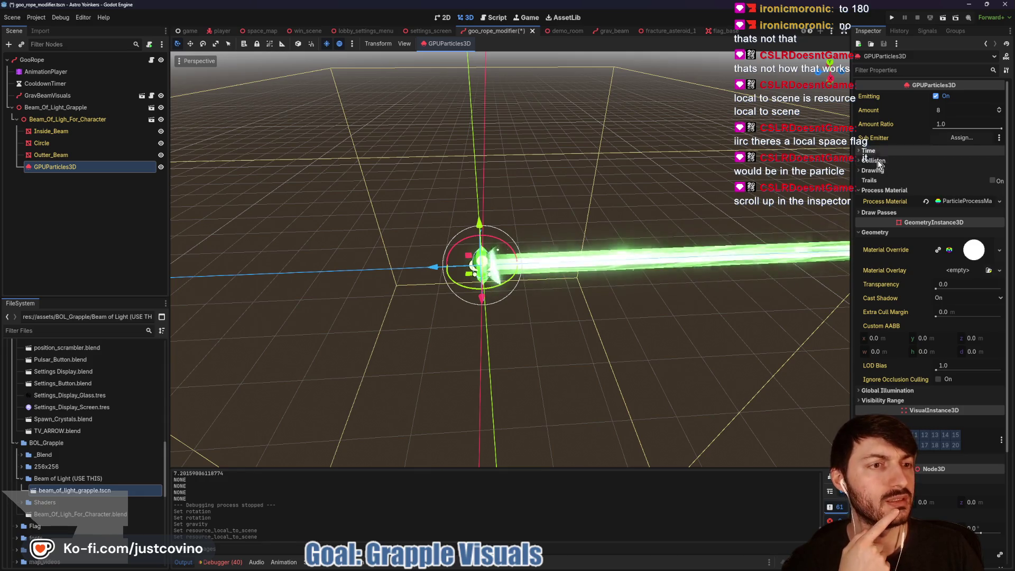
Enable Local Coords in the beam particles' Drawing settings.
left_click(878, 171)
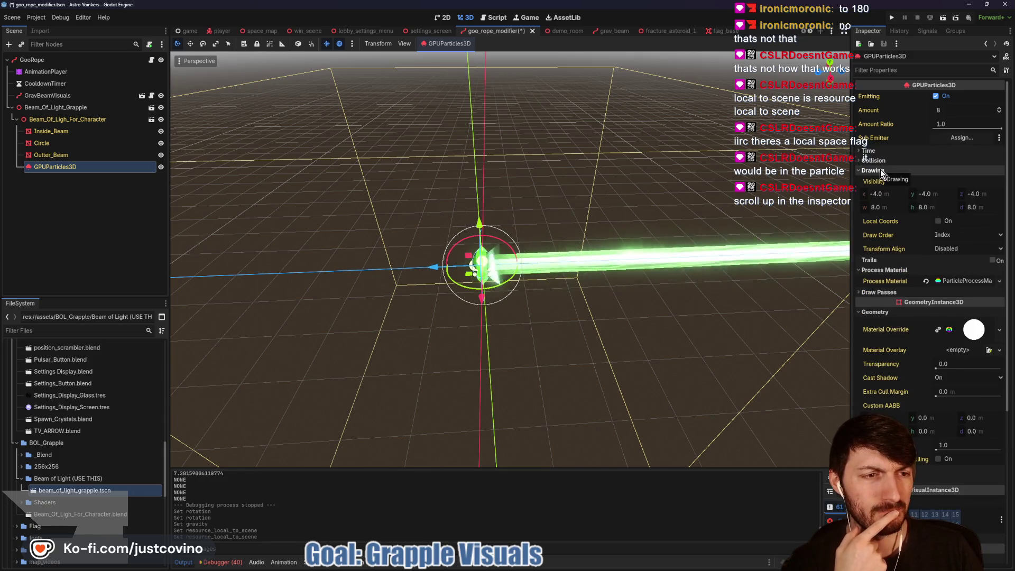
left_click(939, 221)
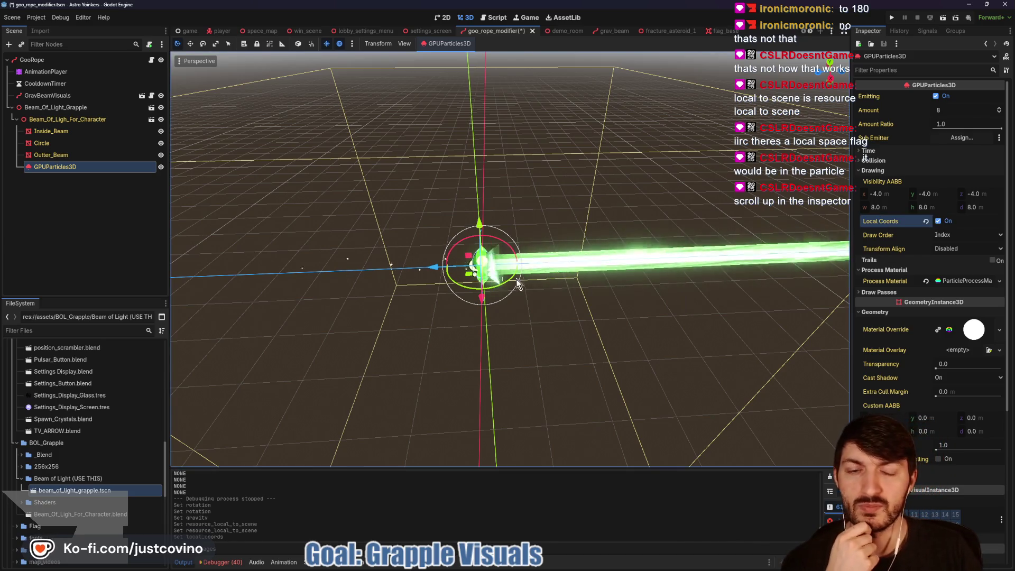
scroll(912, 366, "down", 2)
scroll(913, 366, "up", 2)
Change the process material's gravity z from -9.8 to 9.8 and save the scene.
left_click(958, 281)
left_click(983, 371)
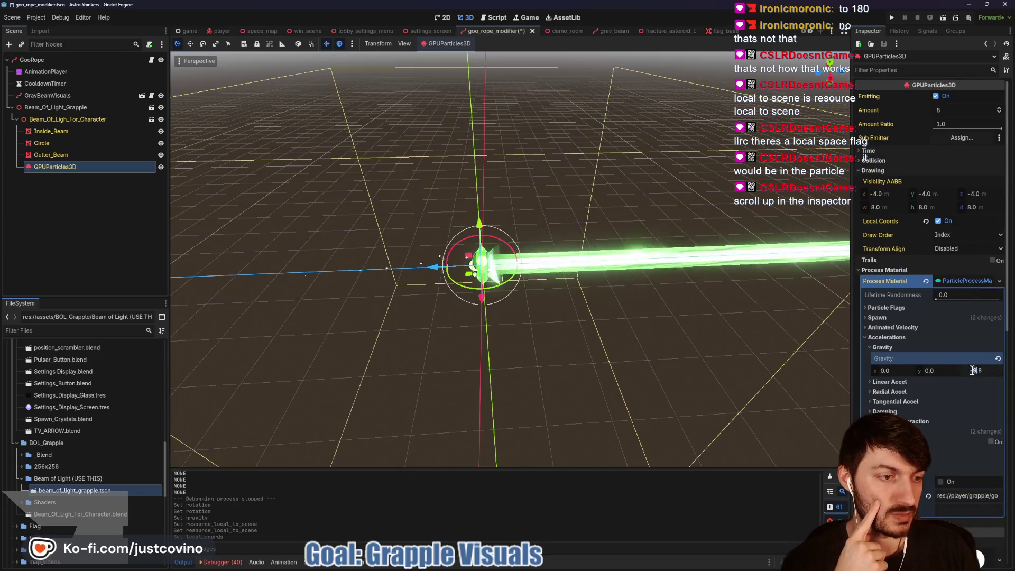
key("BackSpace")
key("Return")
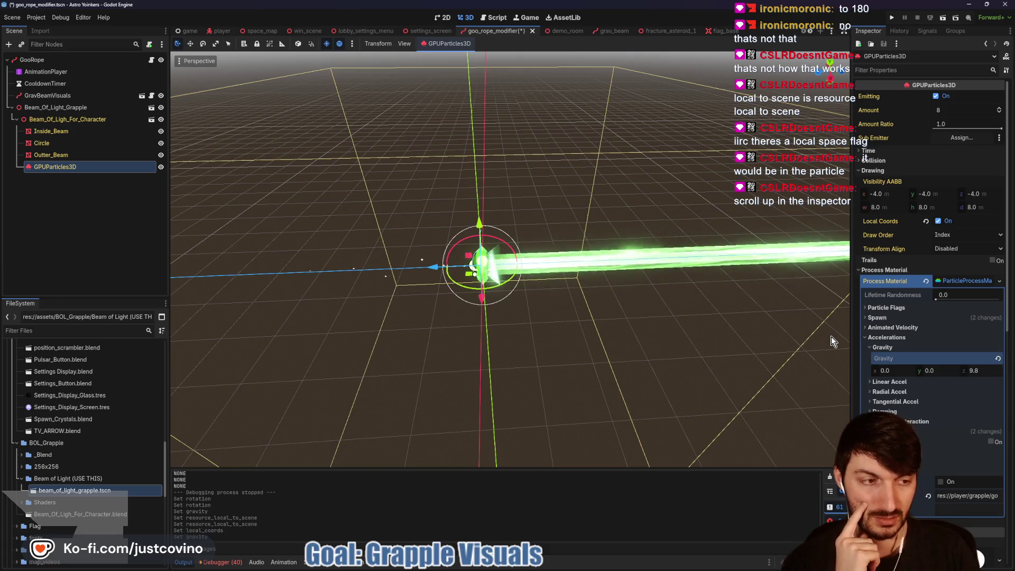
key("ctrl+s")
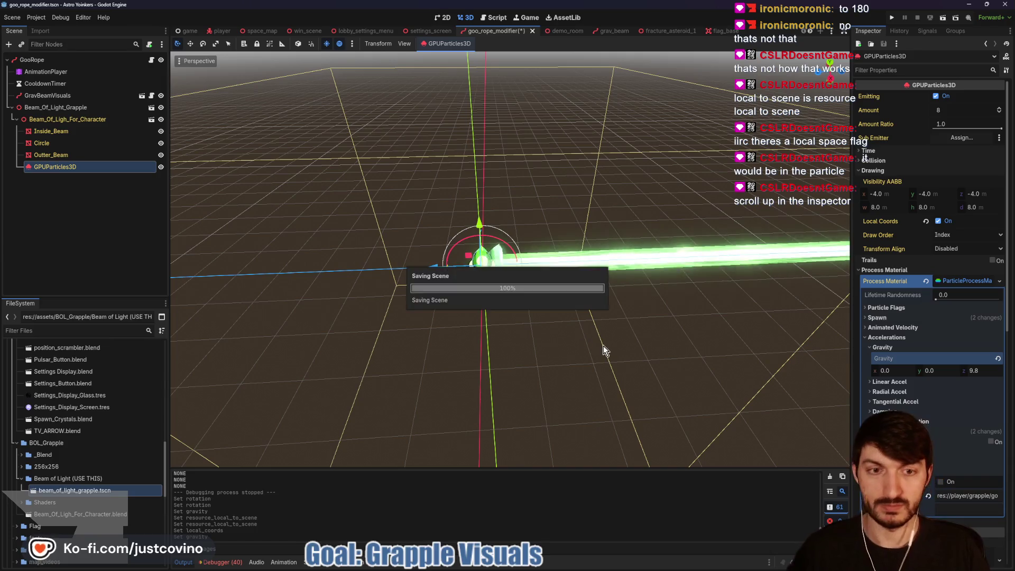
Run the demo_room scene with F6 and fly the character off the platform.
left_click(550, 31)
key("F6")
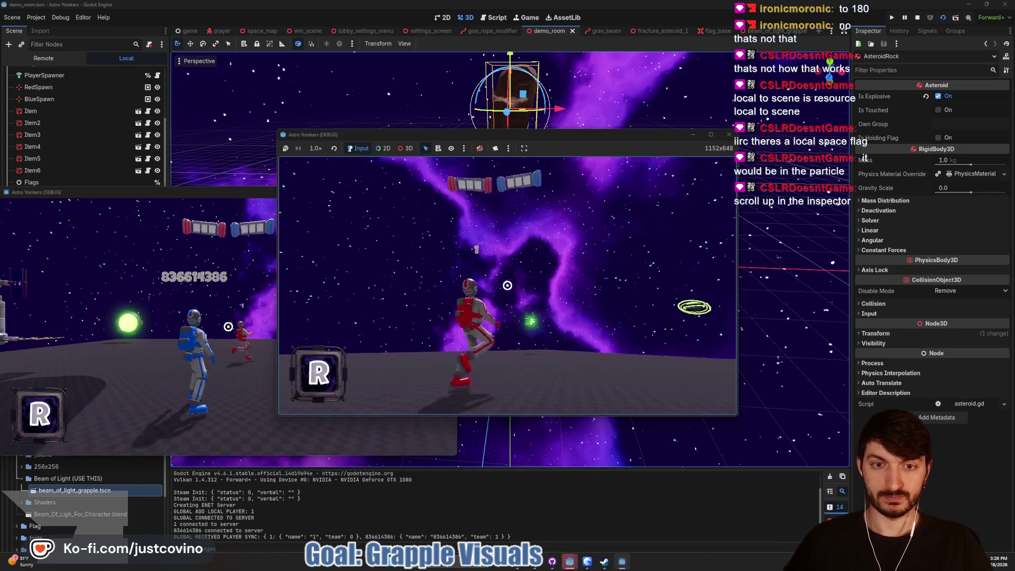
key("a")
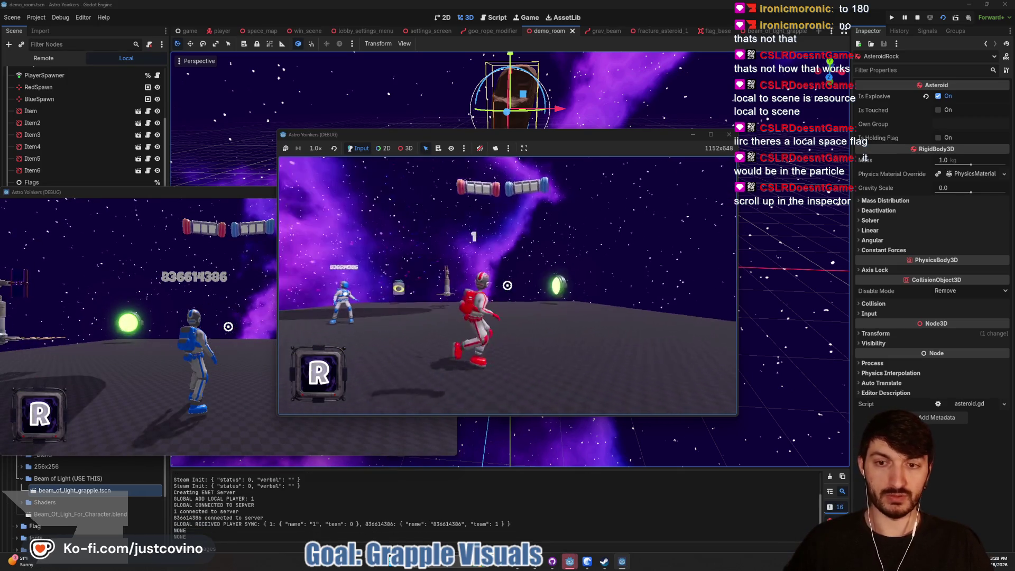
left_click(507, 286)
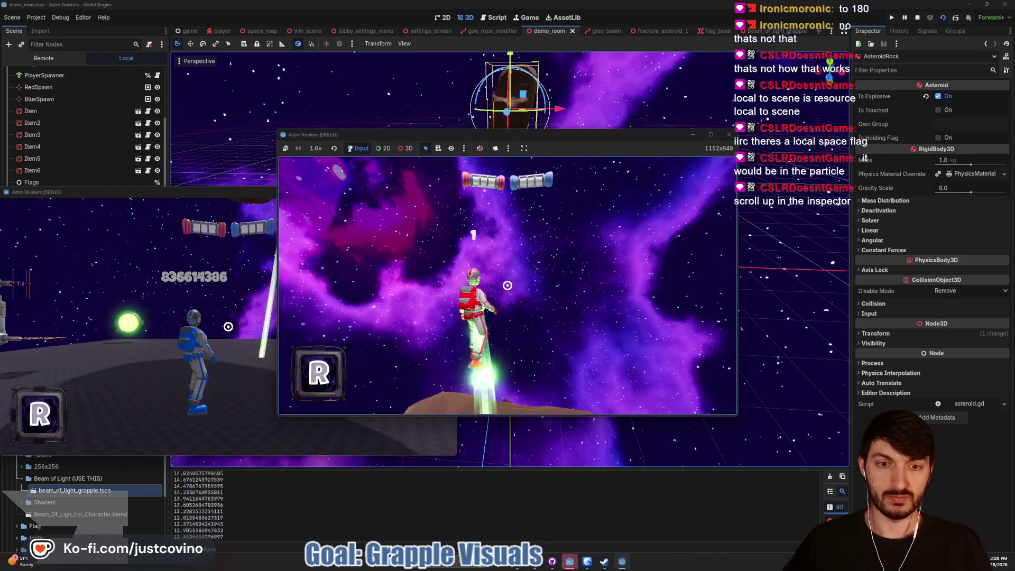
key("space")
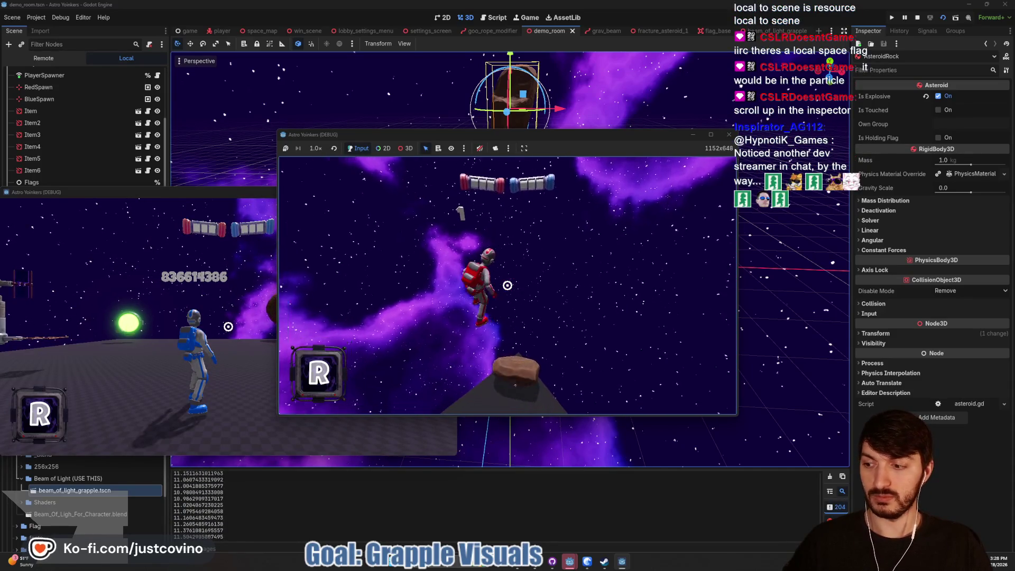
Grapple the asteroid several times, leap onto and off it, then stop the game.
left_click(507, 286)
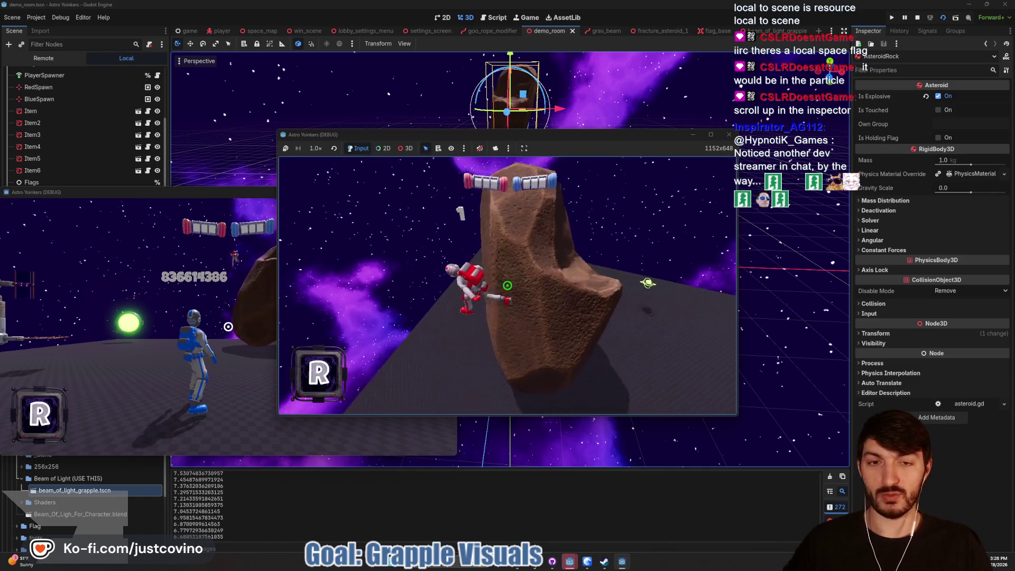
left_click(507, 285)
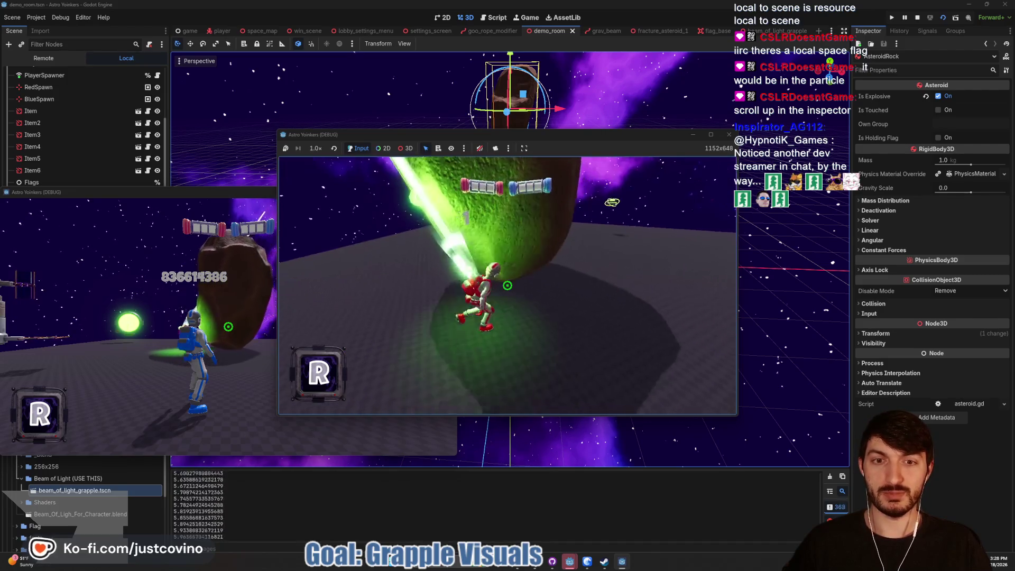
key("w")
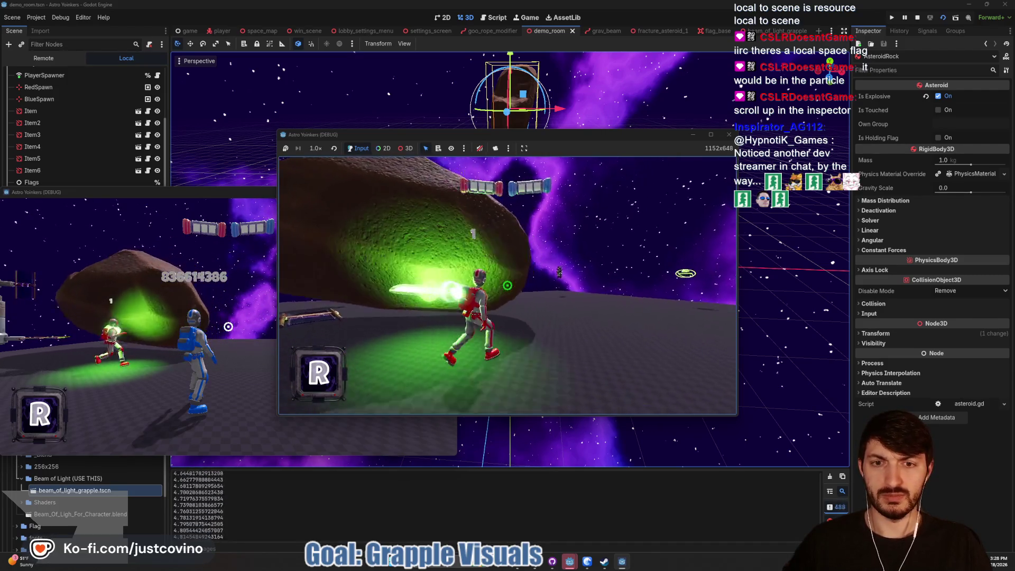
key("w")
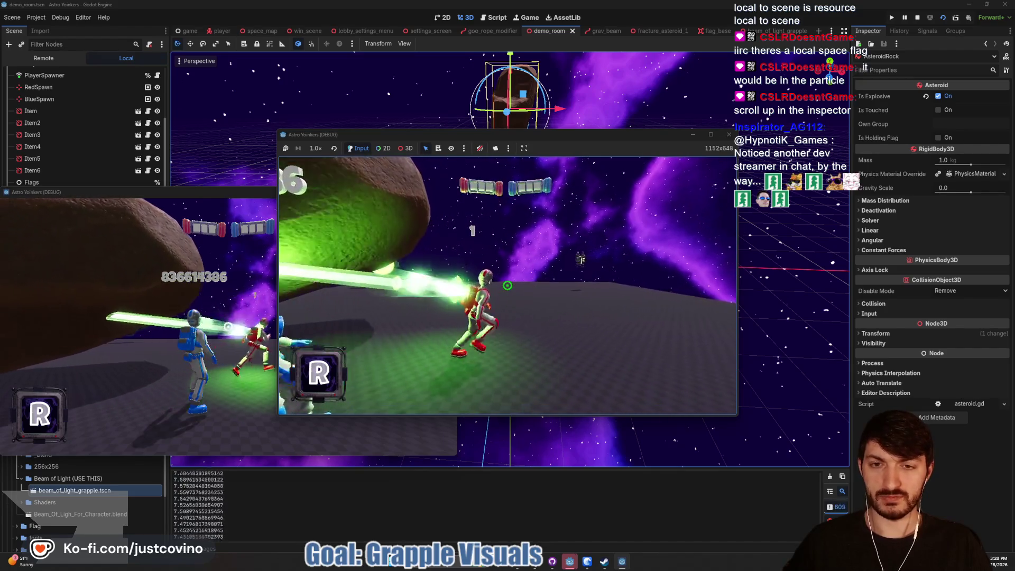
key("w")
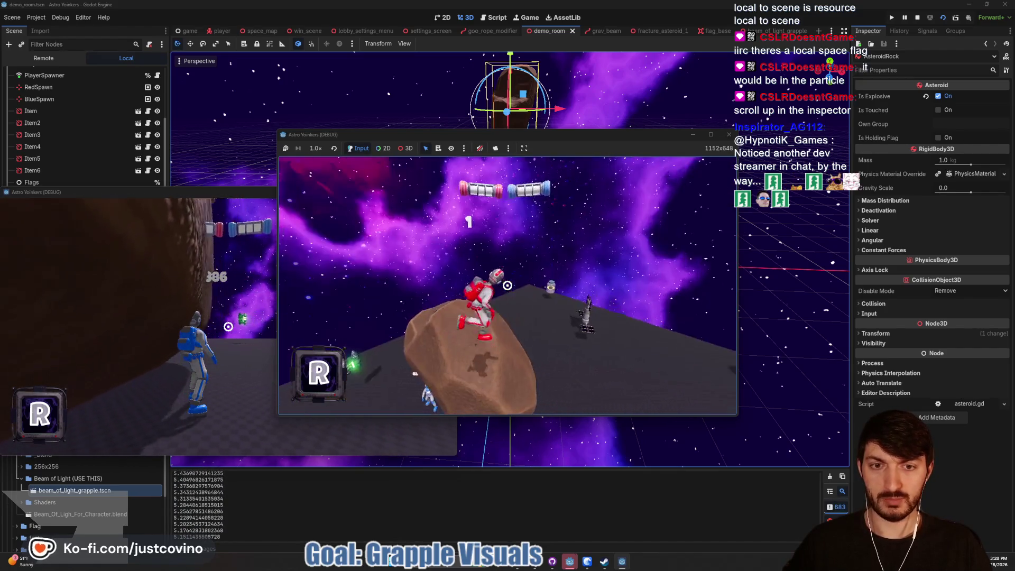
key("w")
left_click(507, 285)
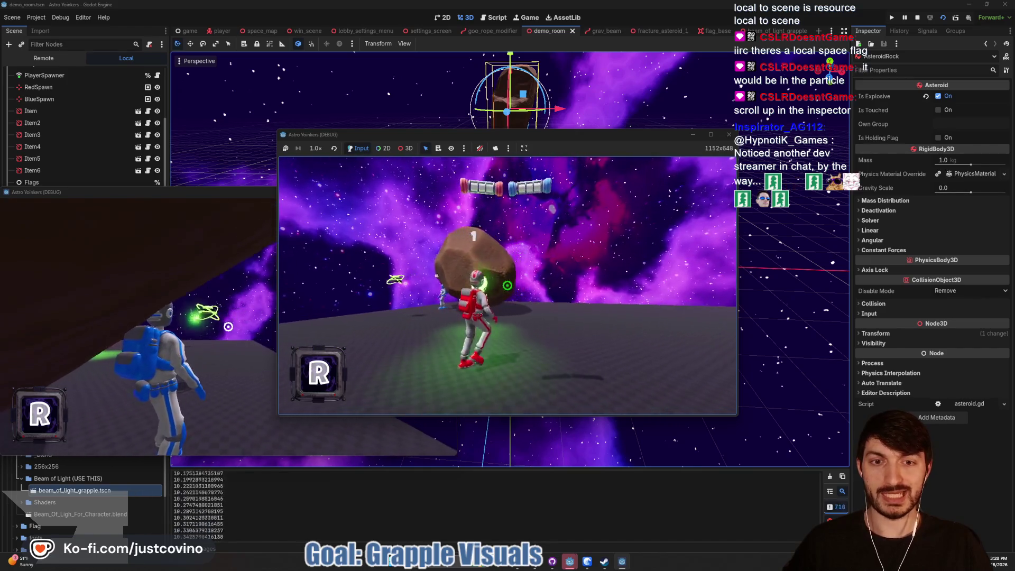
key("F8")
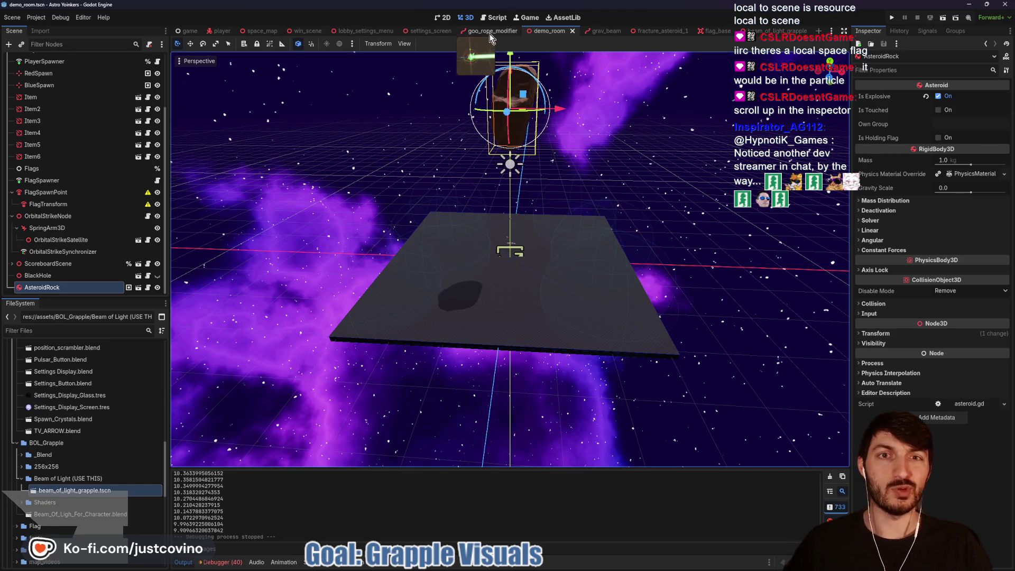
Hide the GravBeamVisuals node in goo_rope_modifier and save the scene.
left_click(491, 33)
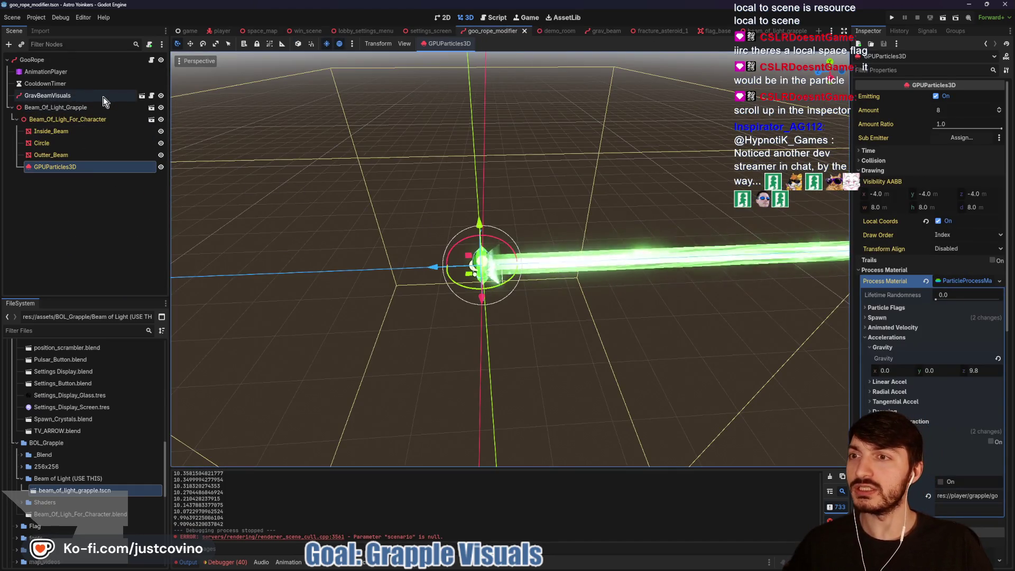
left_click(100, 96)
left_click(152, 96)
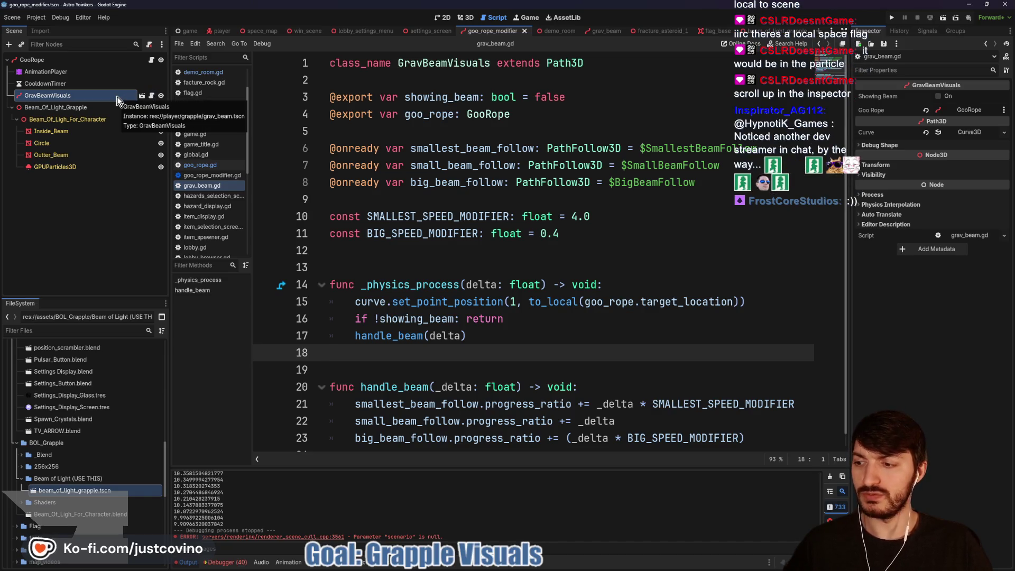
left_click(162, 96)
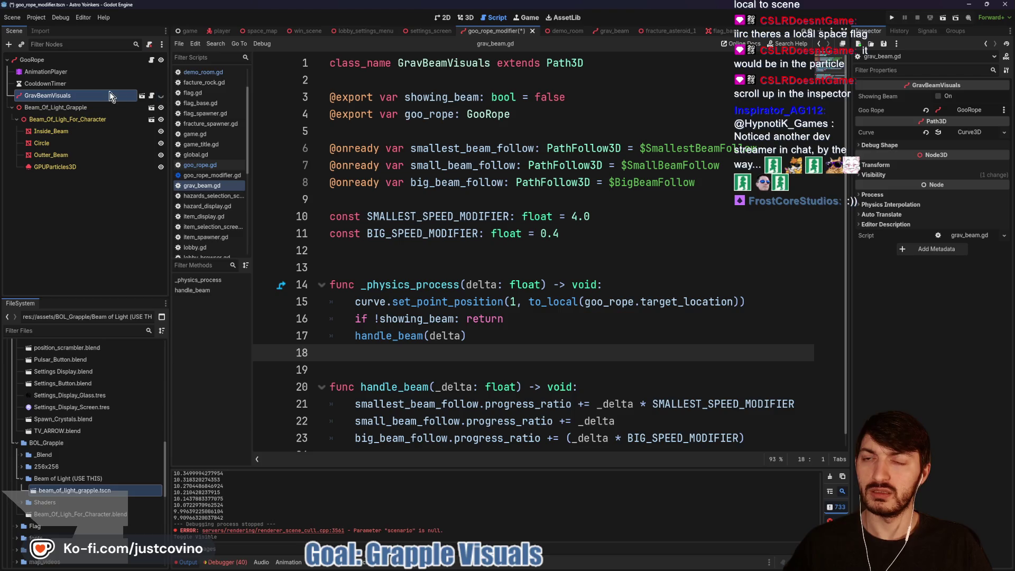
left_click(155, 60)
left_click(459, 183)
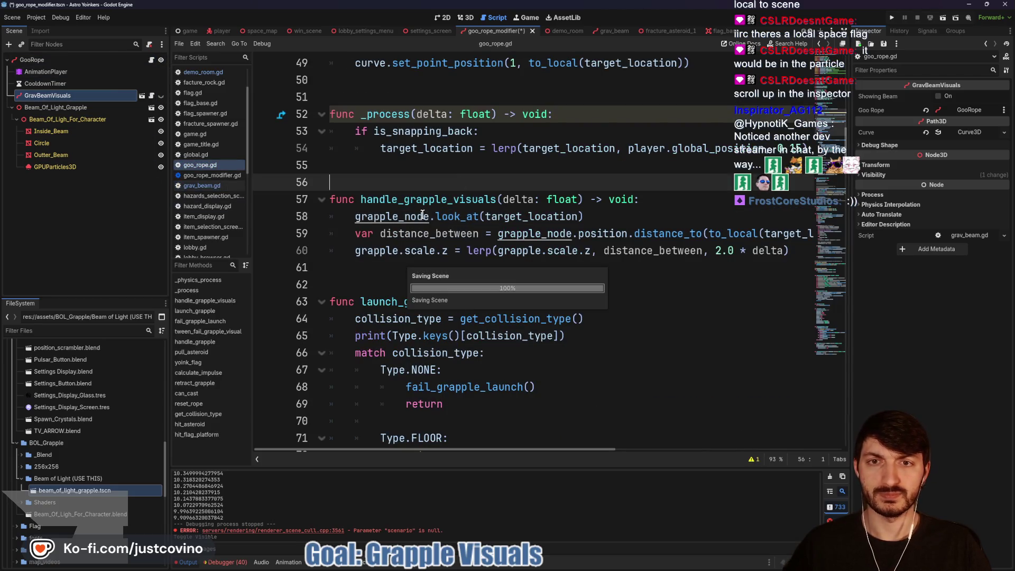
key("ctrl+s")
Comment out the grav_visuals variable declaration in goo_rope.gd.
scroll(424, 231, "up", 15)
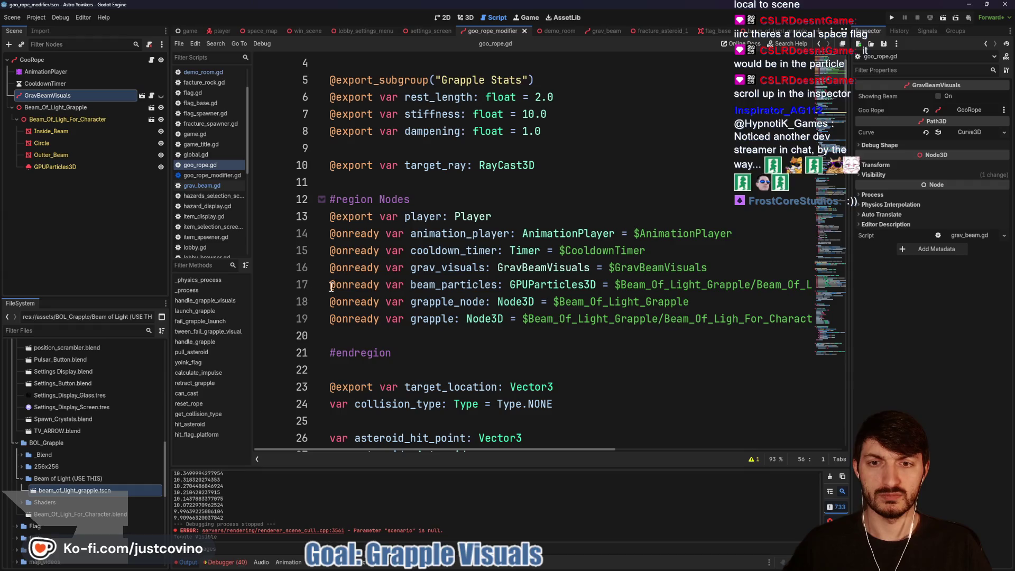
left_click(331, 269)
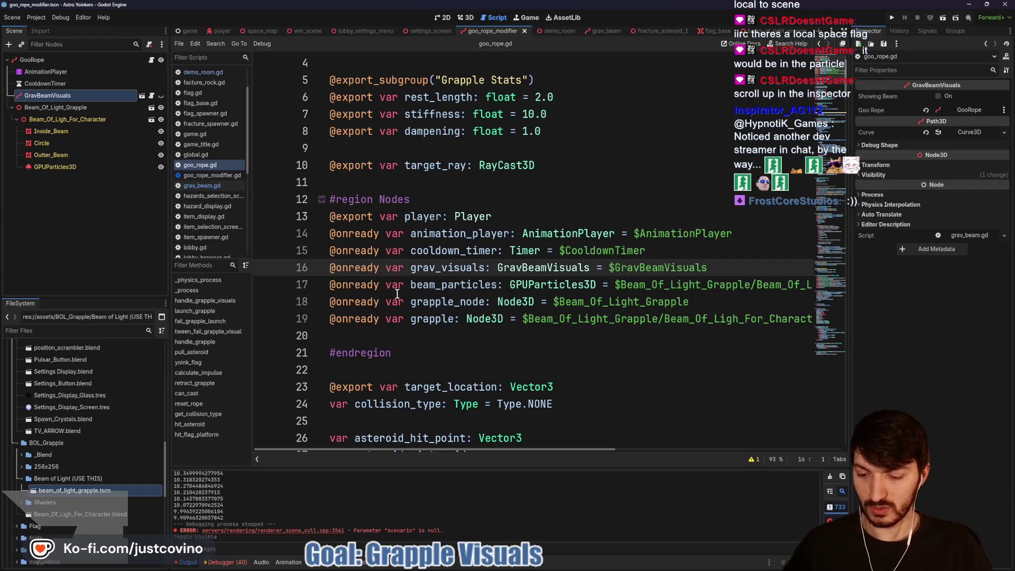
type("#")
scroll(476, 260, "down", 14)
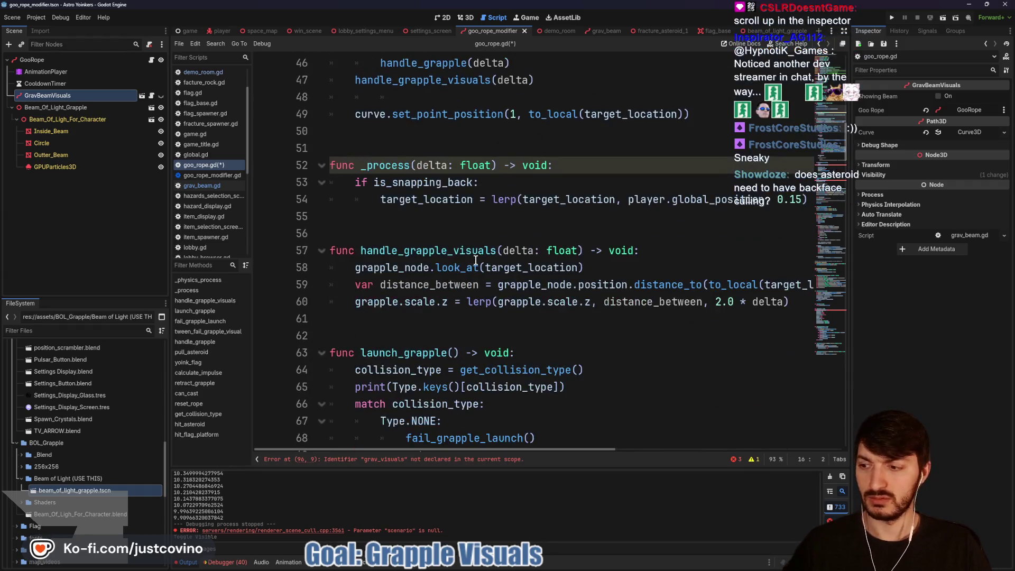
scroll(476, 260, "down", 4)
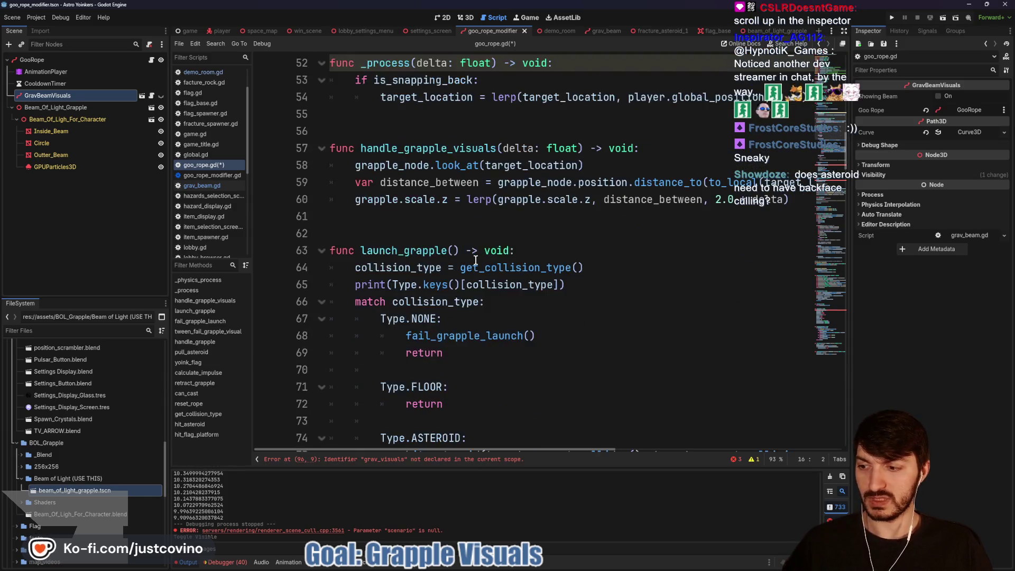
scroll(476, 260, "down", 8)
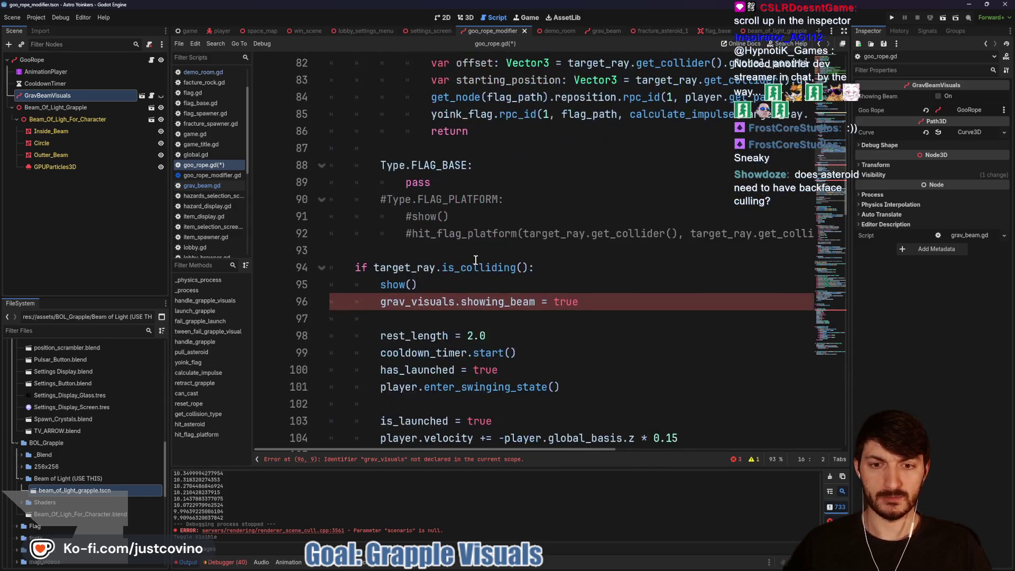
Comment out the grav_visuals line 109 and showing_beam line 218, then save goo_rope.gd.
left_click(379, 302)
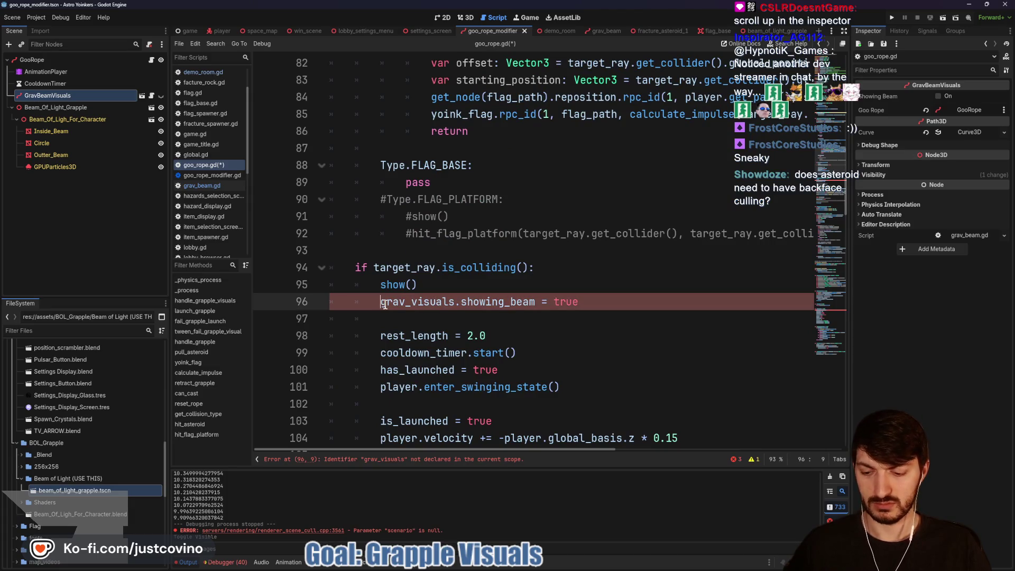
type("#")
scroll(512, 267, "down", 6)
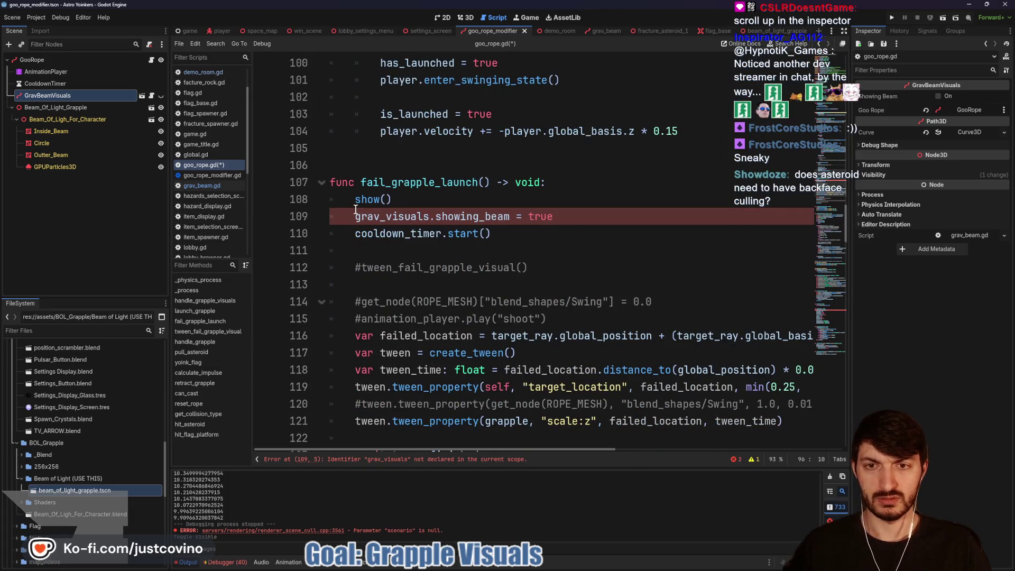
left_click(356, 211)
type("#")
scroll(458, 229, "down", 10)
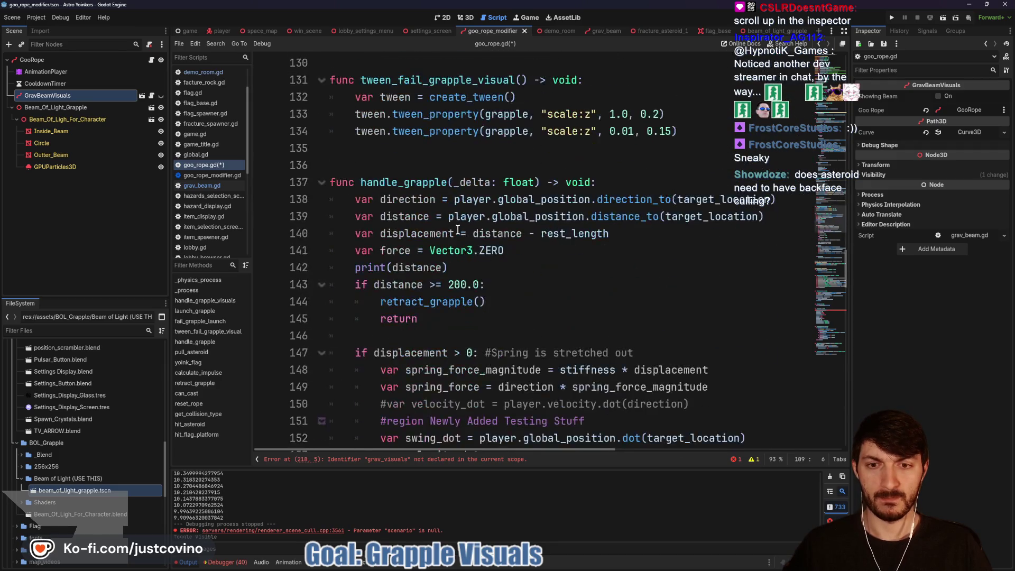
scroll(458, 230, "down", 20)
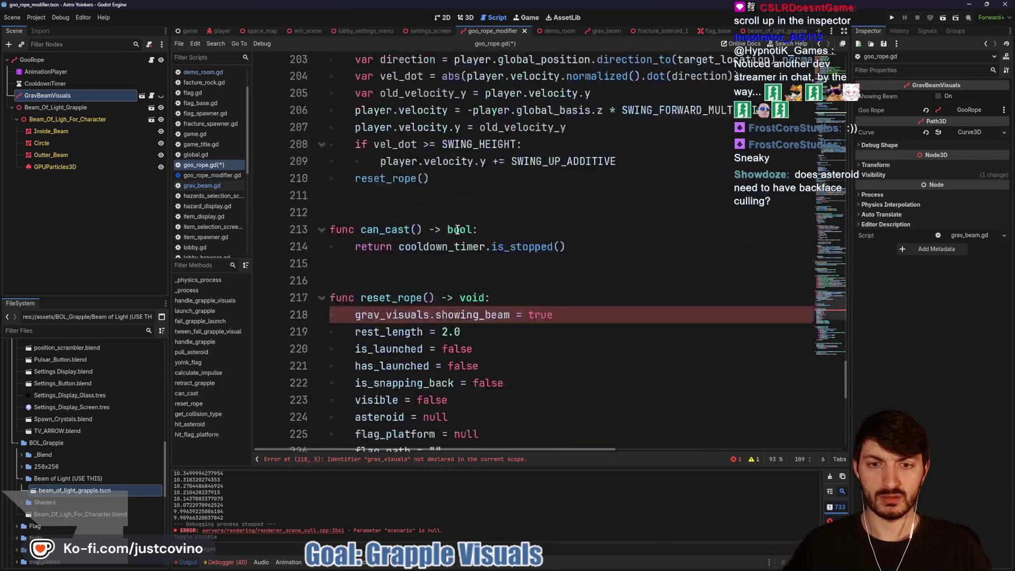
scroll(458, 229, "down", 2)
left_click(358, 234)
type("#")
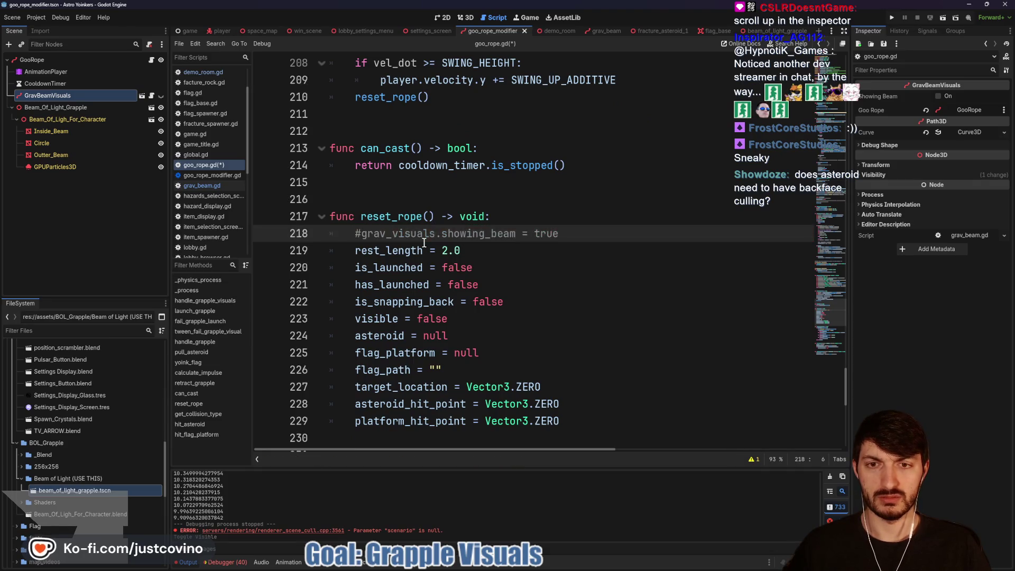
scroll(423, 243, "down", 9)
key("ctrl+s")
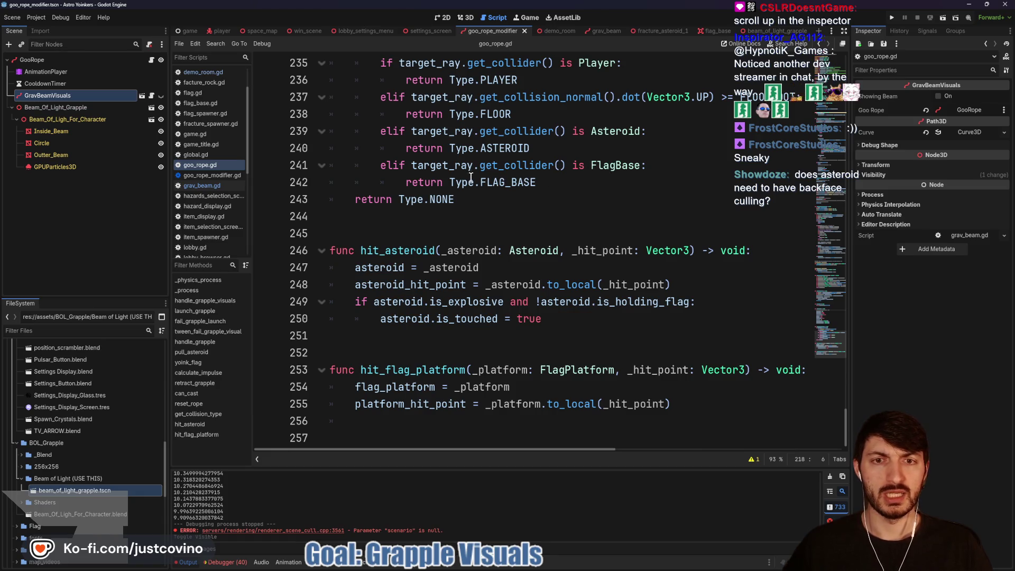
double_click(509, 183)
scroll(604, 235, "up", 20)
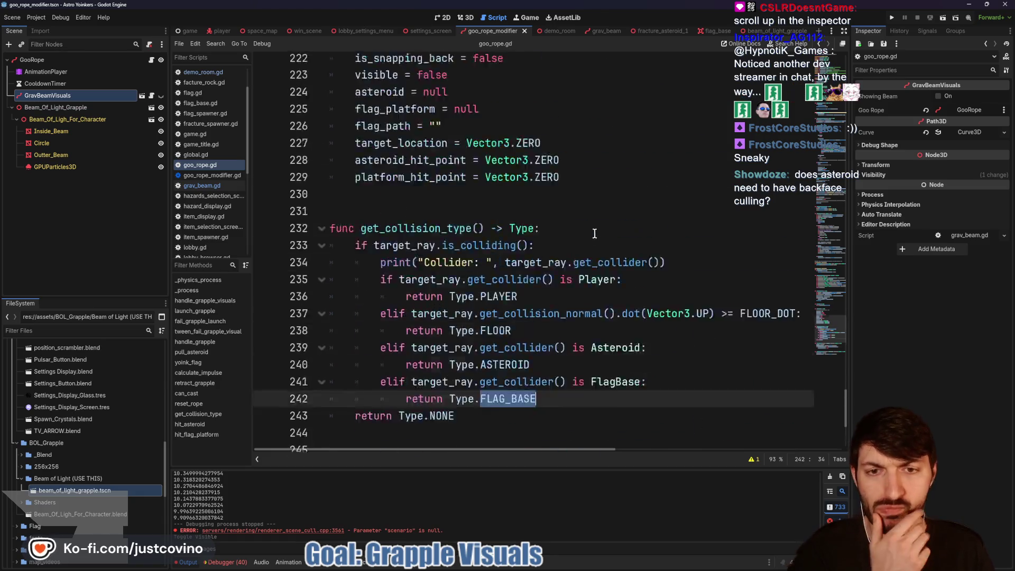
scroll(554, 232, "up", 14)
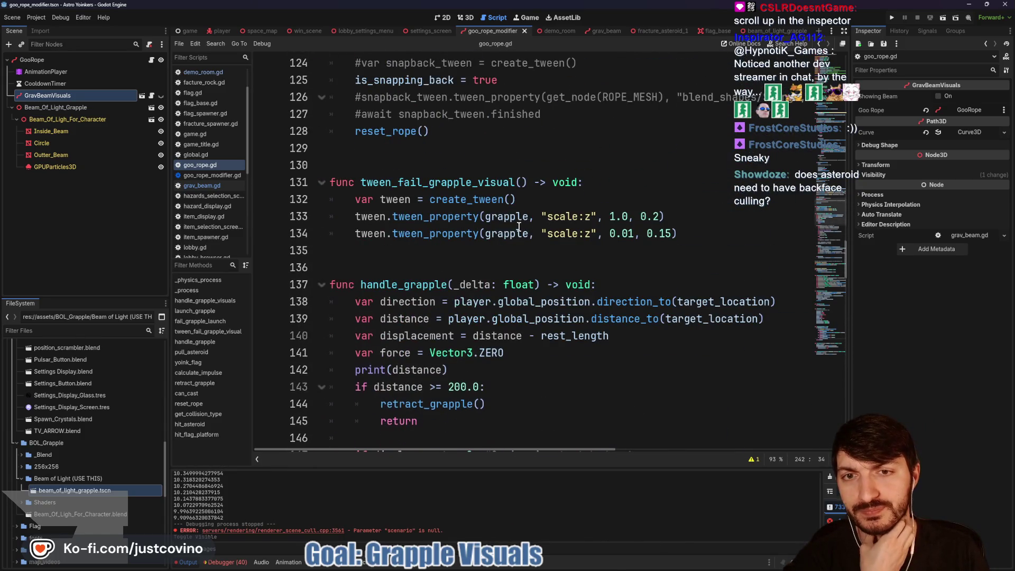
scroll(519, 226, "up", 4)
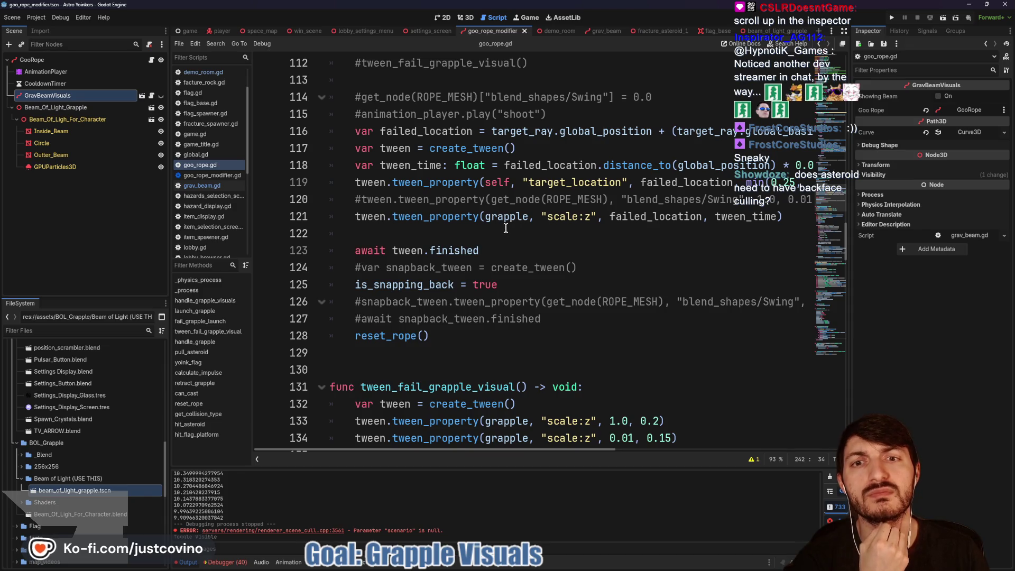
scroll(506, 228, "up", 3)
scroll(485, 221, "up", 5)
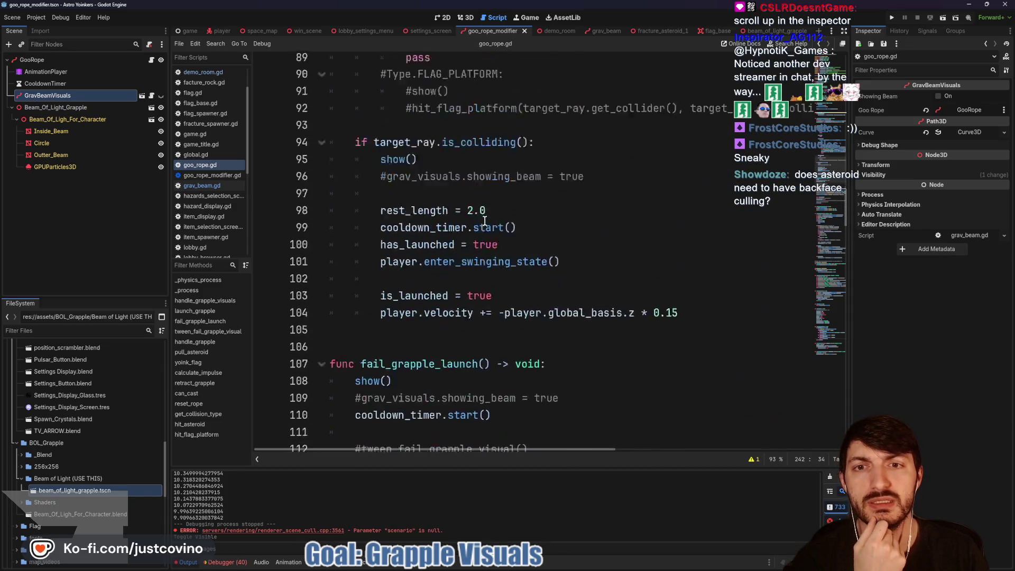
scroll(485, 222, "up", 4)
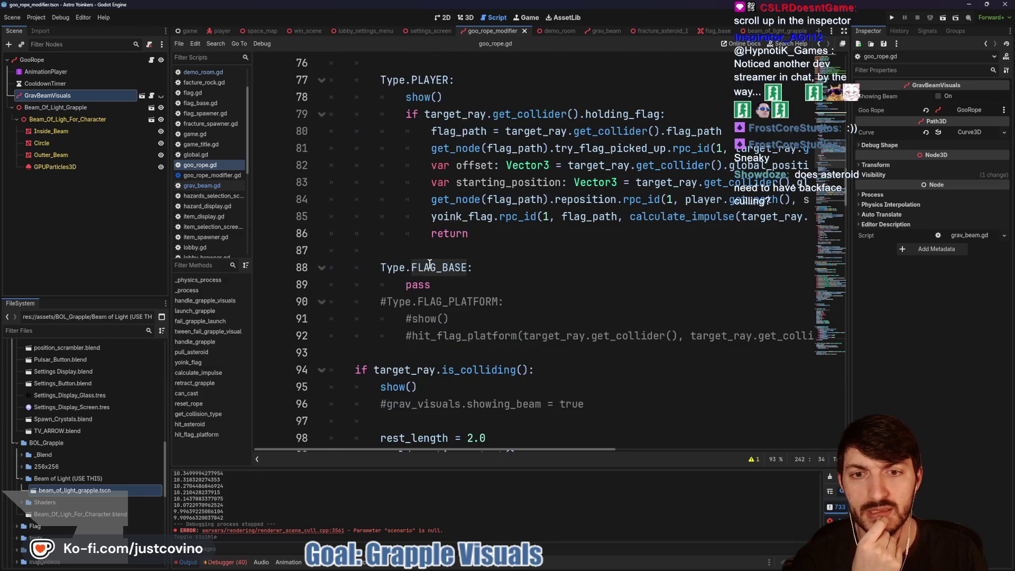
scroll(490, 228, "down", 3)
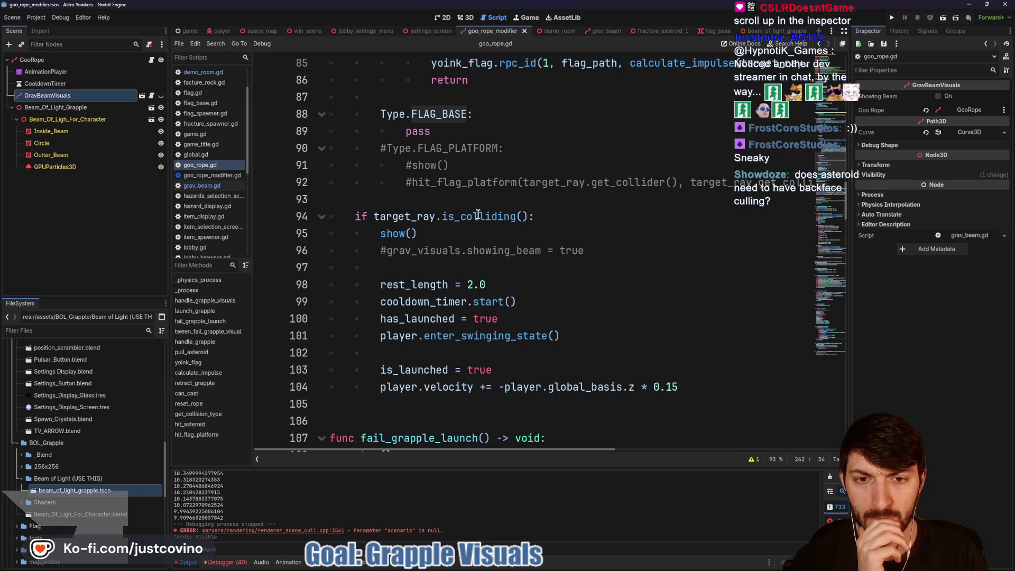
scroll(443, 232, "up", 4)
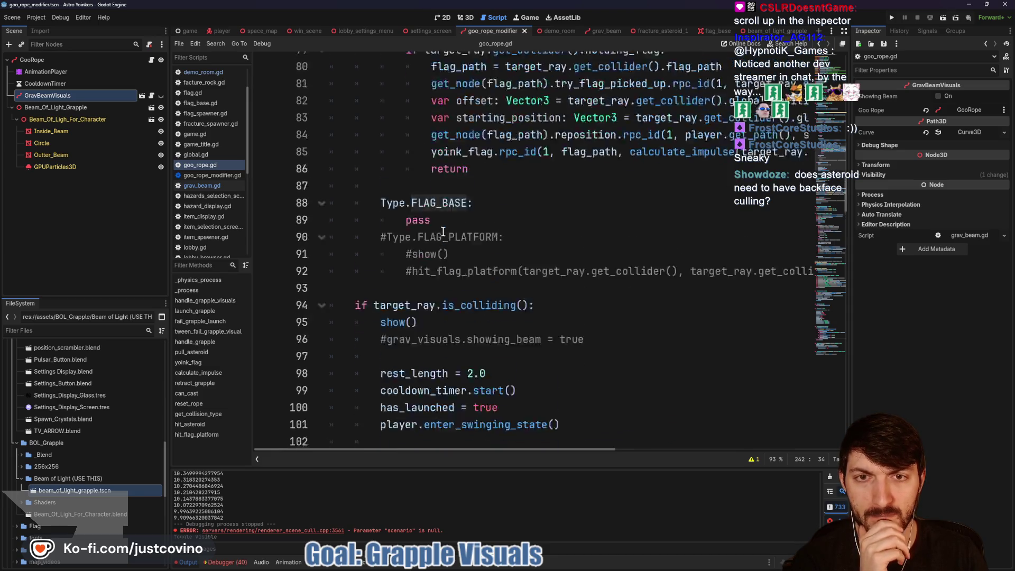
scroll(443, 232, "up", 4)
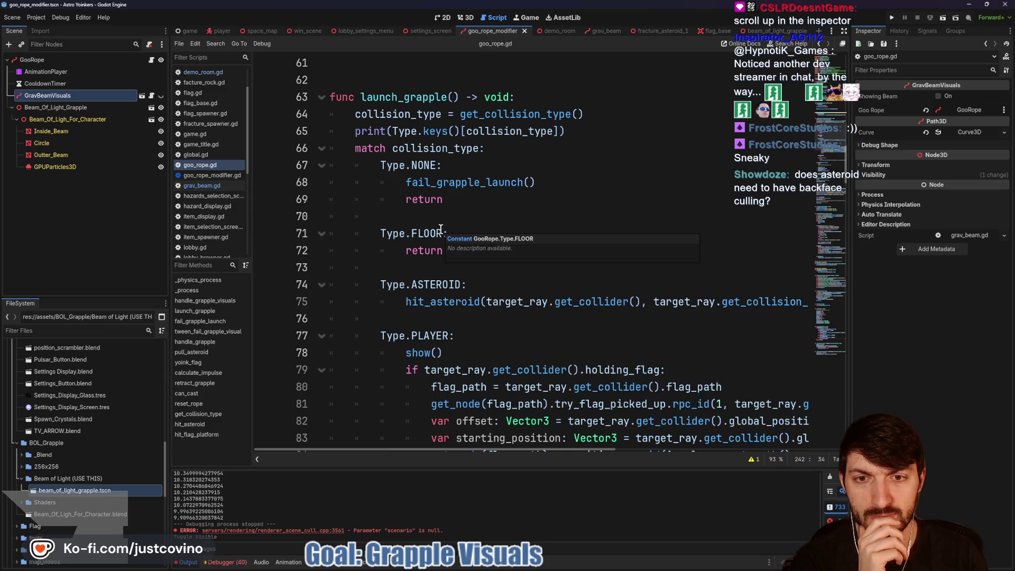
scroll(429, 258, "down", 2)
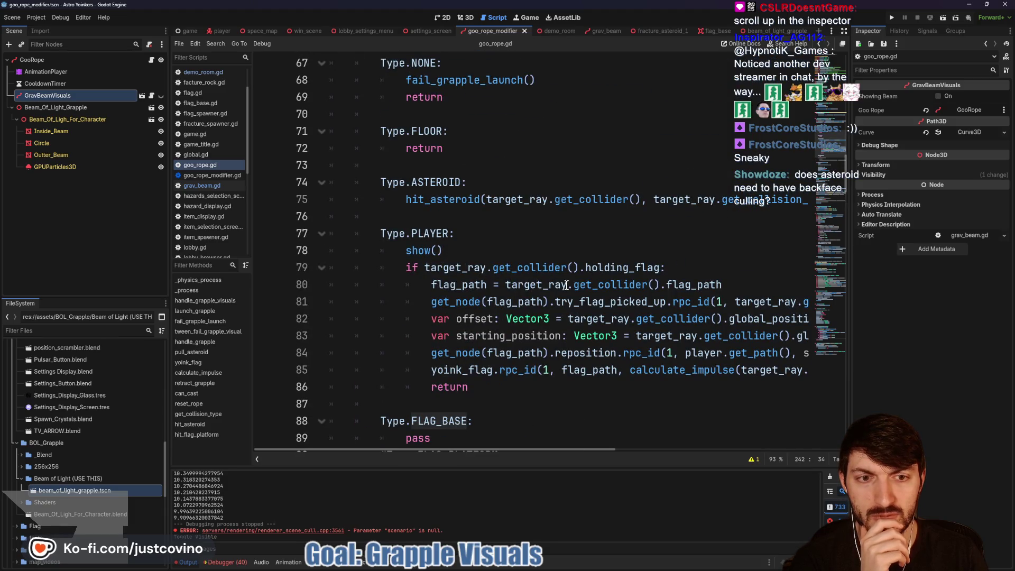
scroll(537, 233, "down", 7)
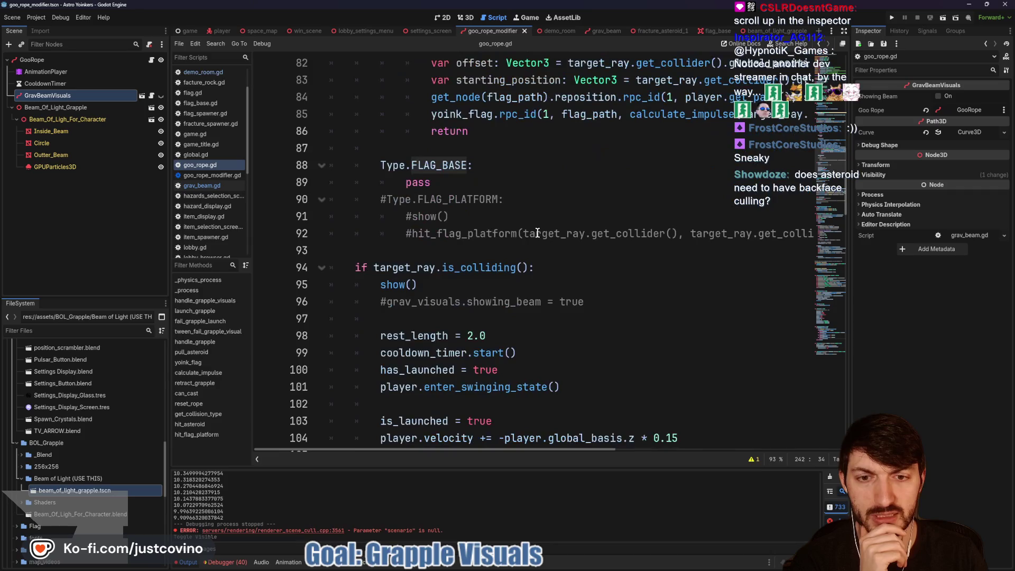
scroll(538, 233, "down", 2)
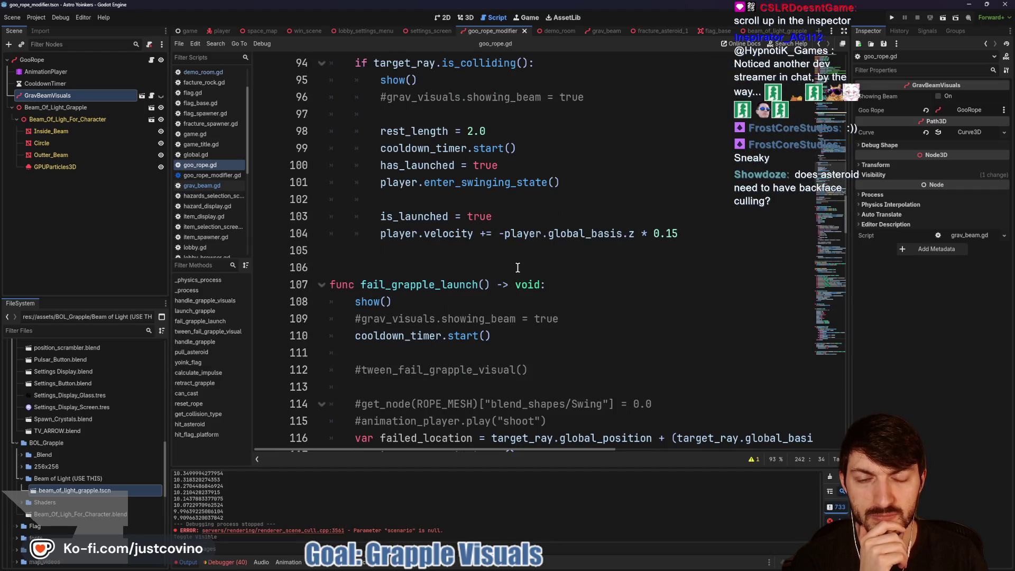
scroll(517, 268, "down", 1)
scroll(518, 268, "up", 5)
scroll(518, 267, "down", 6)
scroll(517, 267, "down", 4)
scroll(518, 267, "down", 5)
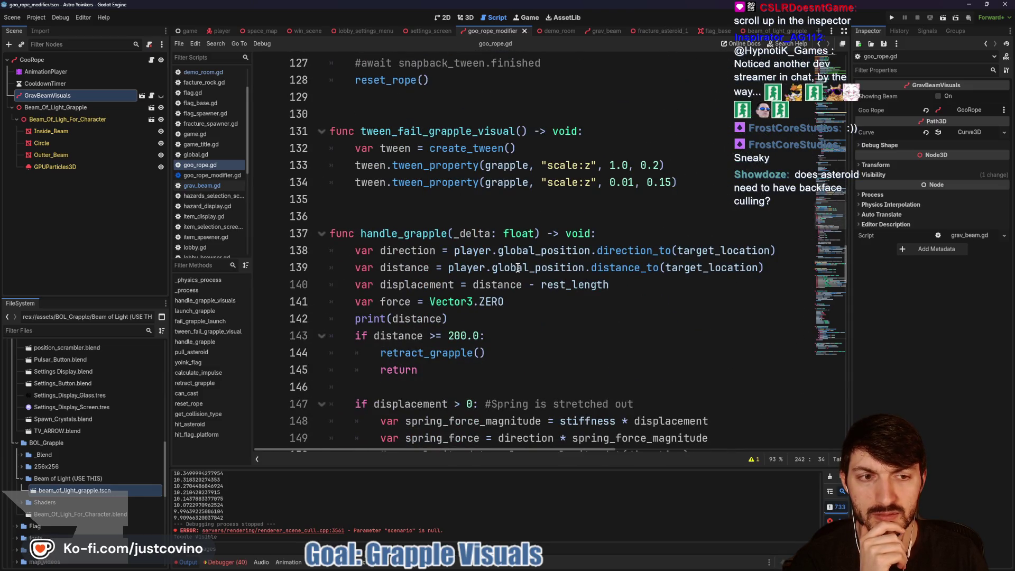
scroll(518, 267, "up", 13)
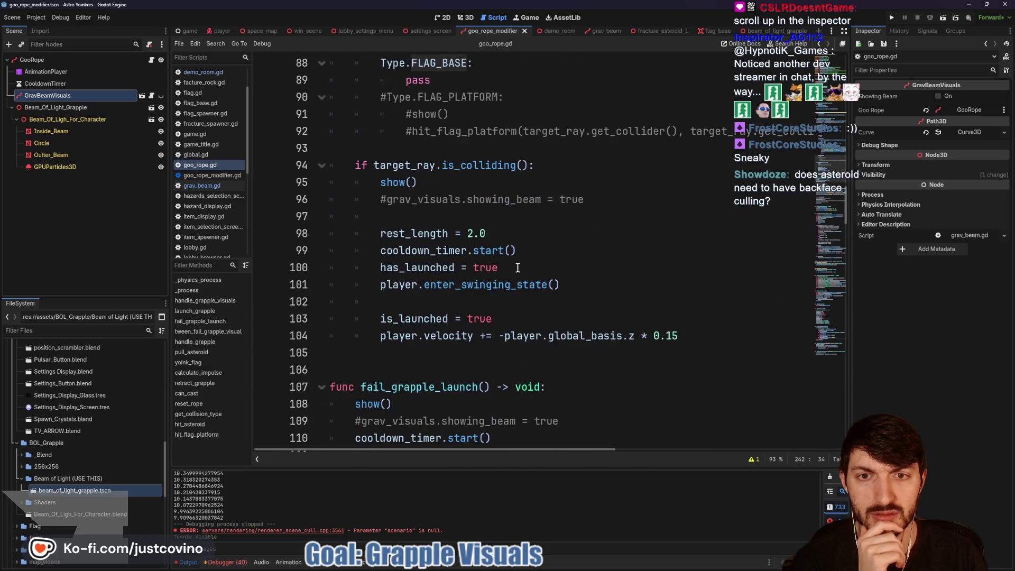
left_click(893, 17)
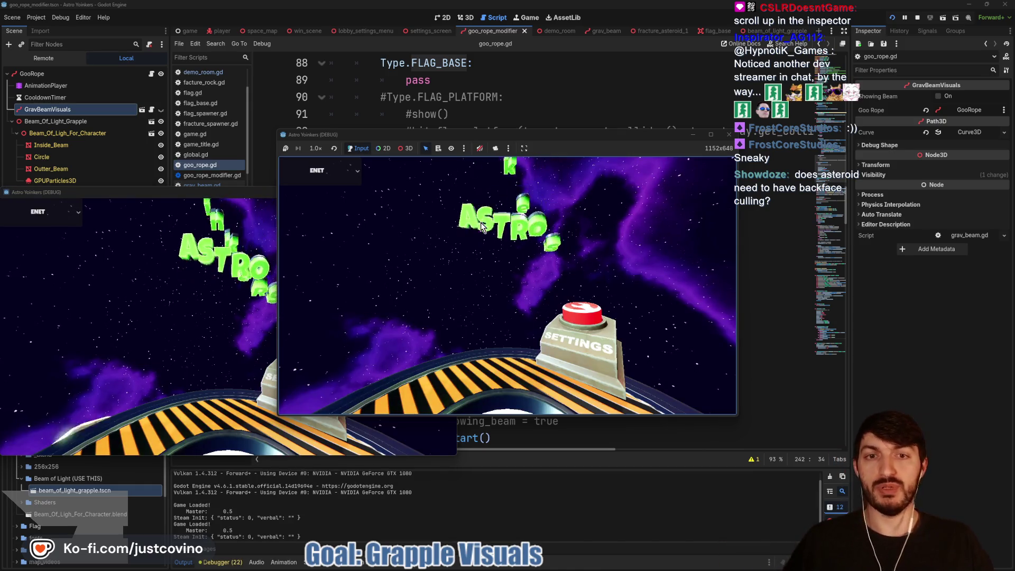
Arrange both game windows side by side, host a lobby on the left, join it on the right.
mouse_move(16, 192)
left_mouse_down()
mouse_move(269, 139)
mouse_move(565, 147)
left_mouse_up()
mouse_move(370, 134)
left_mouse_down()
mouse_move(122, 129)
mouse_move(155, 126)
left_mouse_up()
left_click(172, 252)
left_click(294, 257)
left_click(632, 300)
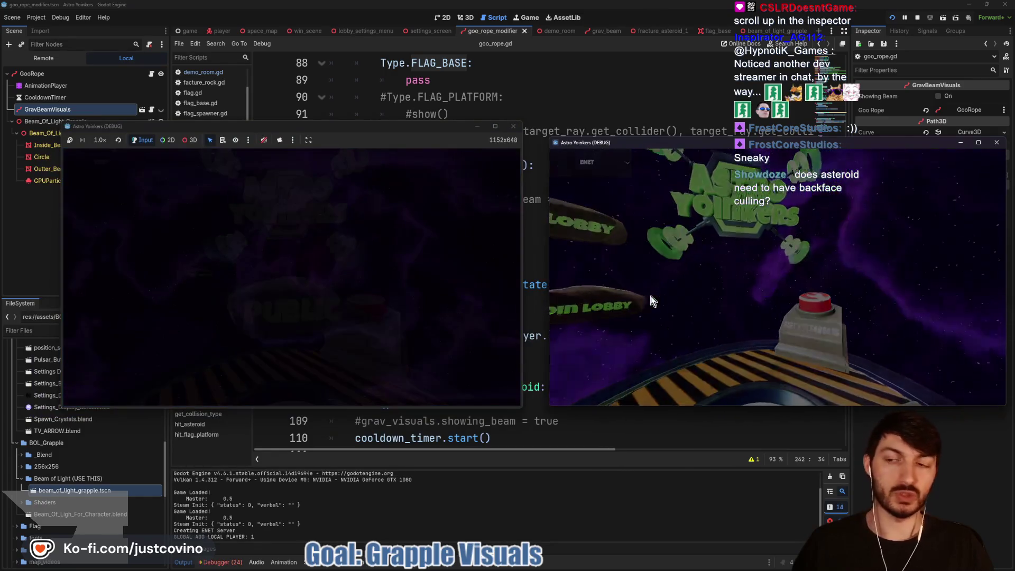
left_click(805, 291)
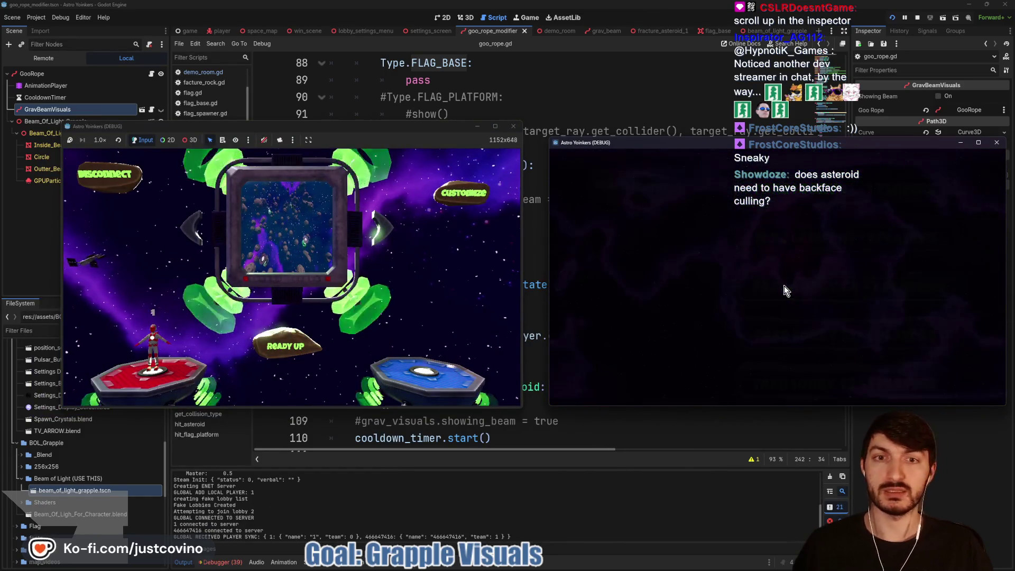
Glance at the game customizations, then ready up and start the match.
left_click(462, 193)
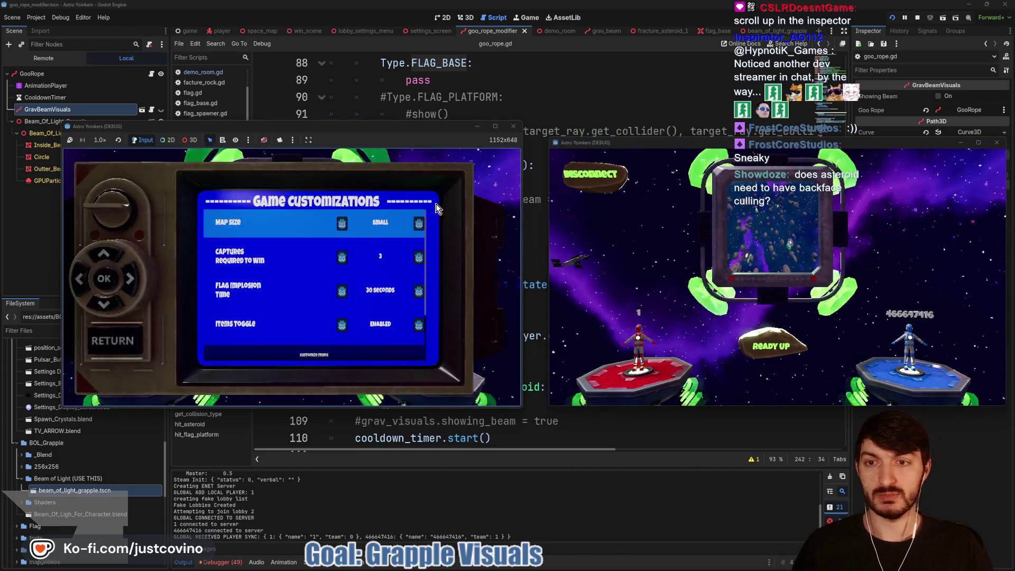
key("Escape")
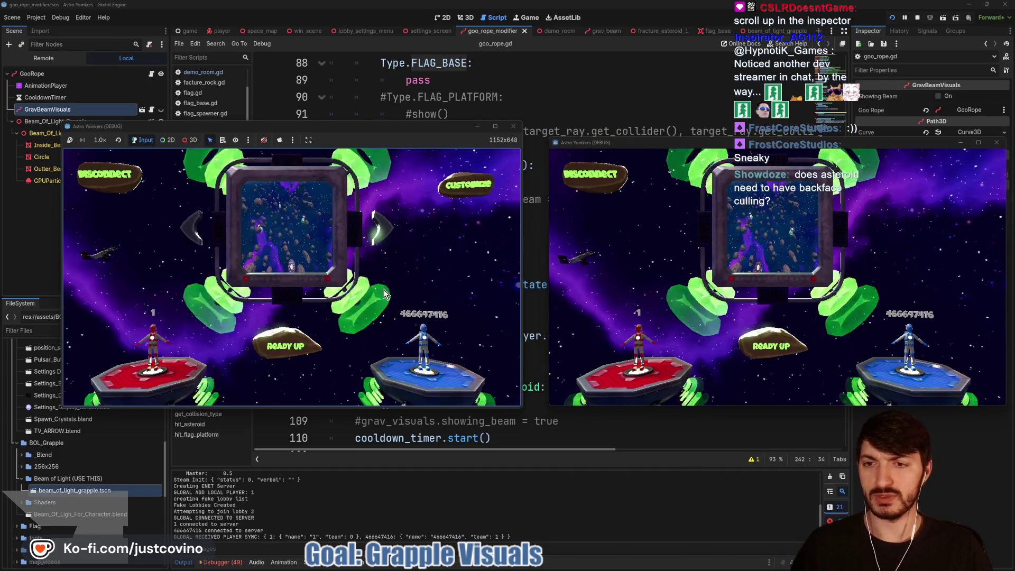
left_click(311, 354)
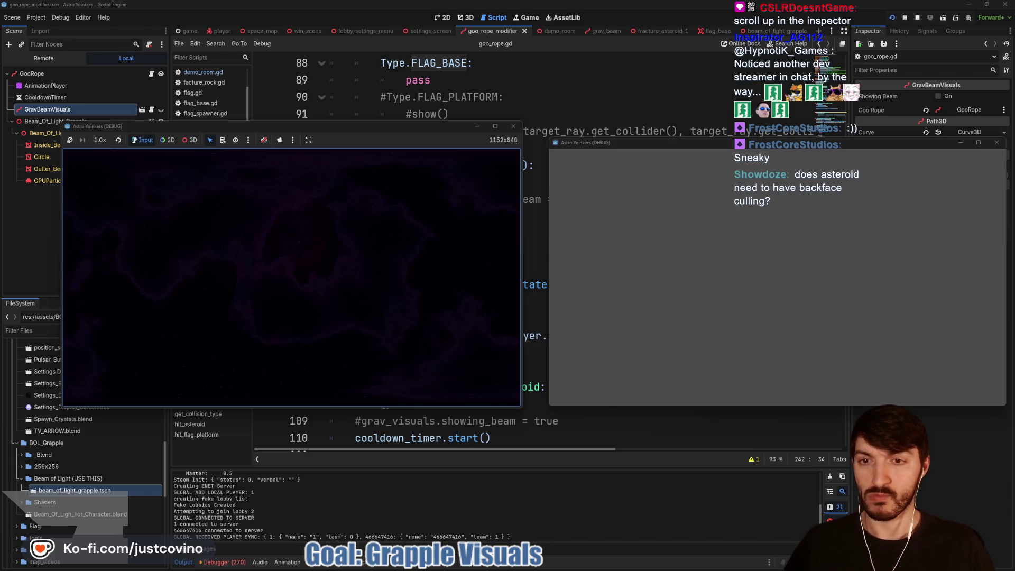
key("super")
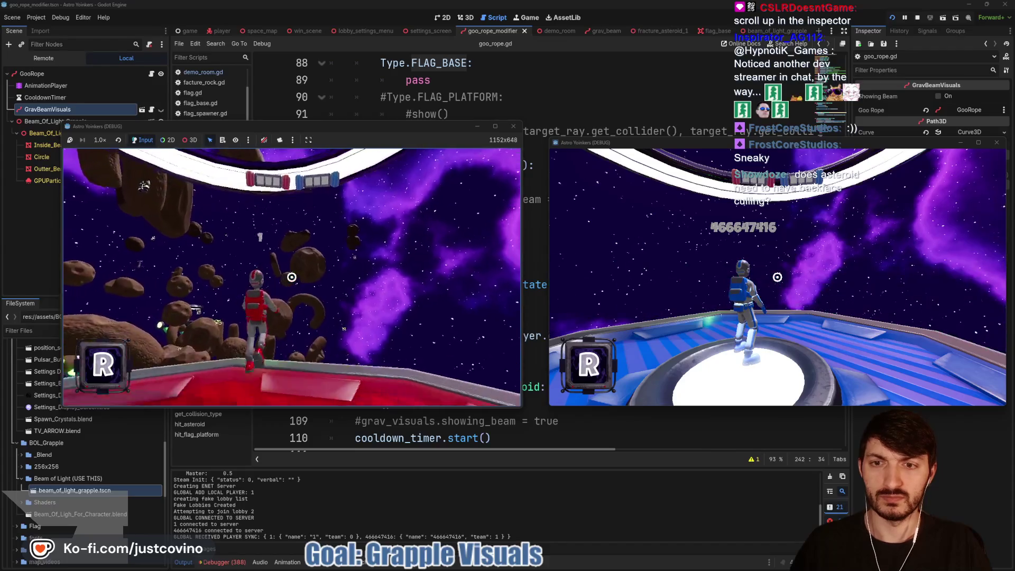
Fire the green grapple beam at asteroids six times in the running match, then stop the game.
left_click(292, 277)
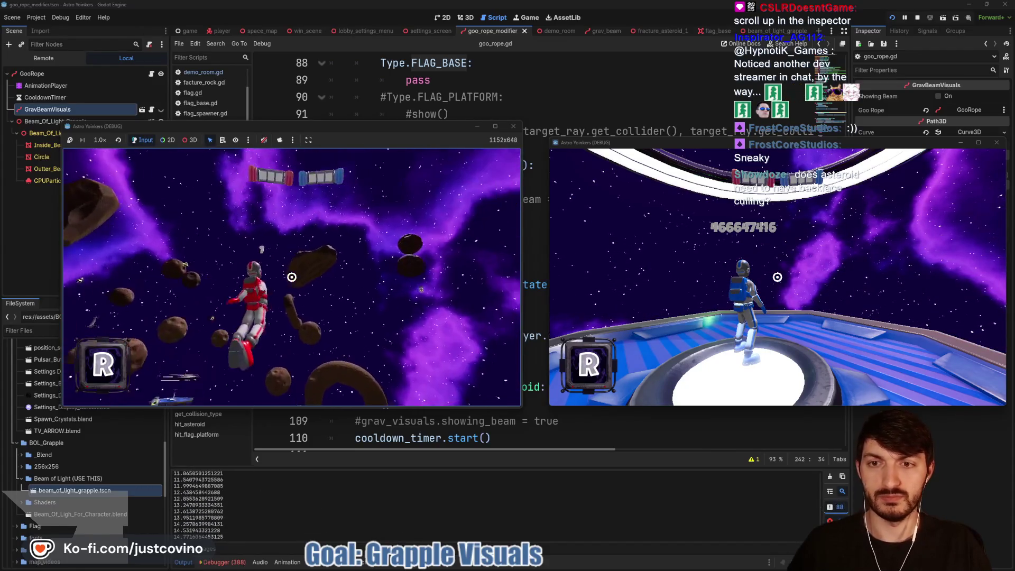
left_click(292, 277)
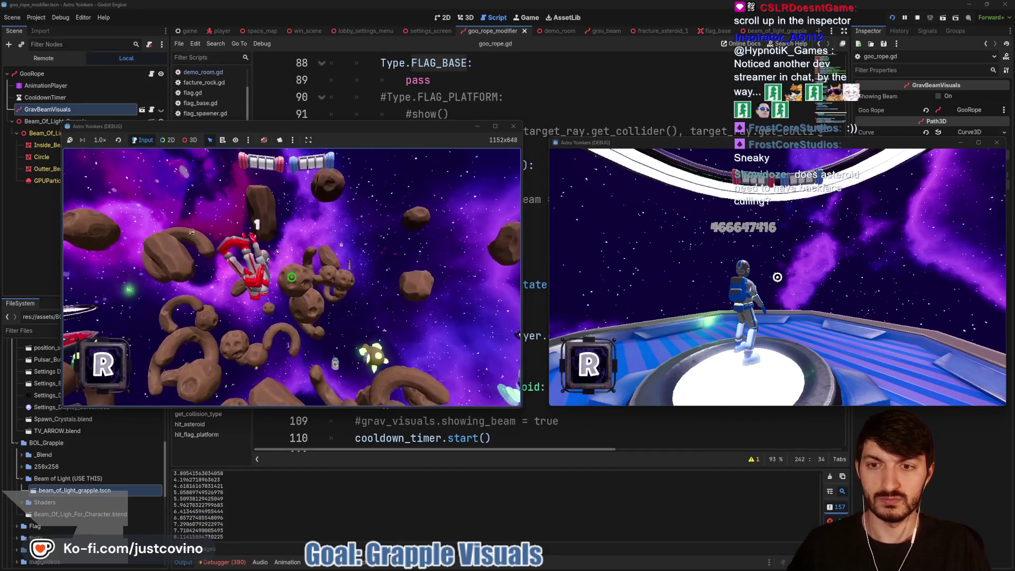
left_click(292, 277)
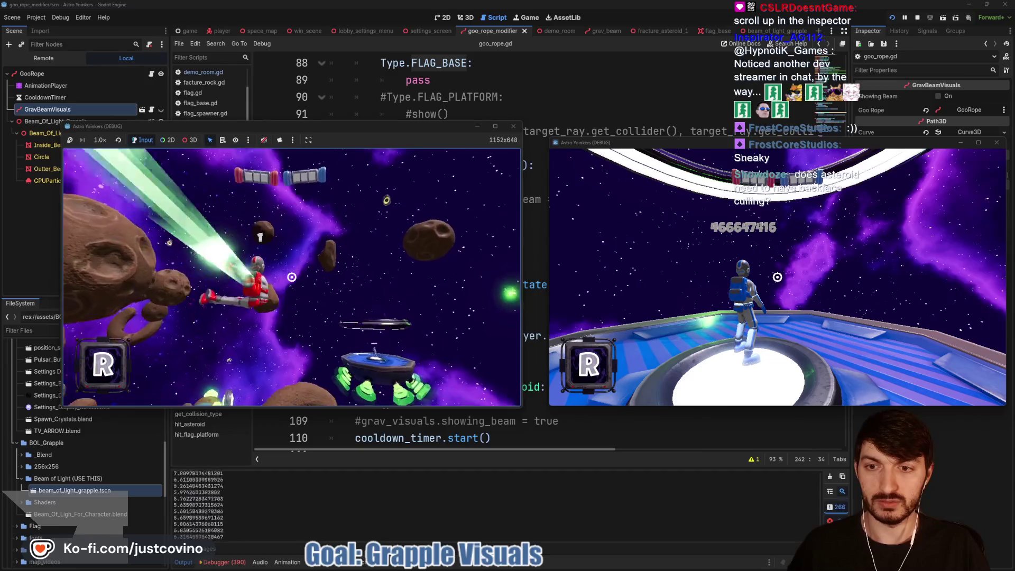
left_click(292, 278)
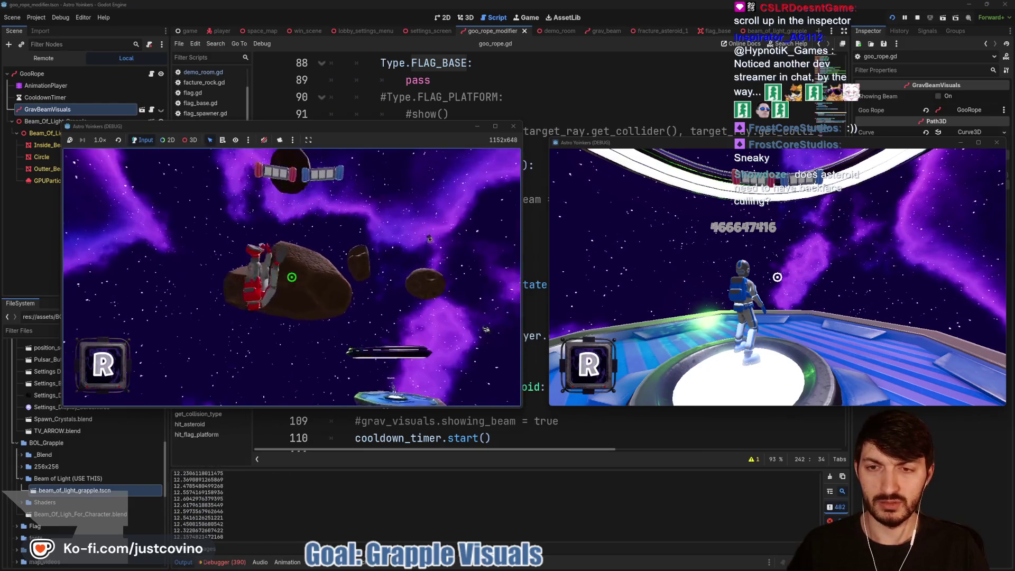
left_click(292, 277)
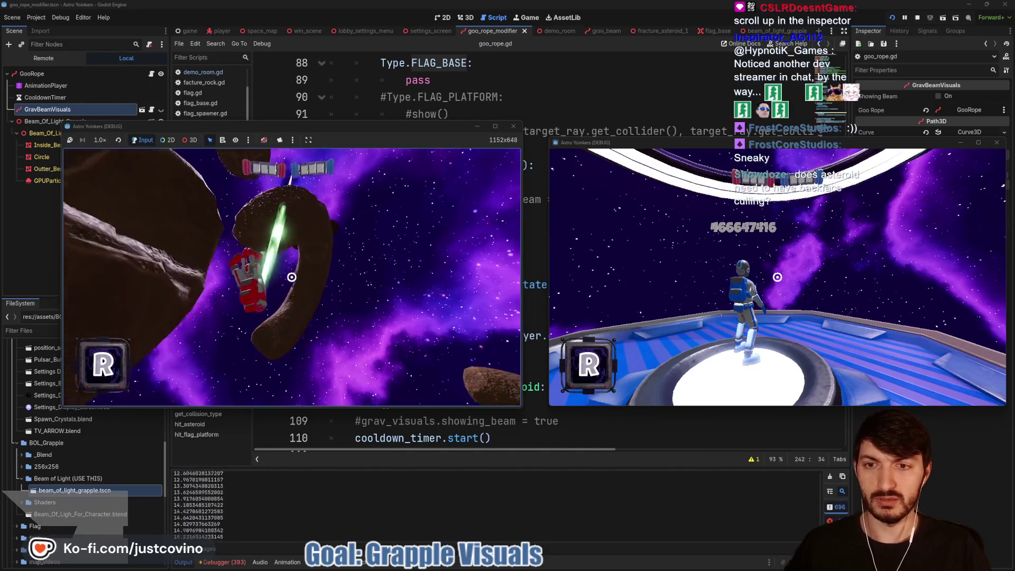
left_click(292, 277)
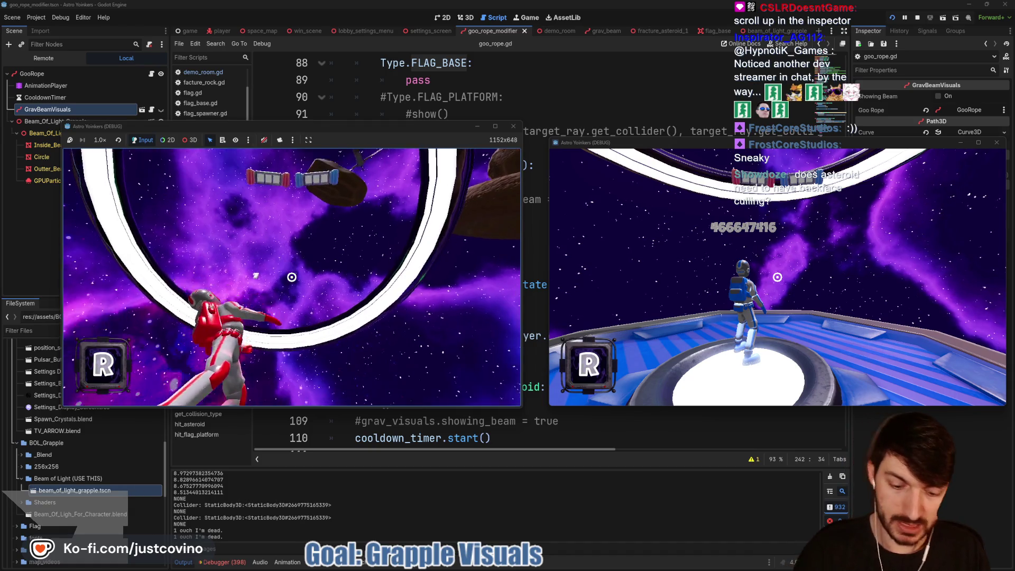
key("F8")
Replace the FlagBase class check on line 241 with StaticBody3D and save goo_rope.gd.
scroll(482, 270, "up", 7)
scroll(481, 269, "down", 15)
scroll(480, 268, "down", 16)
scroll(481, 268, "down", 14)
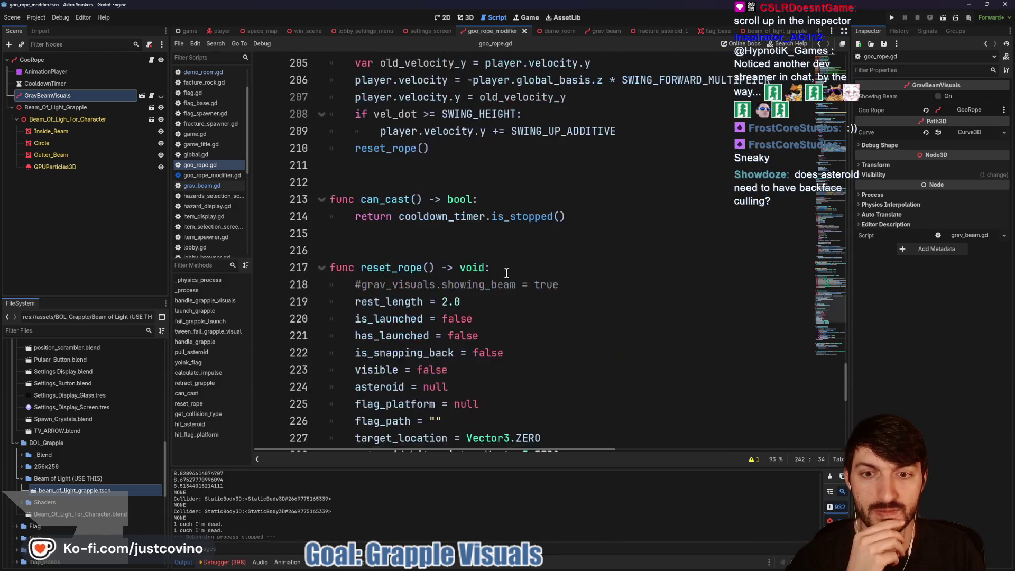
scroll(505, 274, "down", 9)
left_click(543, 237)
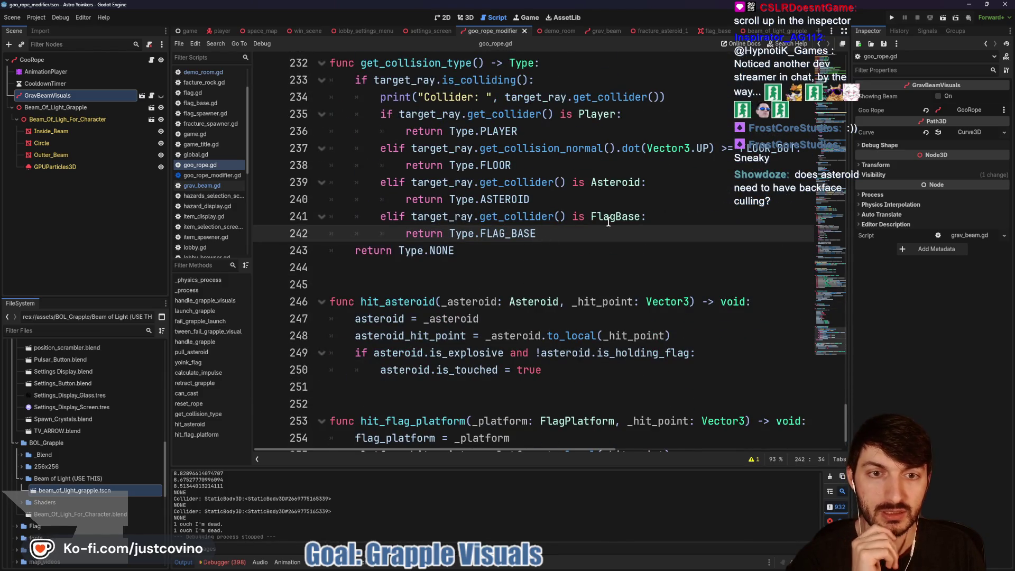
left_click_drag(592, 218, 639, 214)
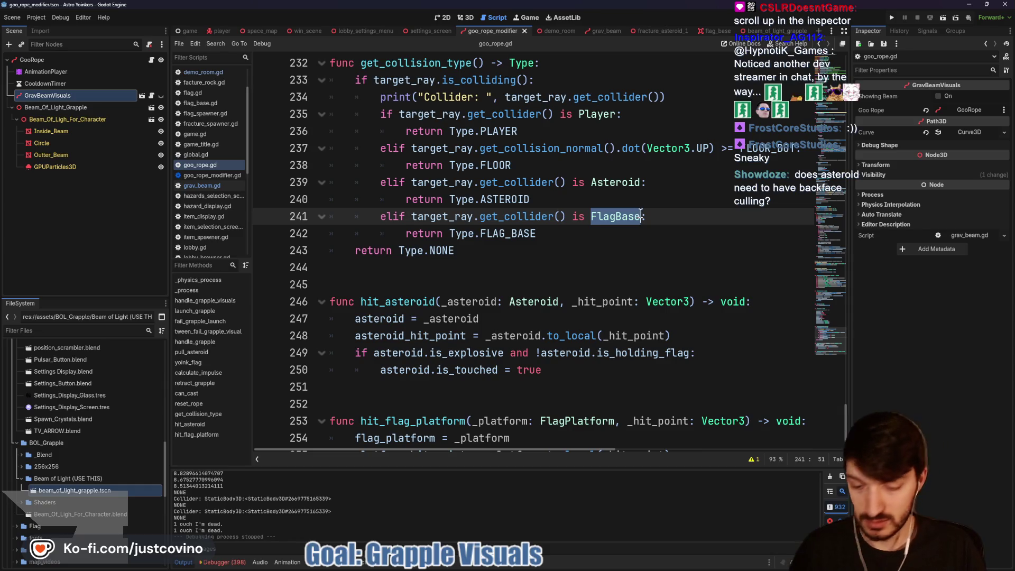
type("StaticB")
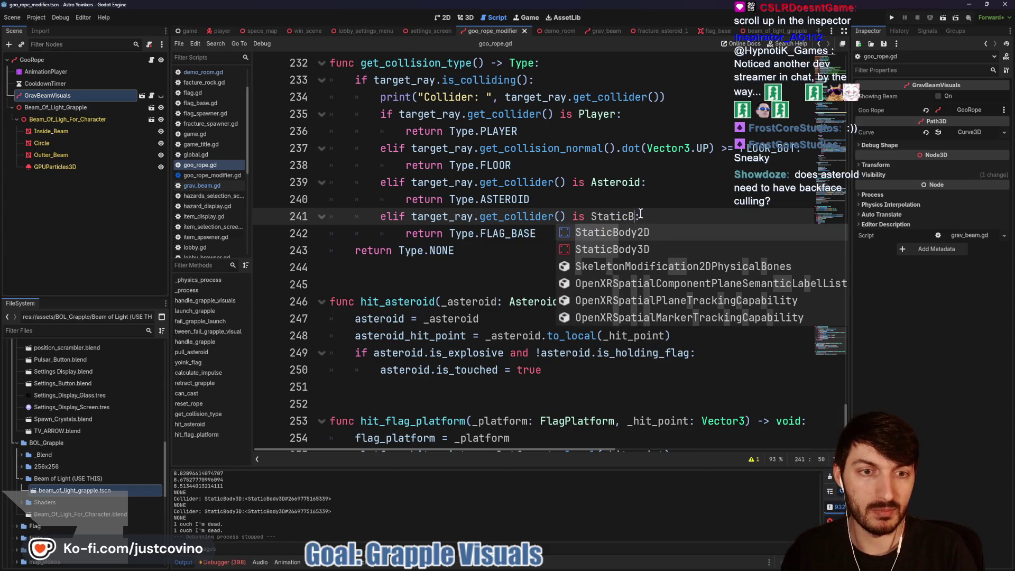
type("ody3D")
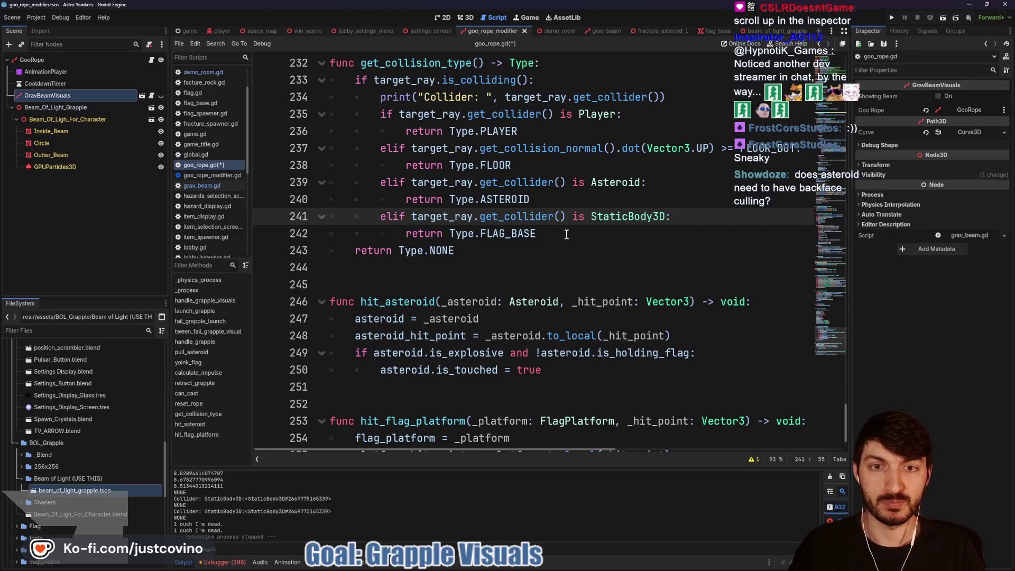
left_click(594, 238)
key("ctrl+s")
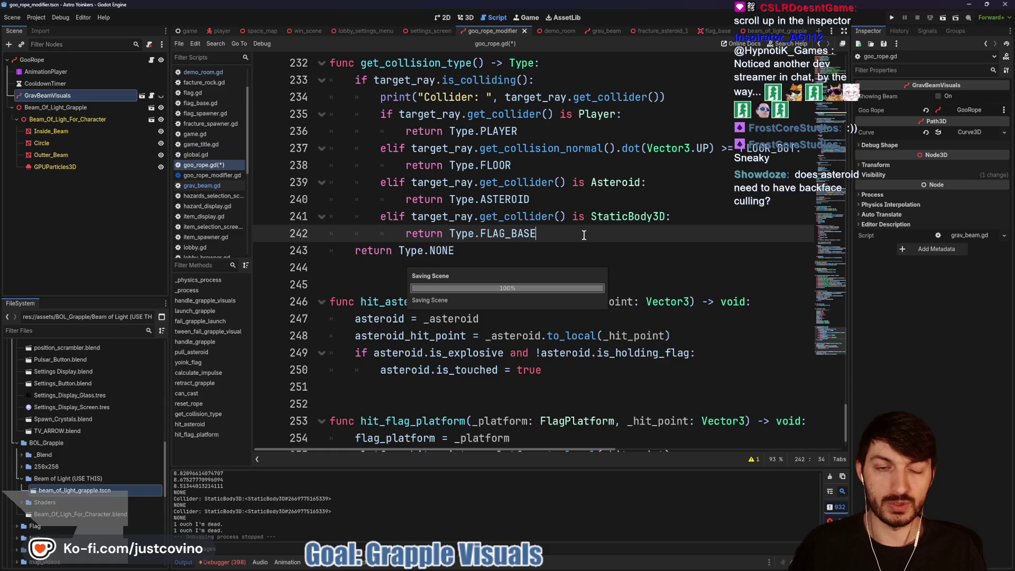
left_click(893, 17)
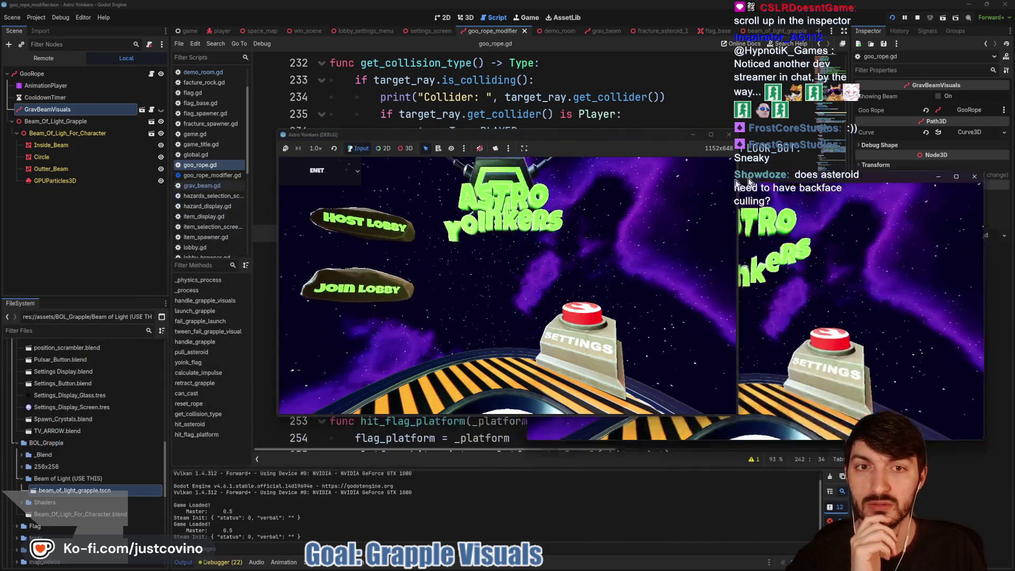
left_click(157, 239)
left_click(288, 230)
left_click(650, 330)
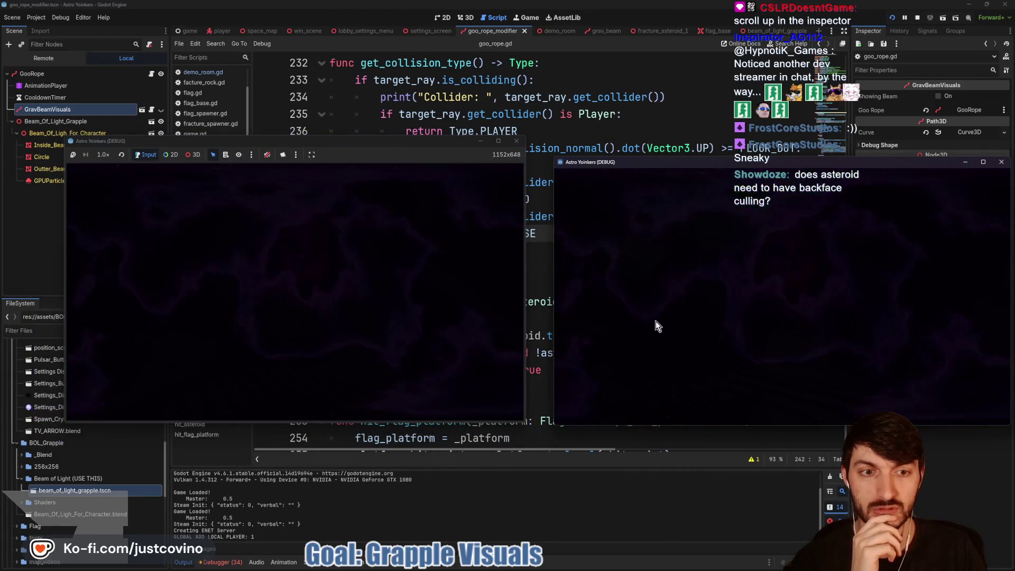
left_click(792, 303)
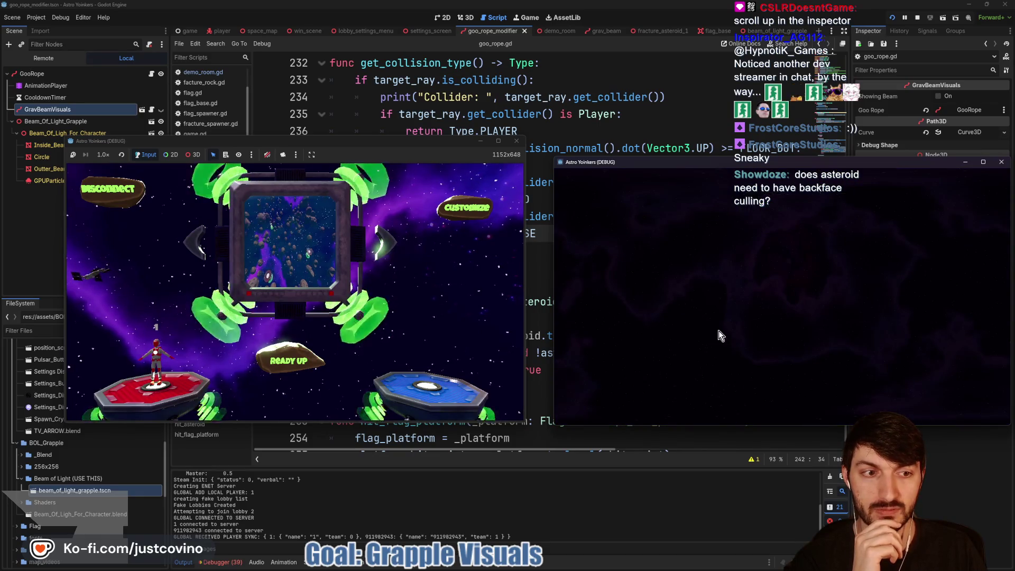
left_click(302, 338)
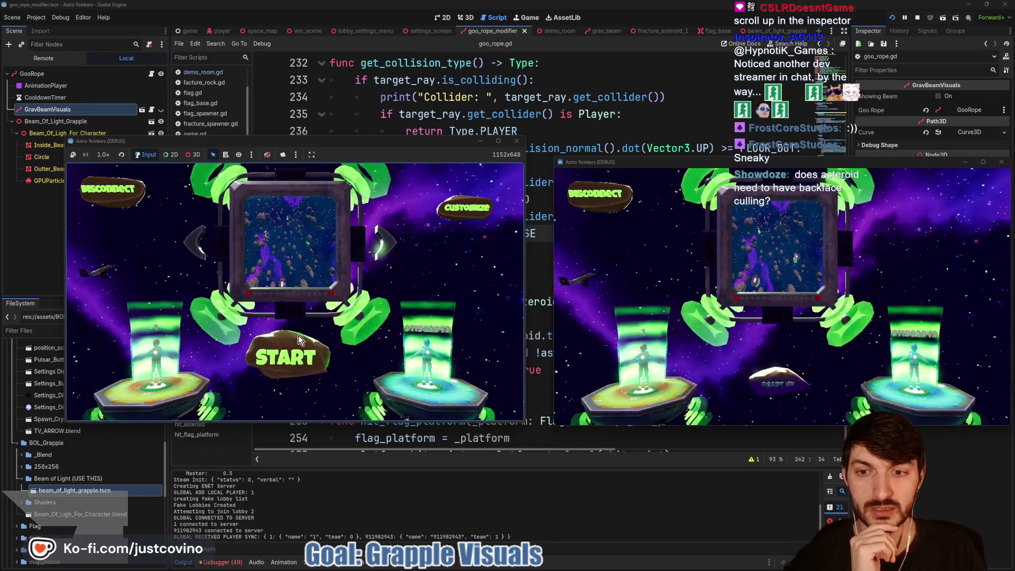
left_click(302, 339)
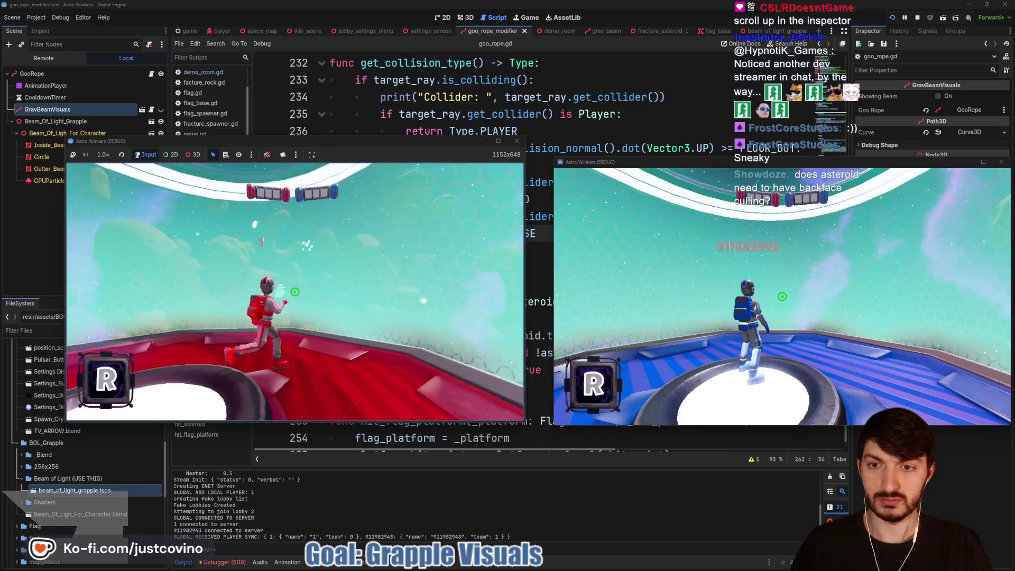
key("super")
key("super")
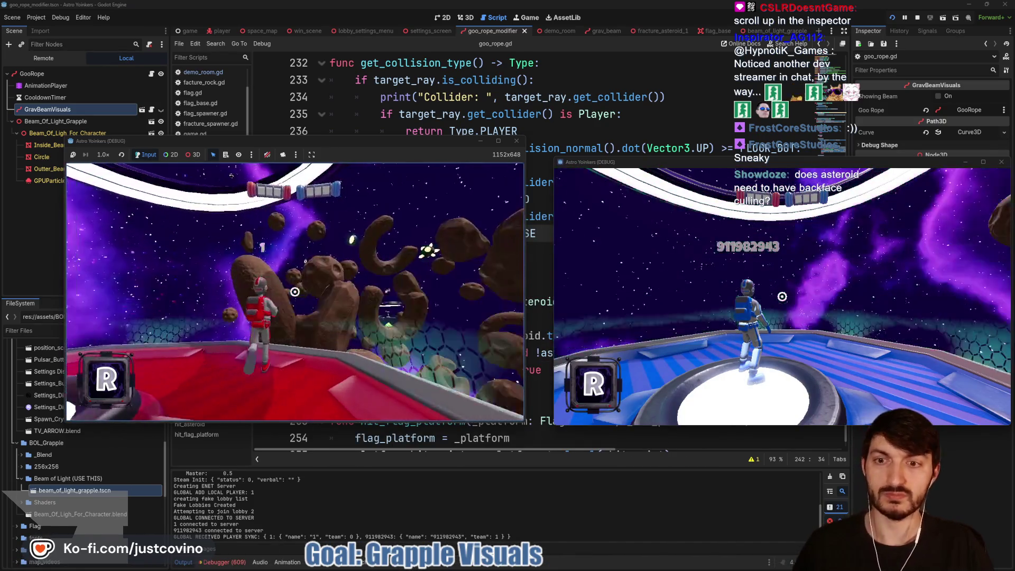
key("space")
left_click(295, 292)
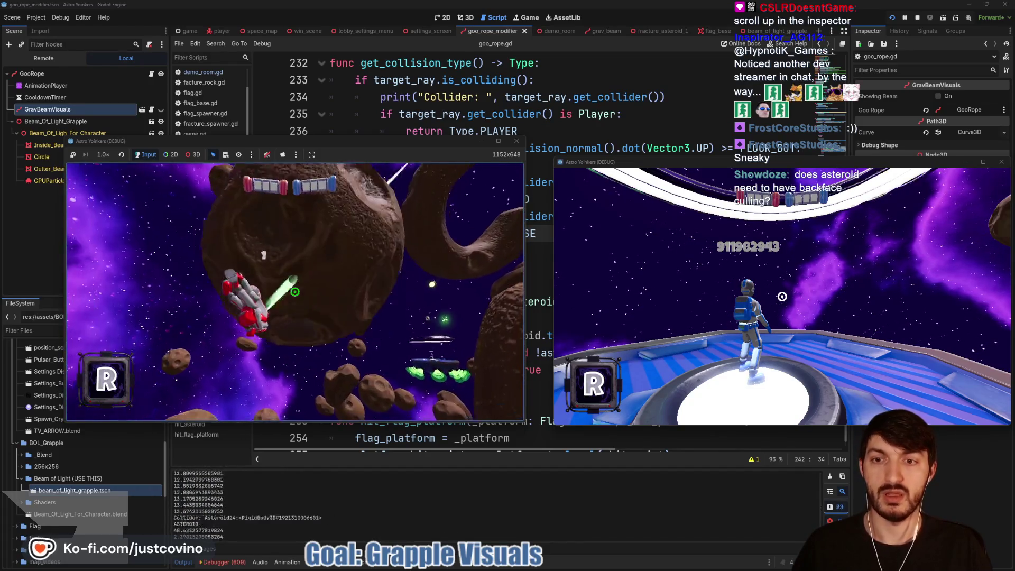
left_click(295, 292)
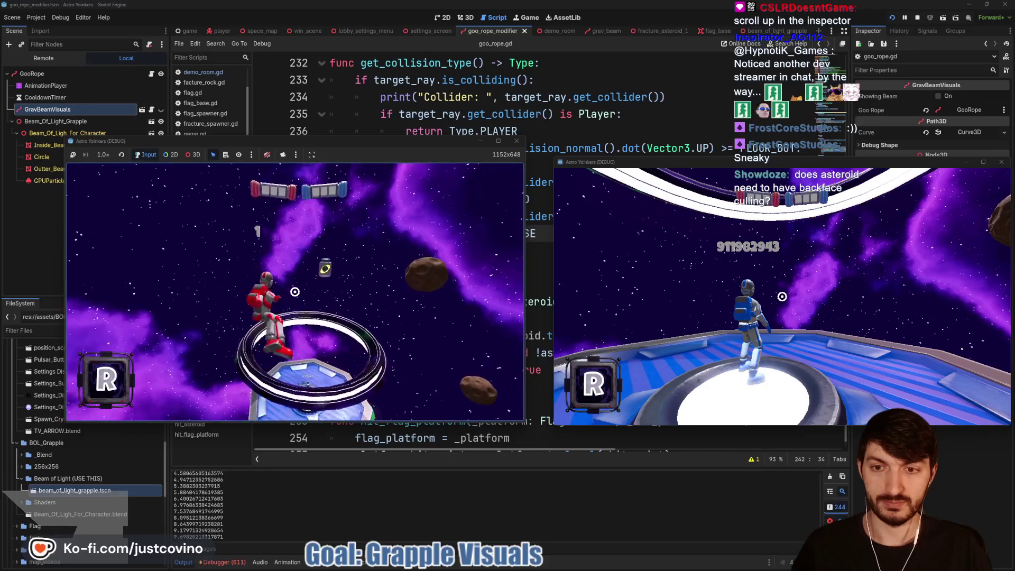
left_click(295, 292)
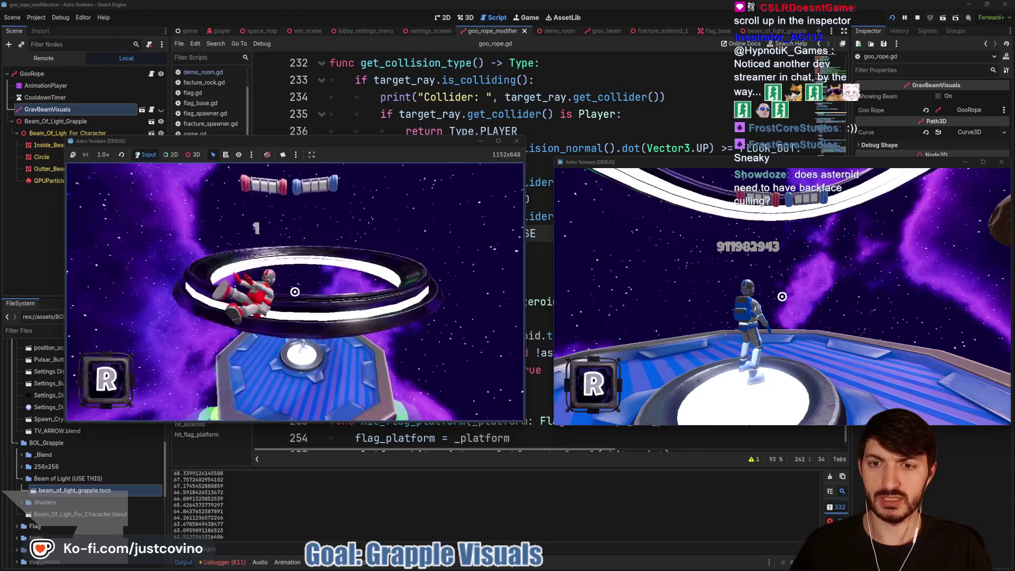
left_click(296, 292)
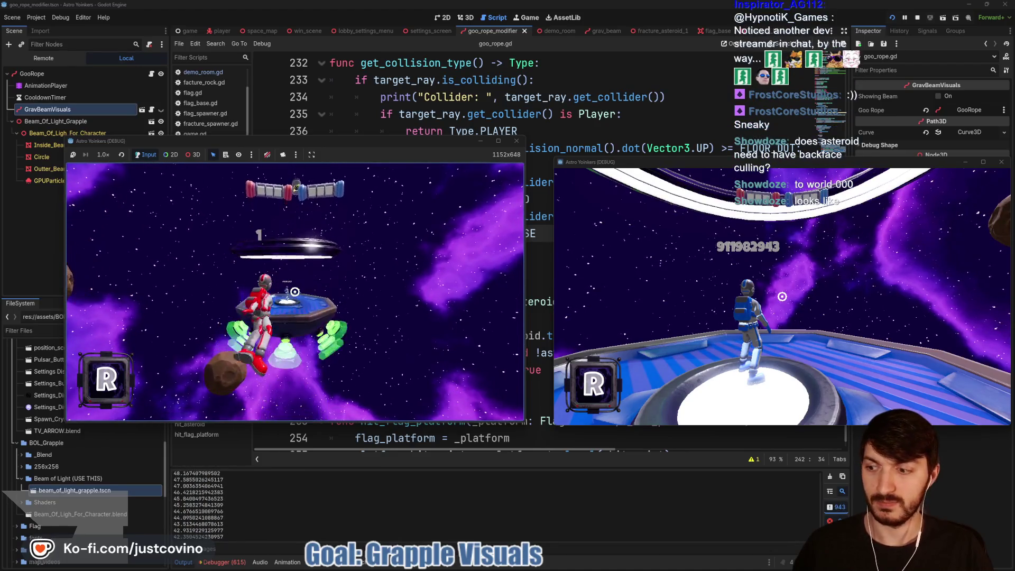
key("F8")
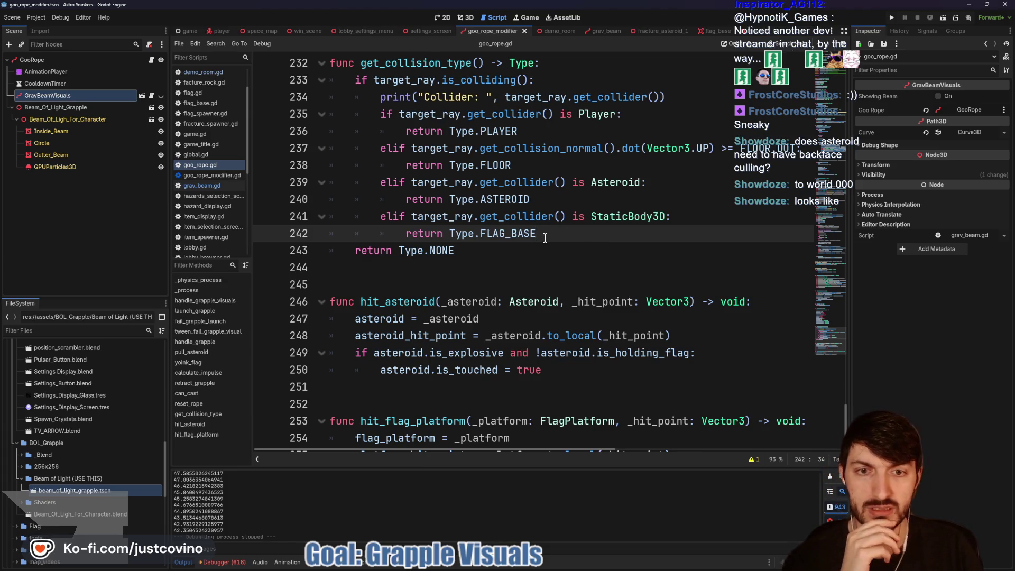
scroll(559, 250, "up", 1)
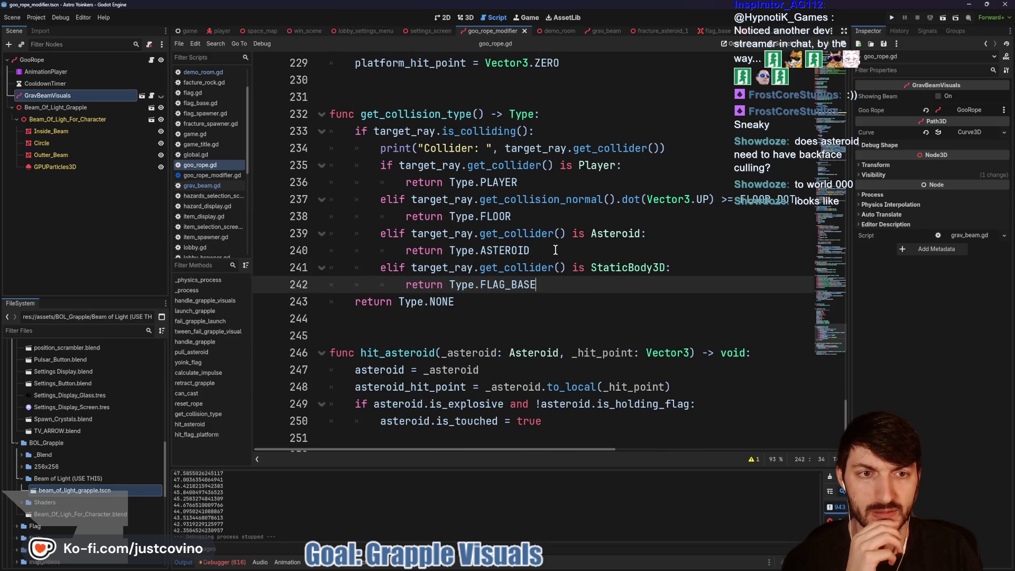
scroll(555, 250, "down", 2)
scroll(475, 287, "up", 7)
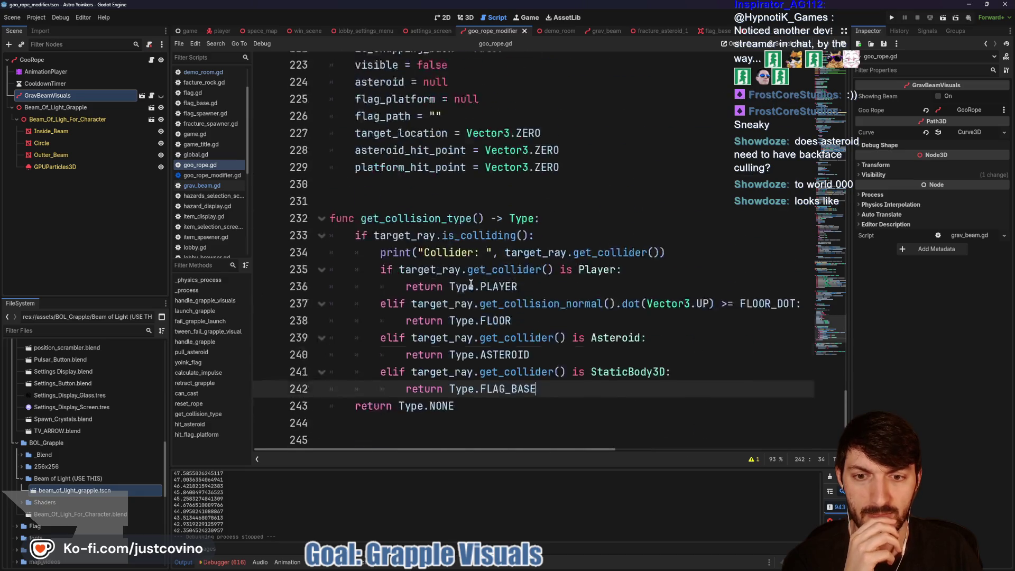
double_click(398, 289)
scroll(607, 268, "up", 5)
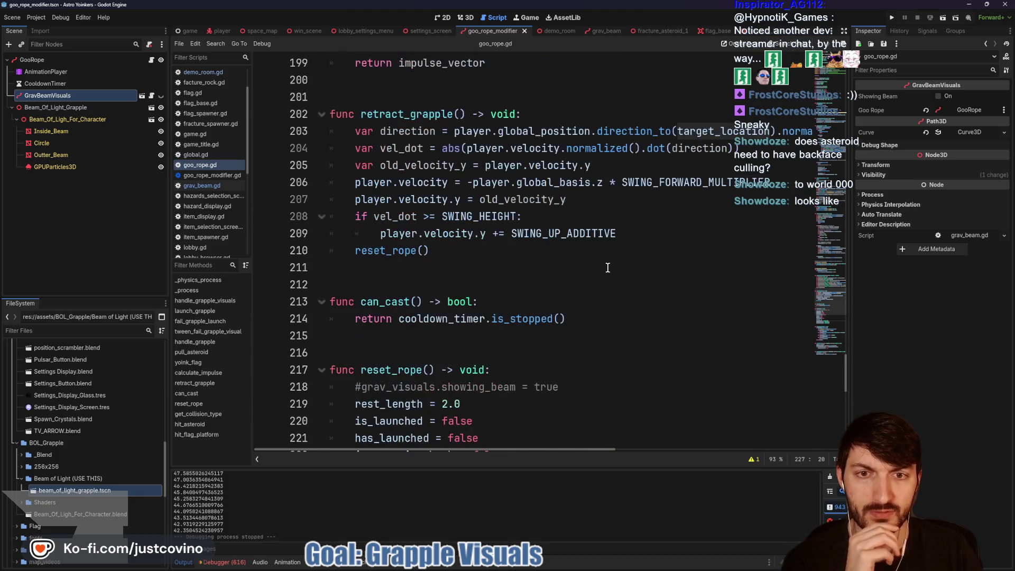
scroll(543, 270, "up", 12)
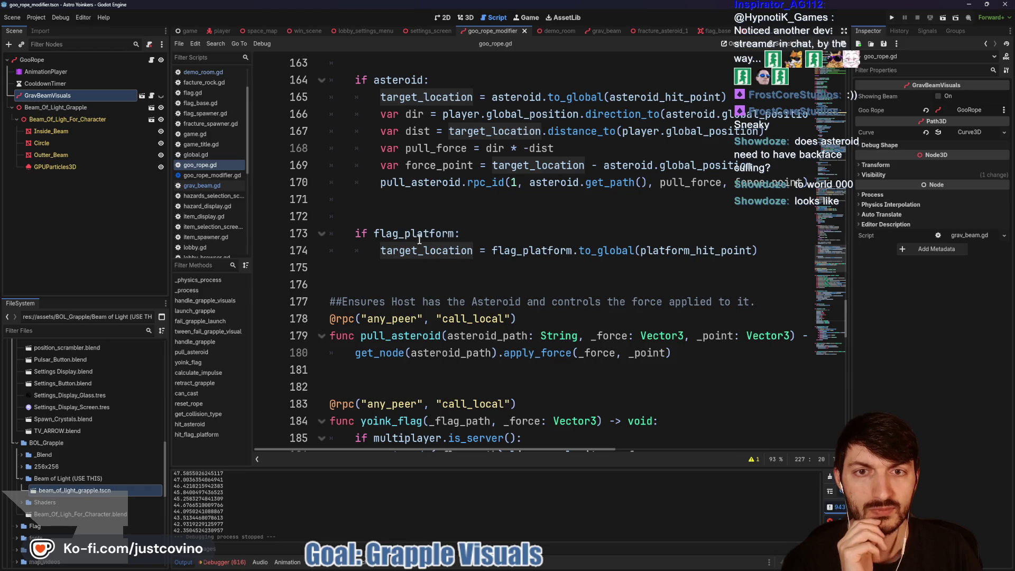
scroll(421, 241, "up", 1)
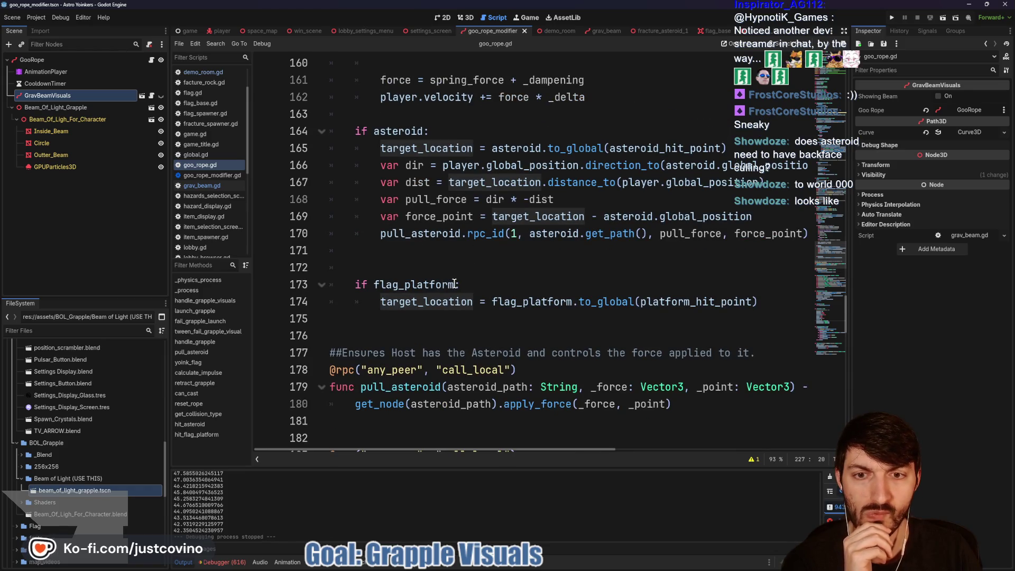
double_click(424, 287)
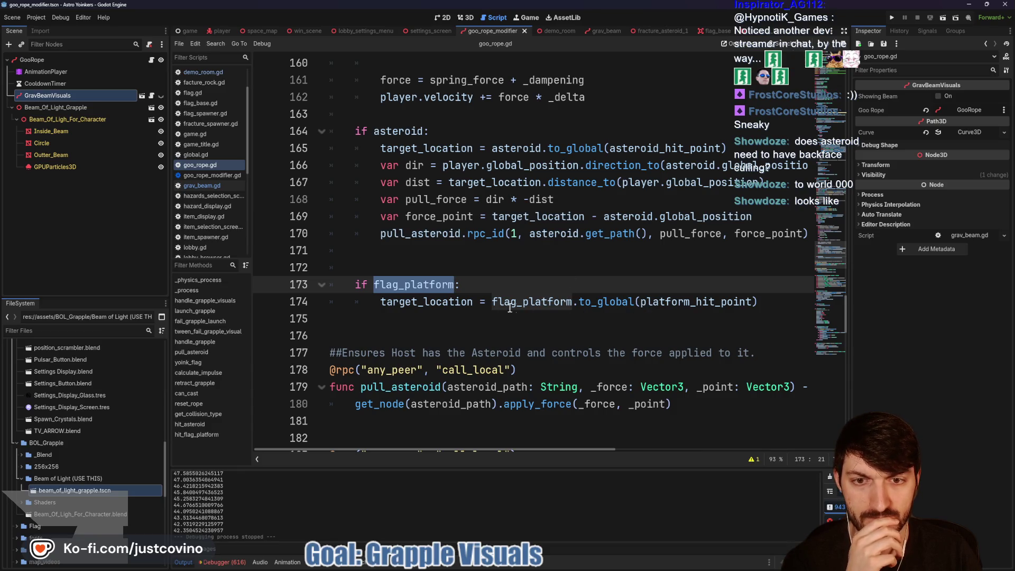
scroll(493, 302, "up", 8)
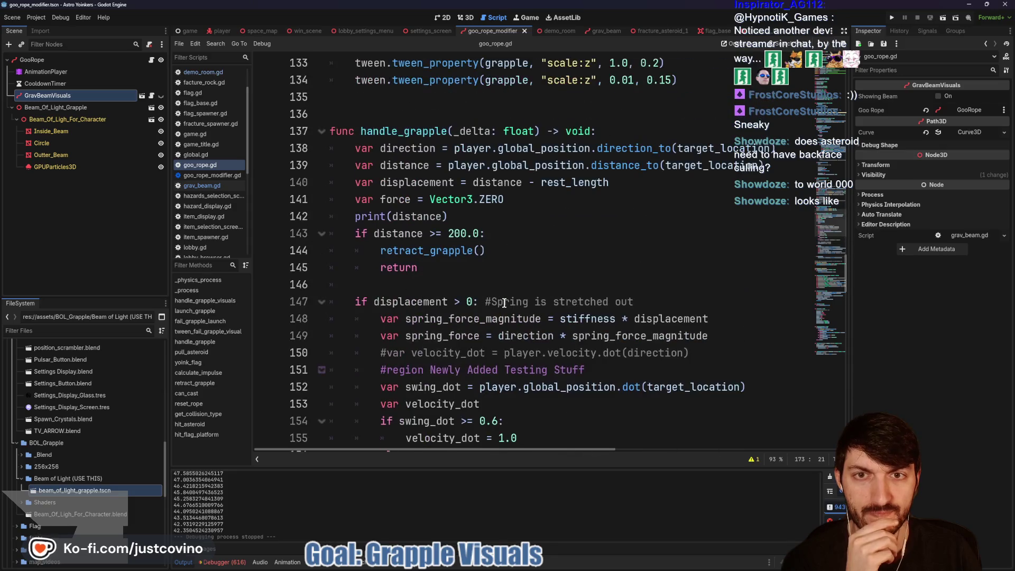
scroll(504, 303, "down", 8)
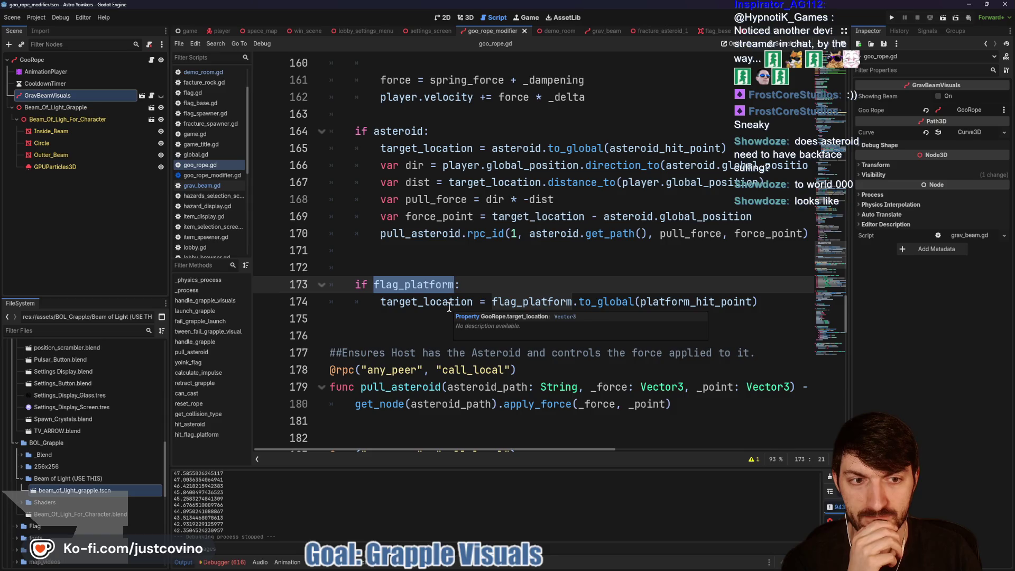
scroll(450, 306, "up", 4)
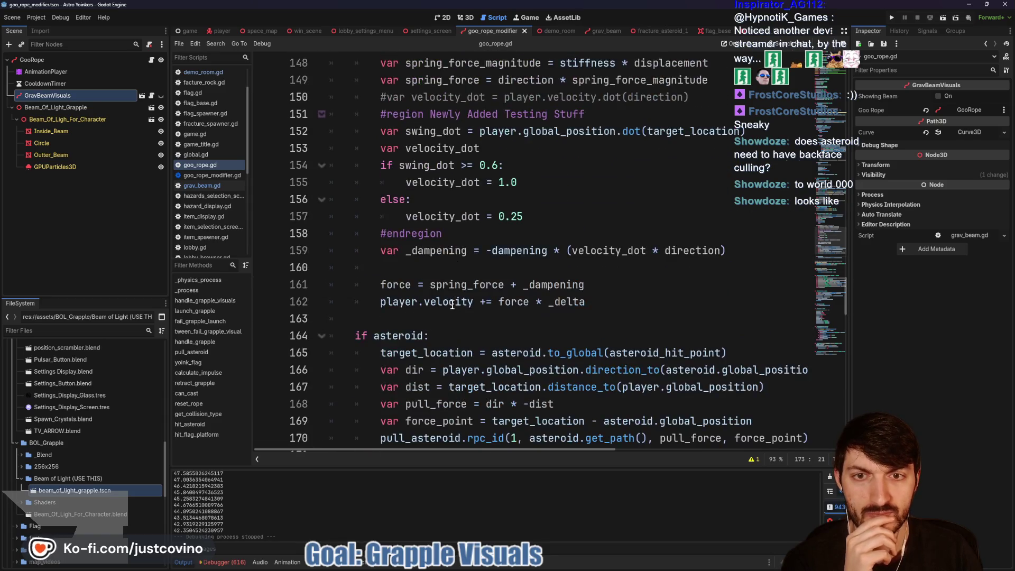
scroll(452, 306, "up", 9)
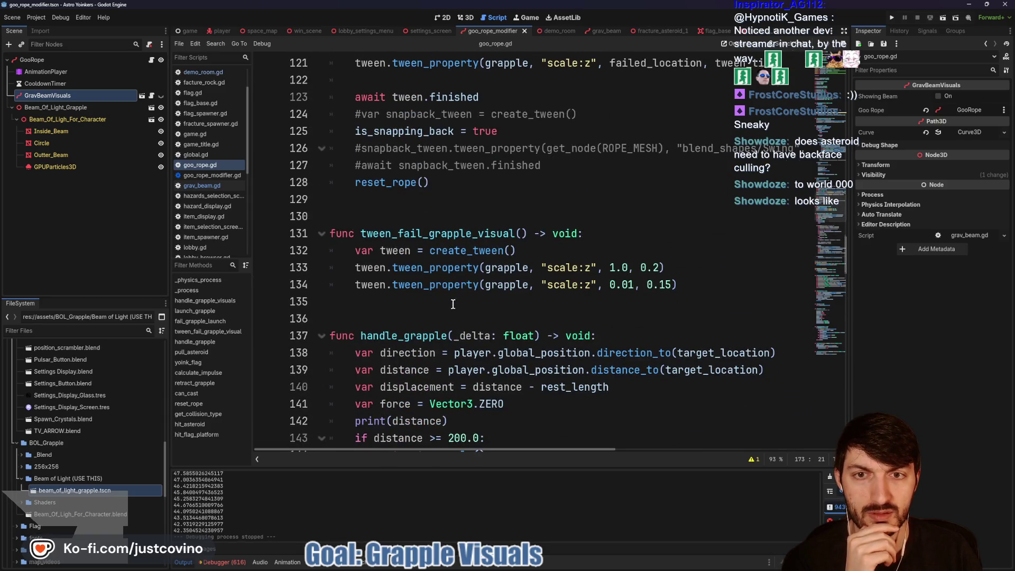
scroll(452, 305, "up", 10)
scroll(501, 296, "up", 2)
scroll(500, 296, "down", 8)
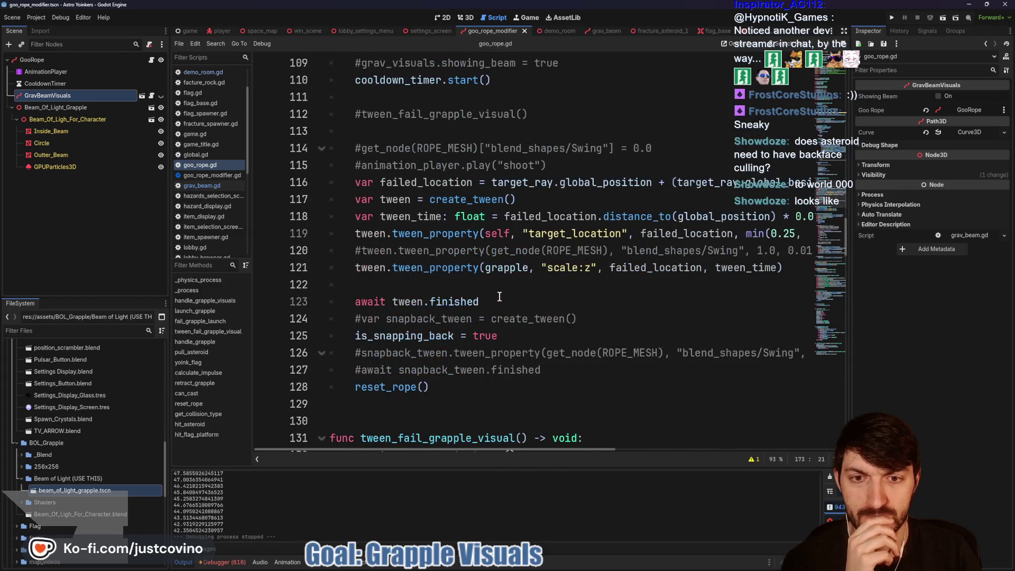
scroll(500, 296, "down", 5)
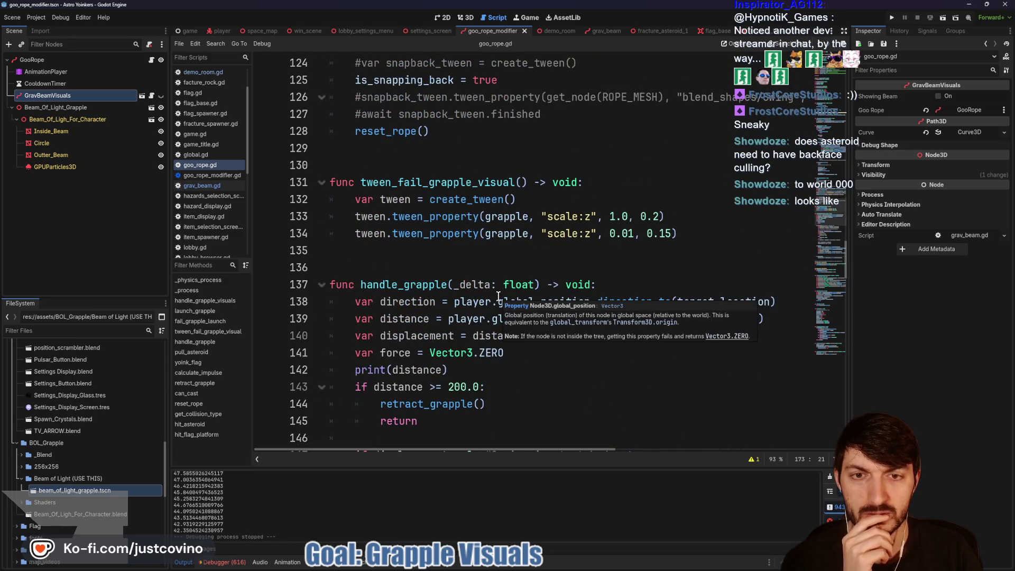
scroll(494, 285, "up", 6)
scroll(495, 285, "down", 7)
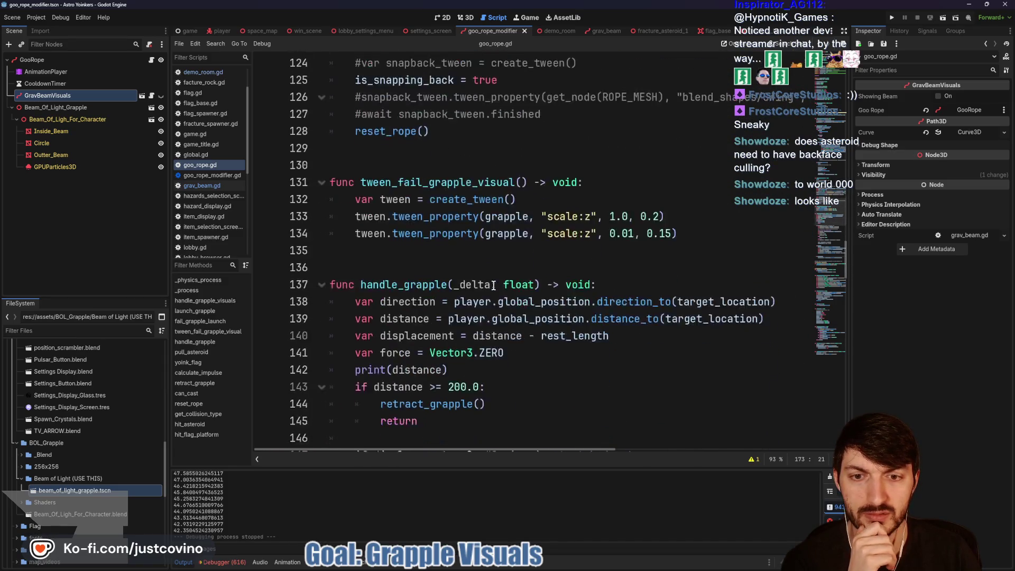
scroll(608, 272, "up", 14)
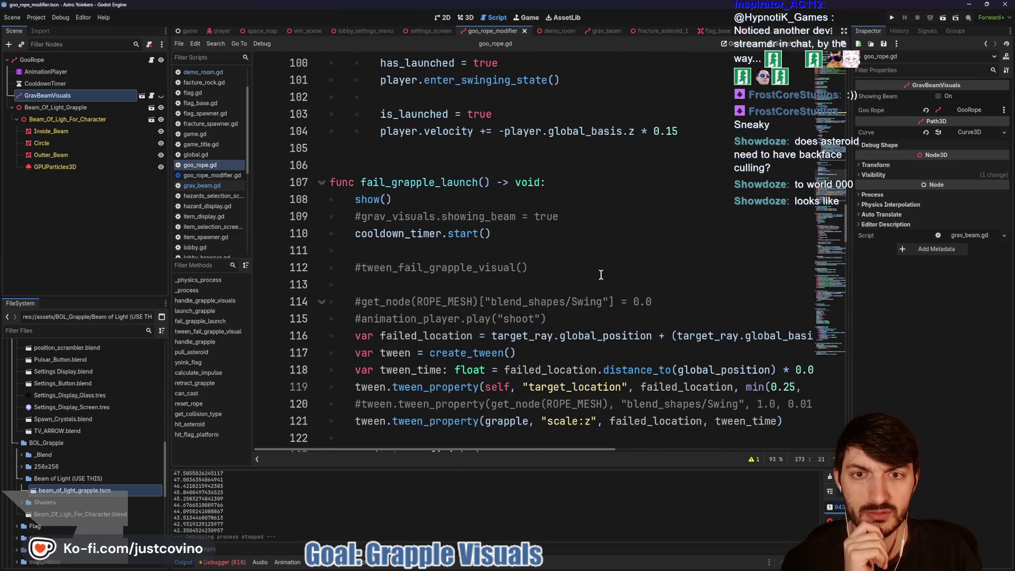
scroll(574, 282, "up", 3)
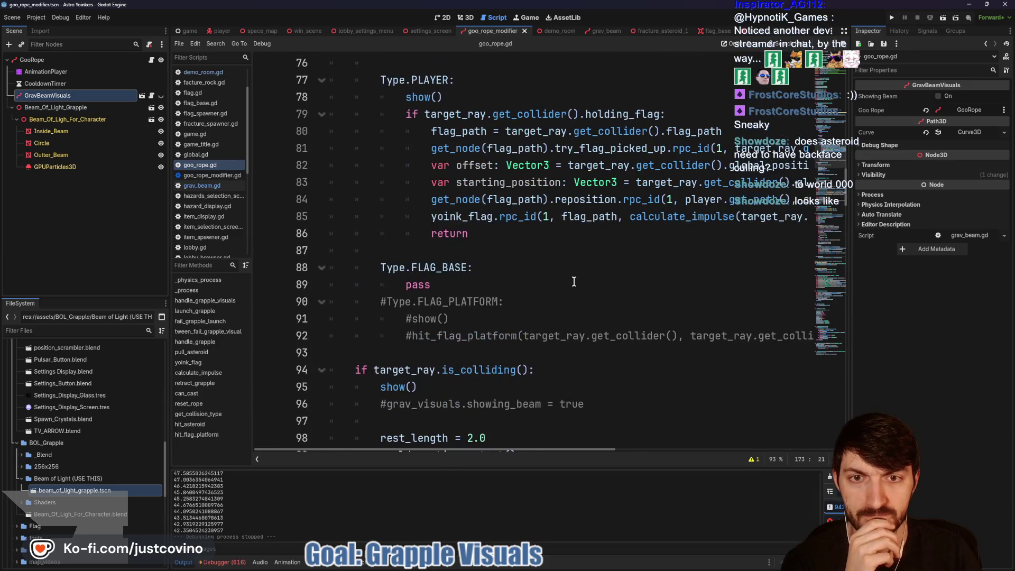
Replace the FLAG_BASE pass placeholder with target_location = target_ray.get_collision_point().
left_click(436, 279)
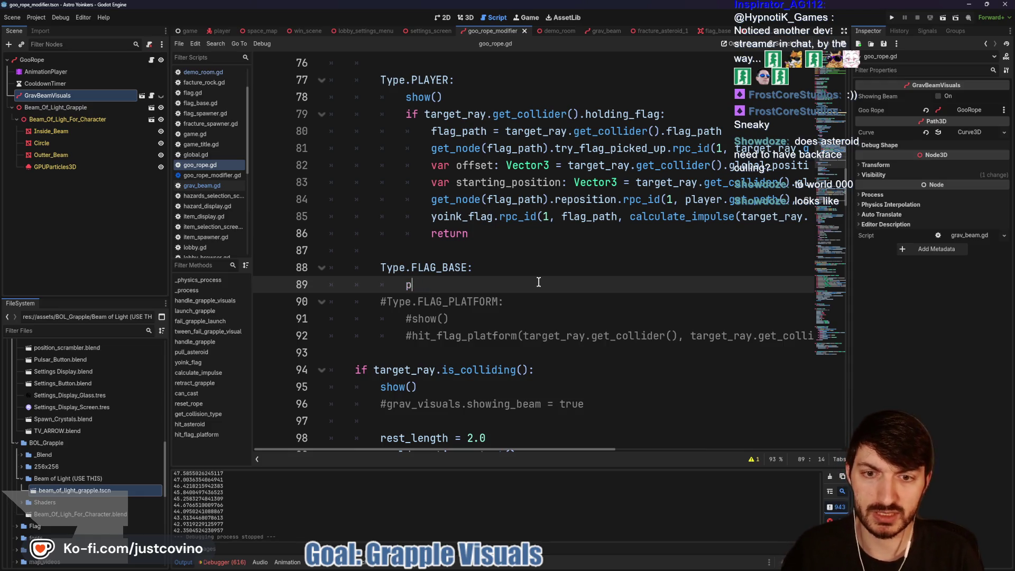
key("BackSpace")
type("target")
key("Return")
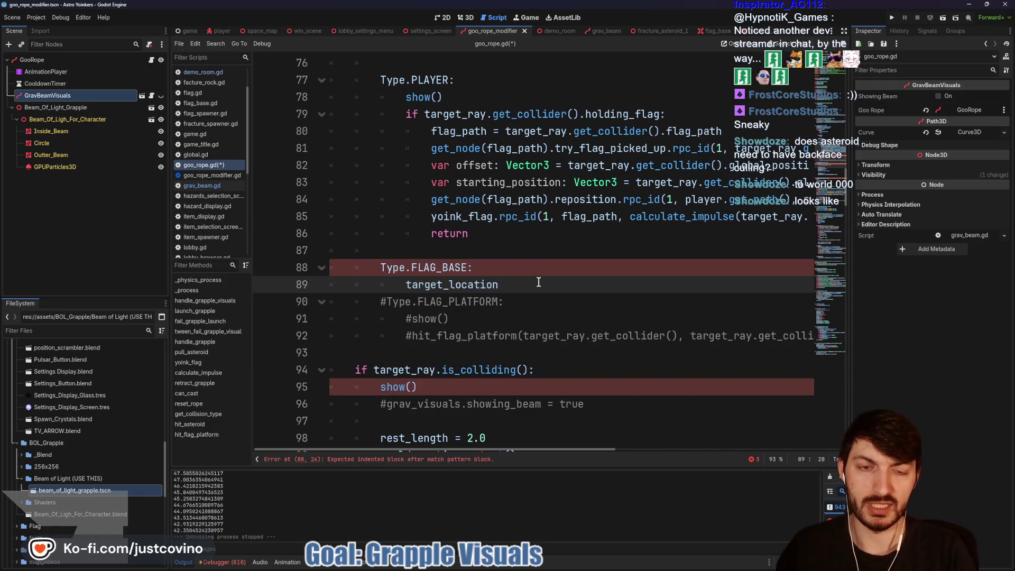
type(" = ")
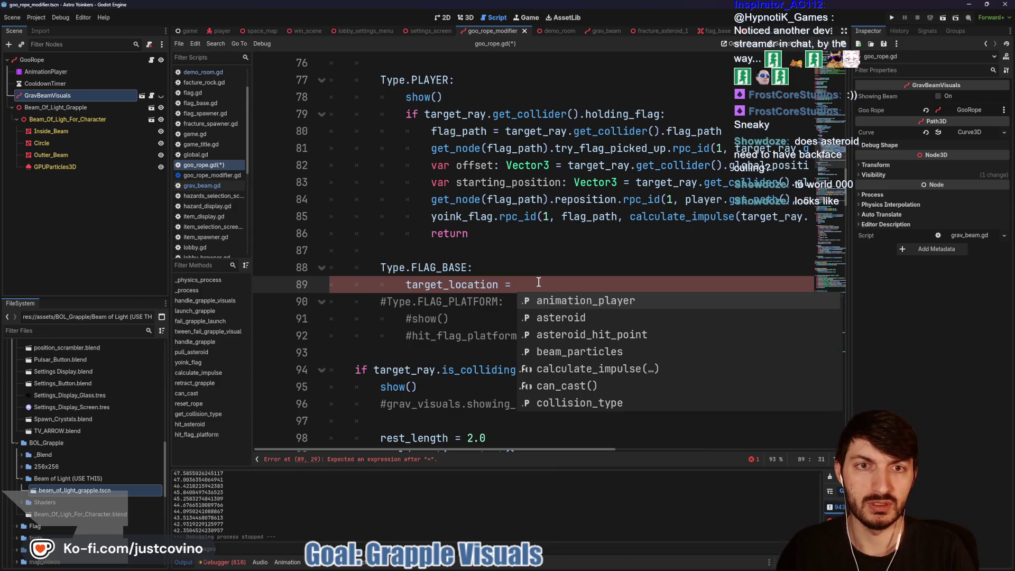
type("target")
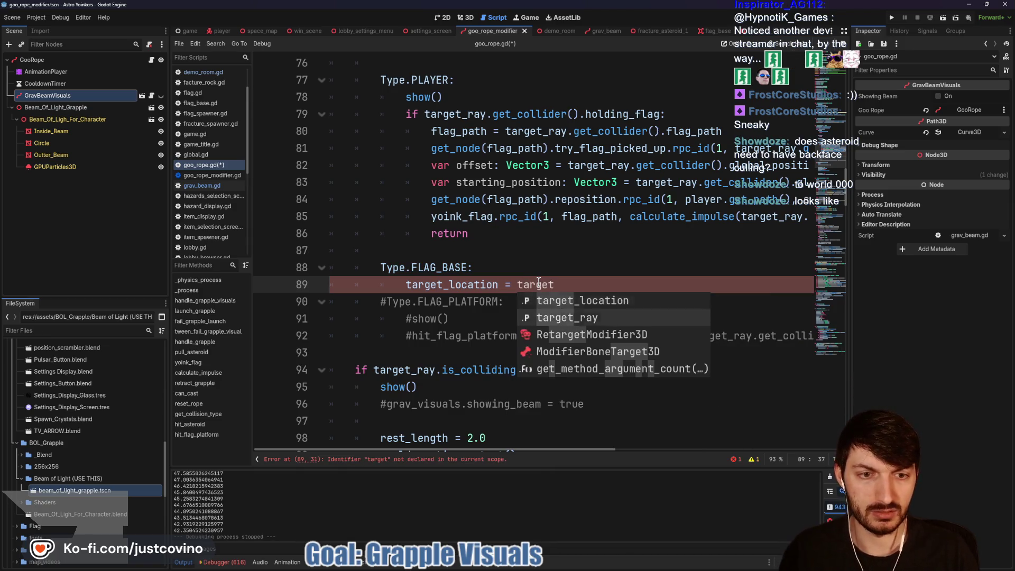
type("_ray.get")
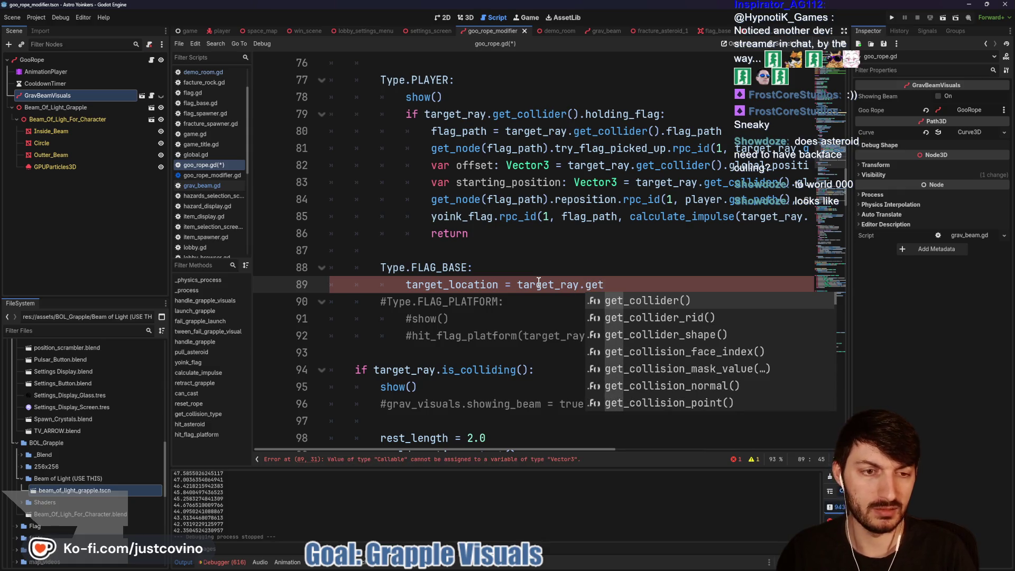
type("_colli")
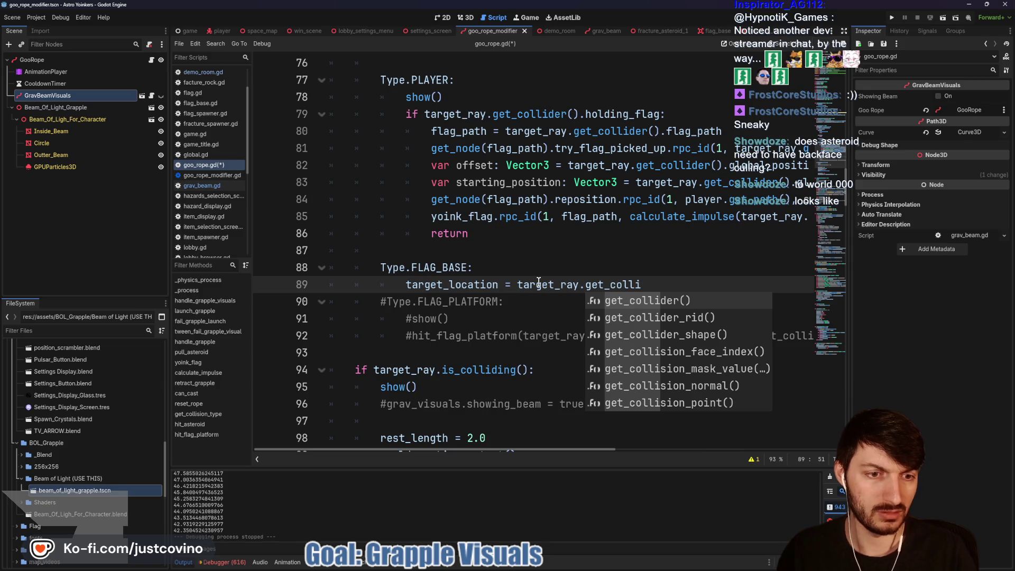
key("Down")
key("Down")
key("Down")
key("Return")
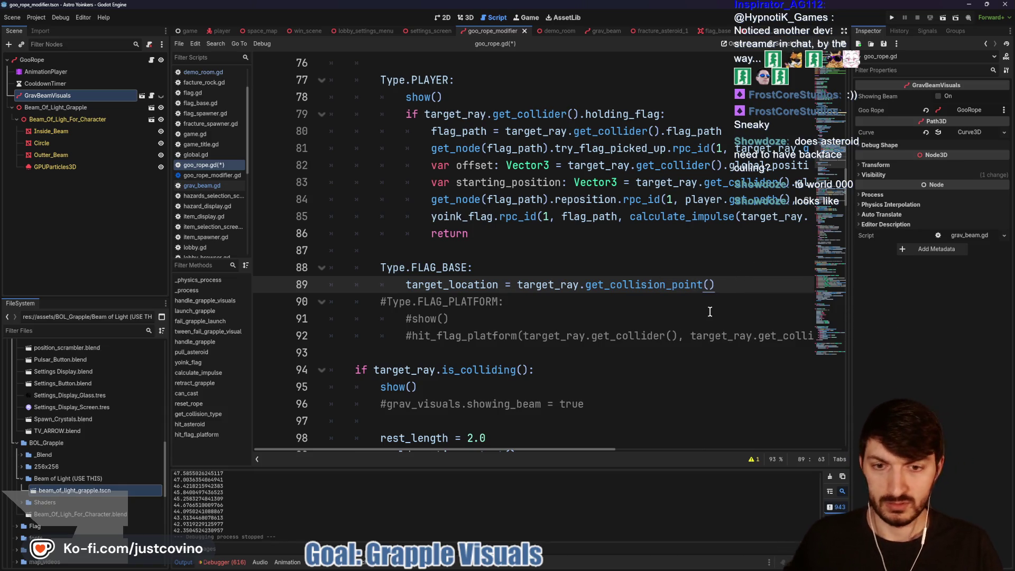
Save goo_rope.gd, select the hit_flag_platform call, and run the project.
key("ctrl+s")
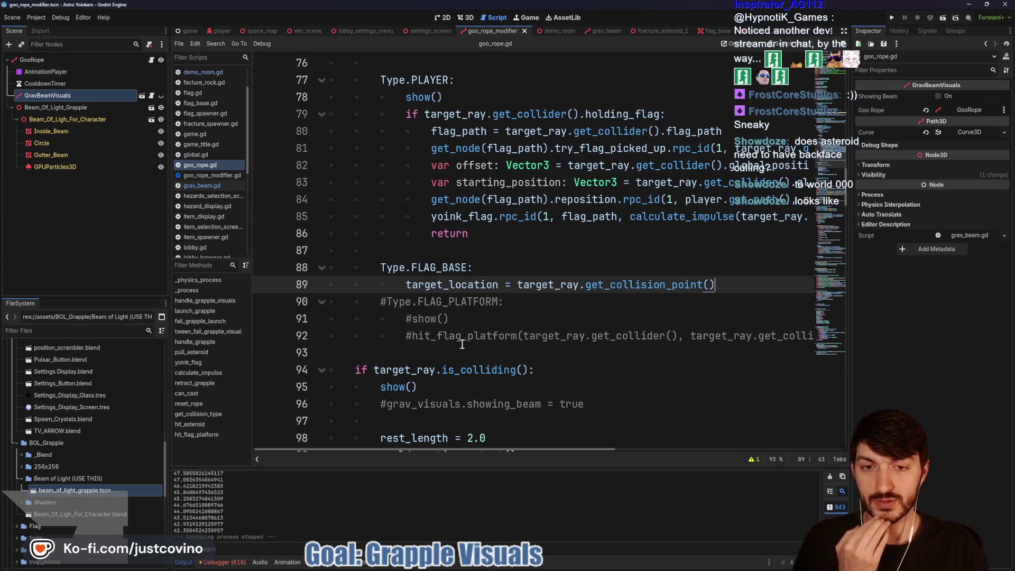
double_click(480, 336)
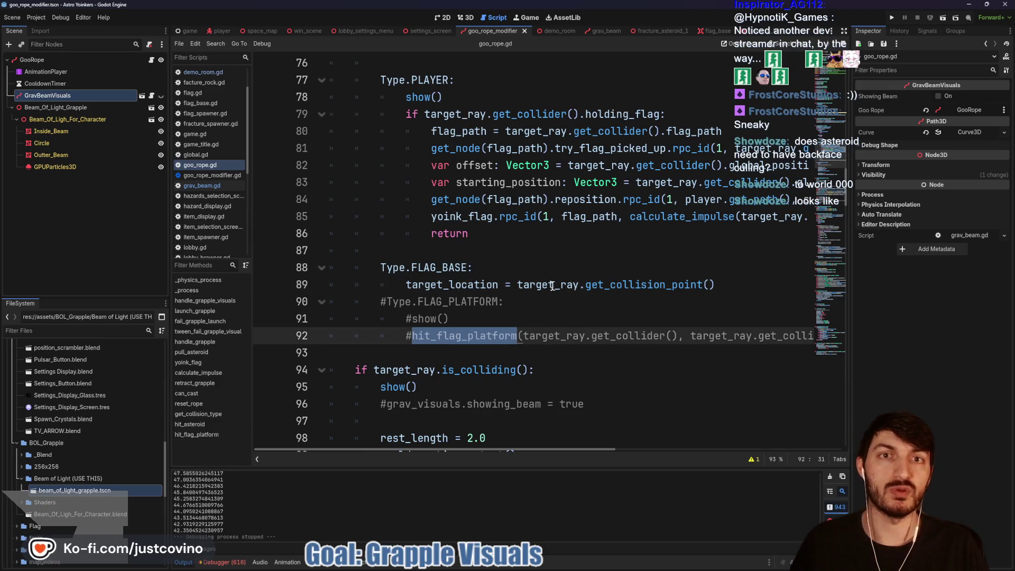
key("F5")
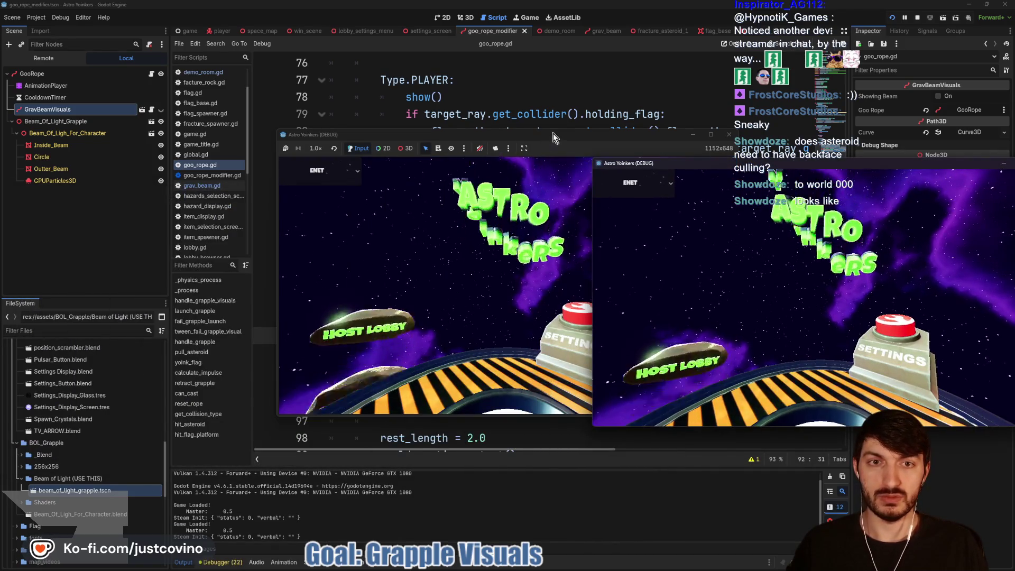
Host a public lobby in one game window, join and ready up in the other, and start.
left_click_drag(353, 146, 364, 137)
left_click(151, 240)
left_click(312, 297)
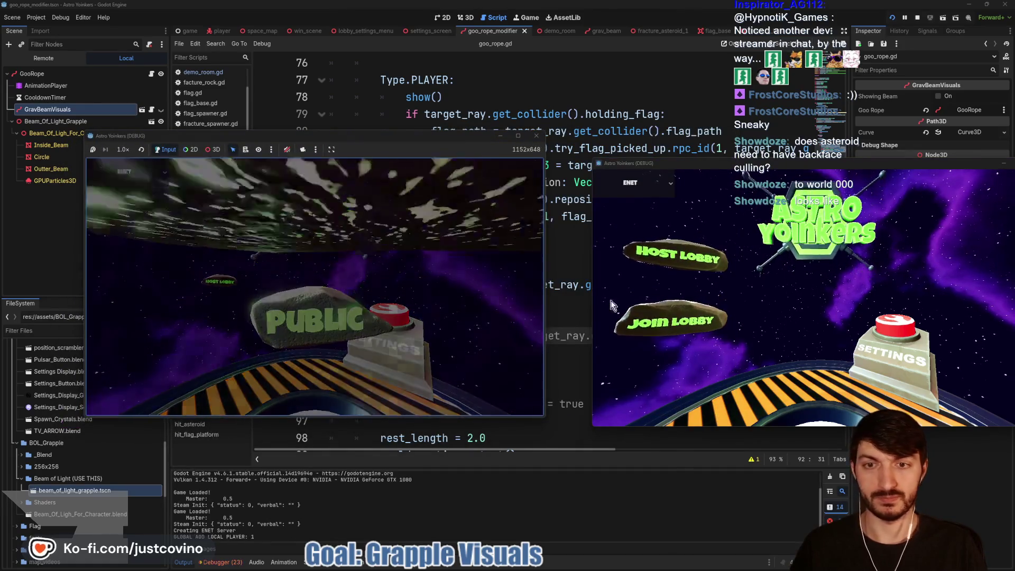
left_click(669, 337)
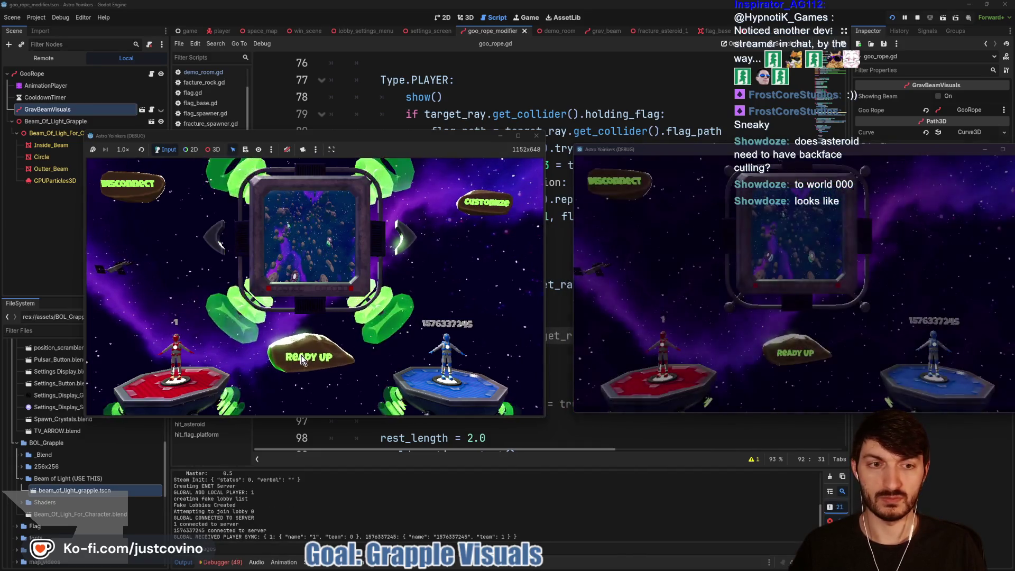
left_click(816, 365)
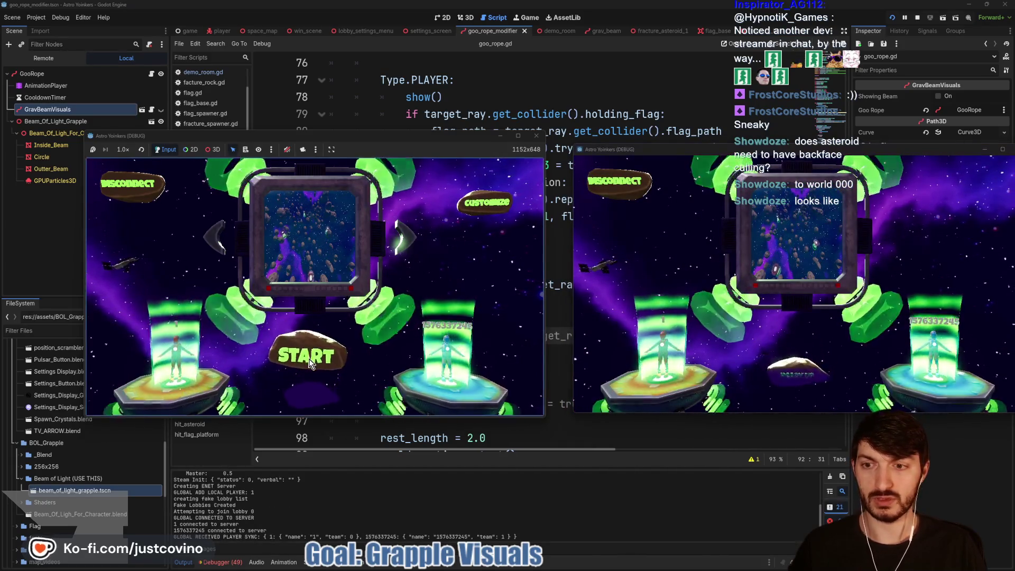
left_click(311, 364)
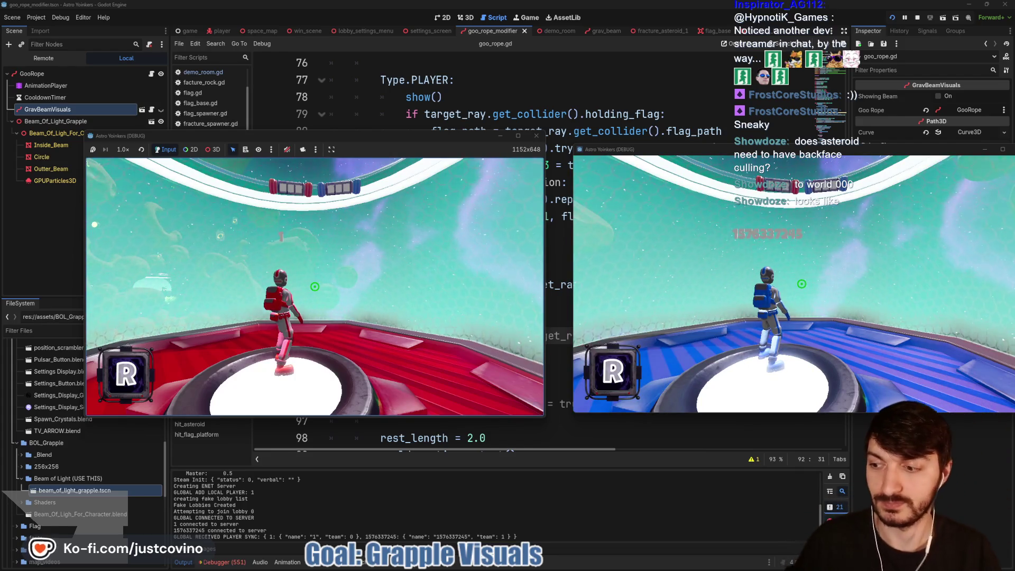
key("super")
key("super")
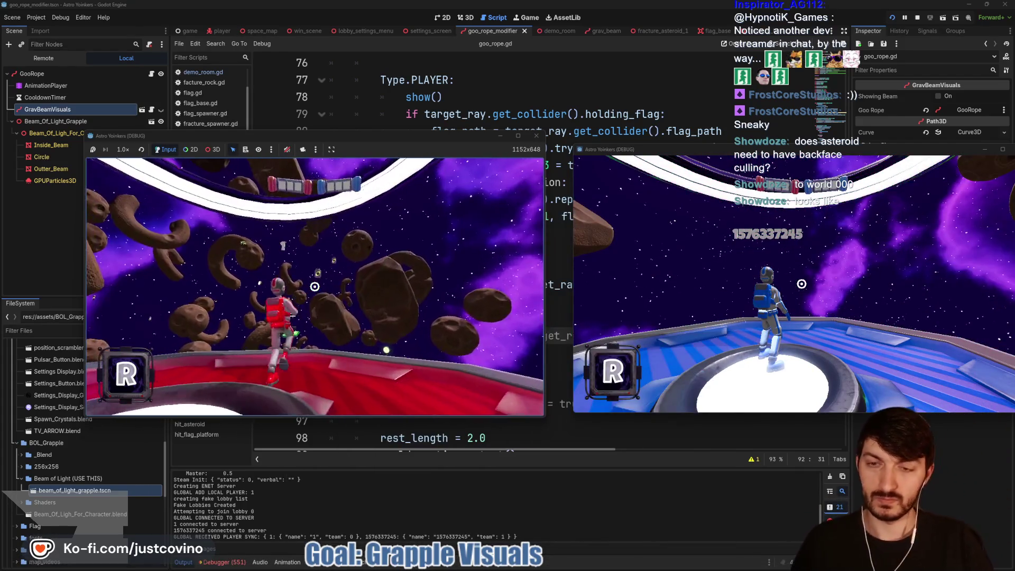
Fire grapple beams at asteroids repeatedly, comparing both windows, then stop the game.
left_click(315, 286)
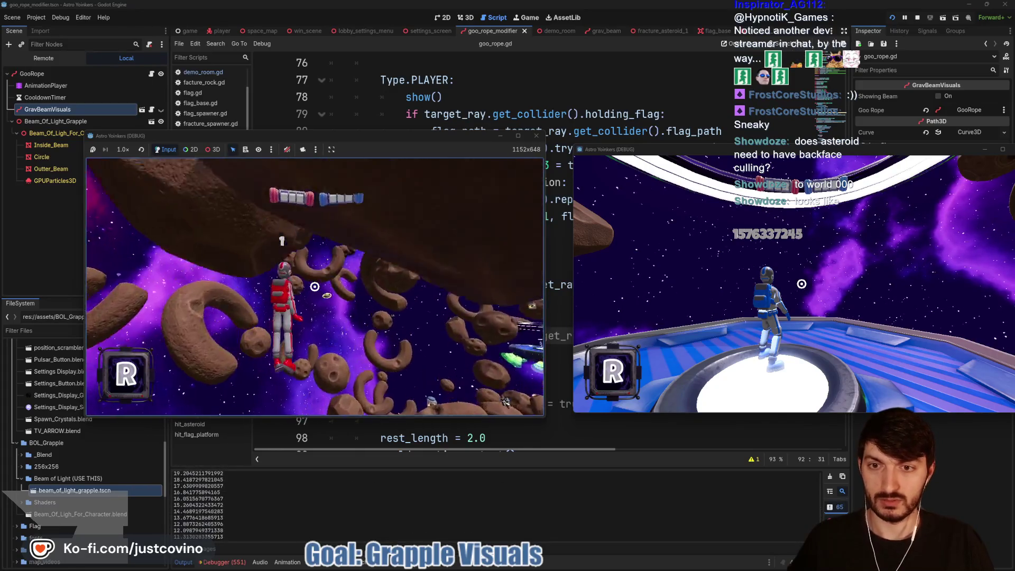
left_click(315, 287)
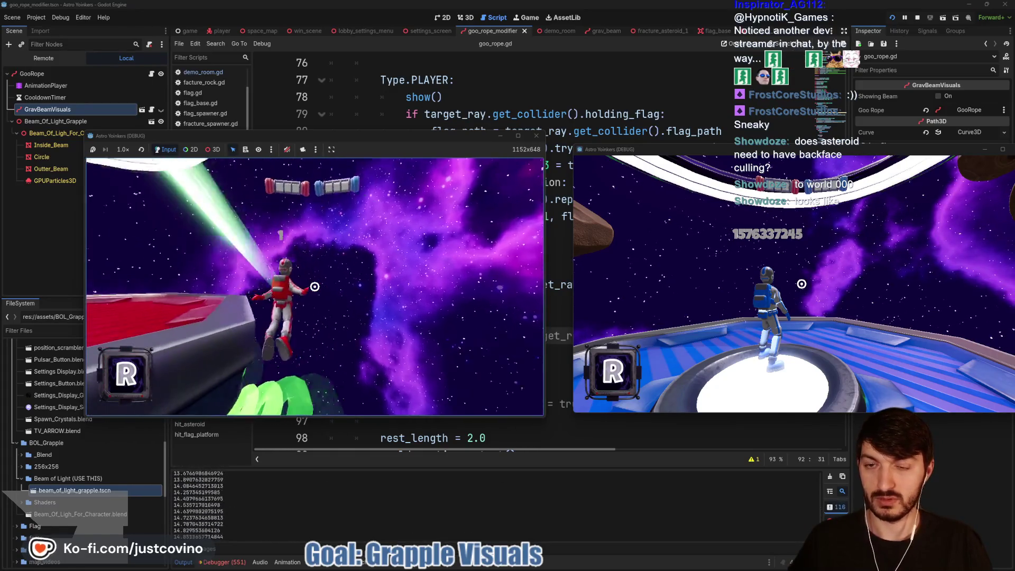
left_click(315, 286)
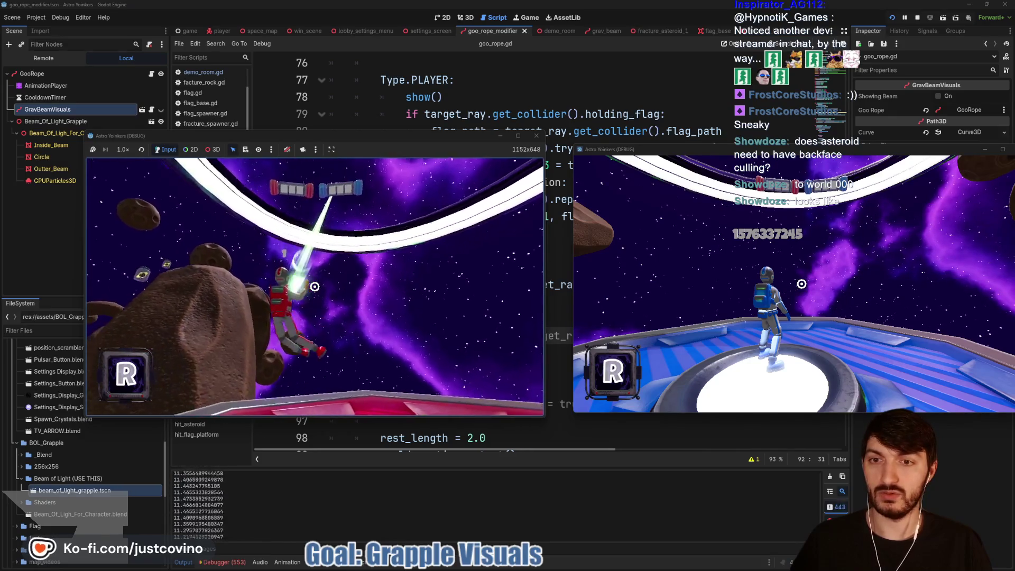
left_click(314, 287)
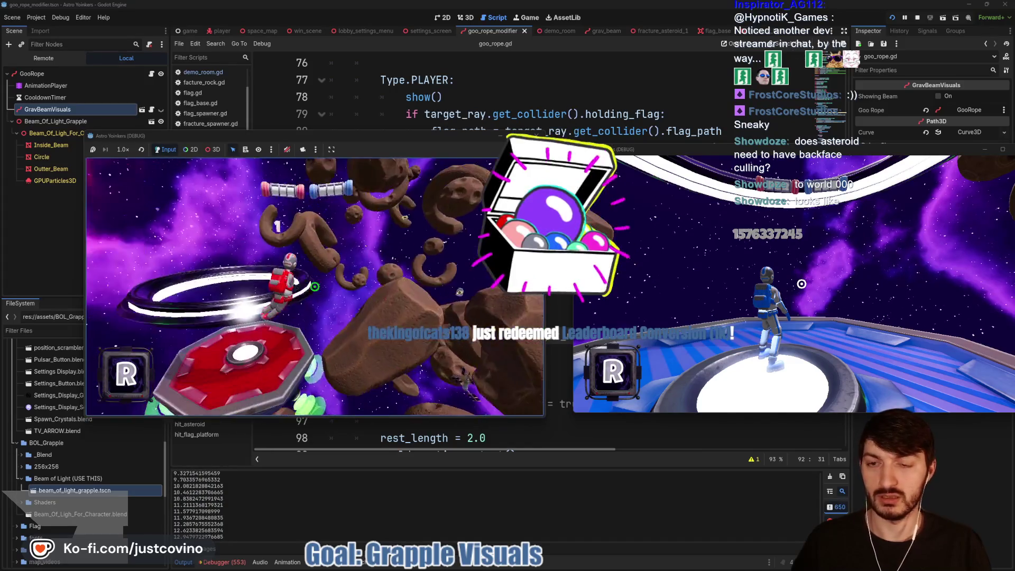
left_click(315, 286)
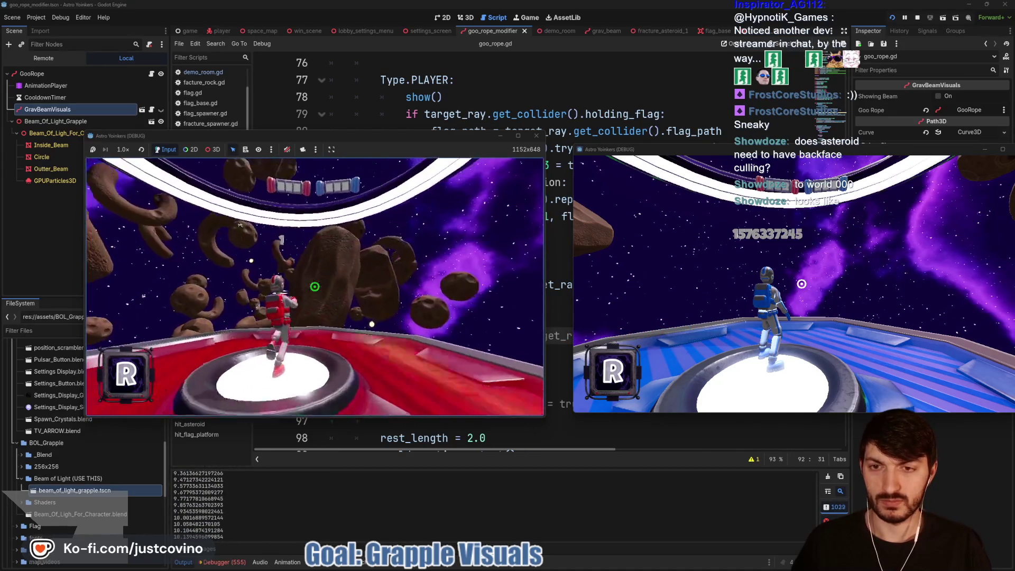
left_click(314, 286)
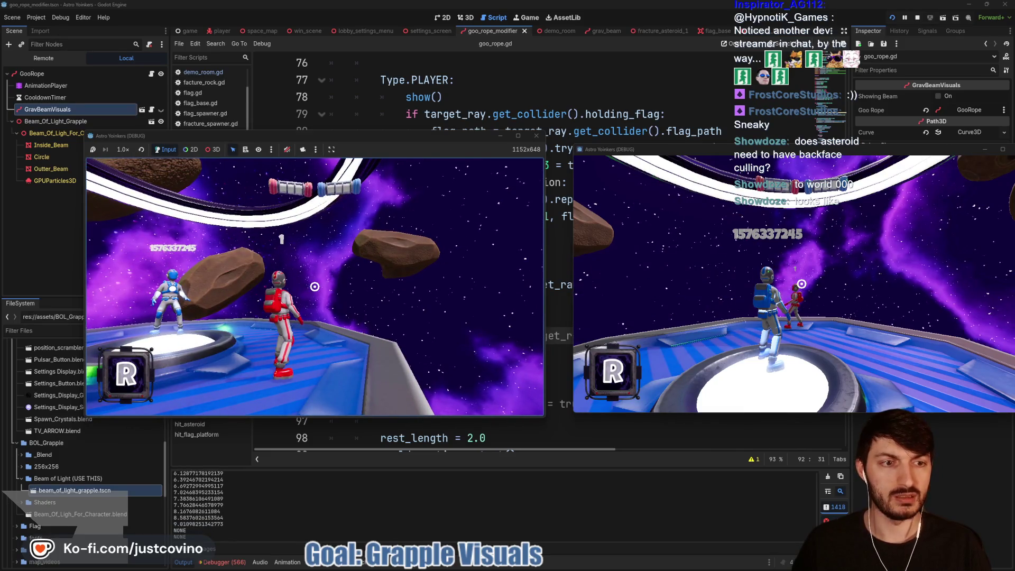
left_click(314, 286)
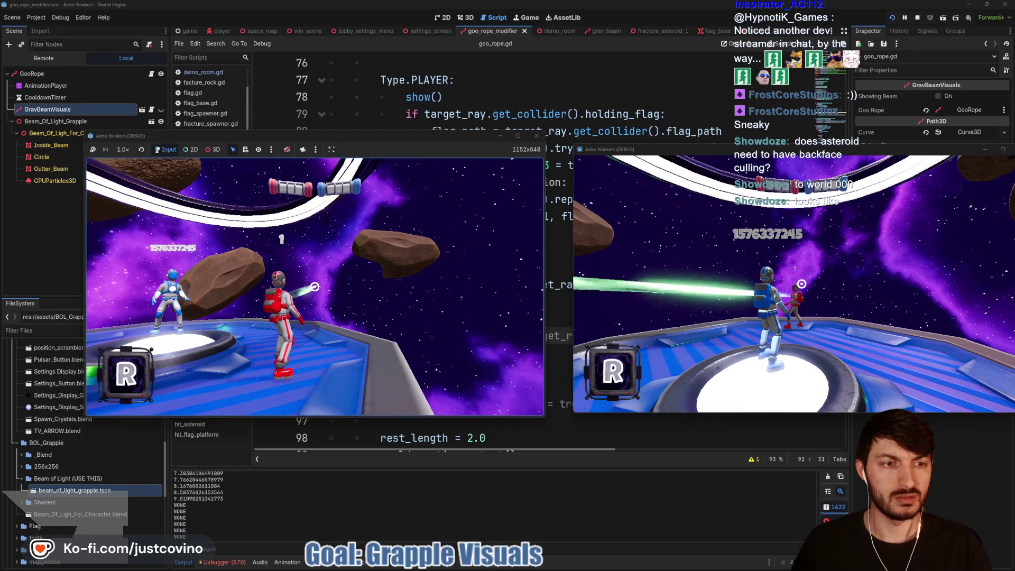
left_click(315, 286)
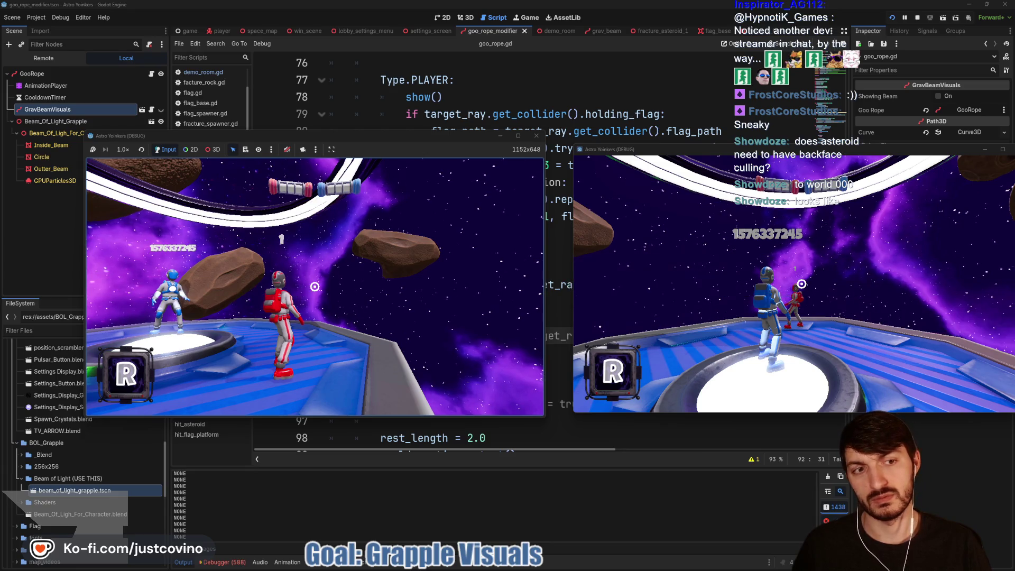
left_click(315, 286)
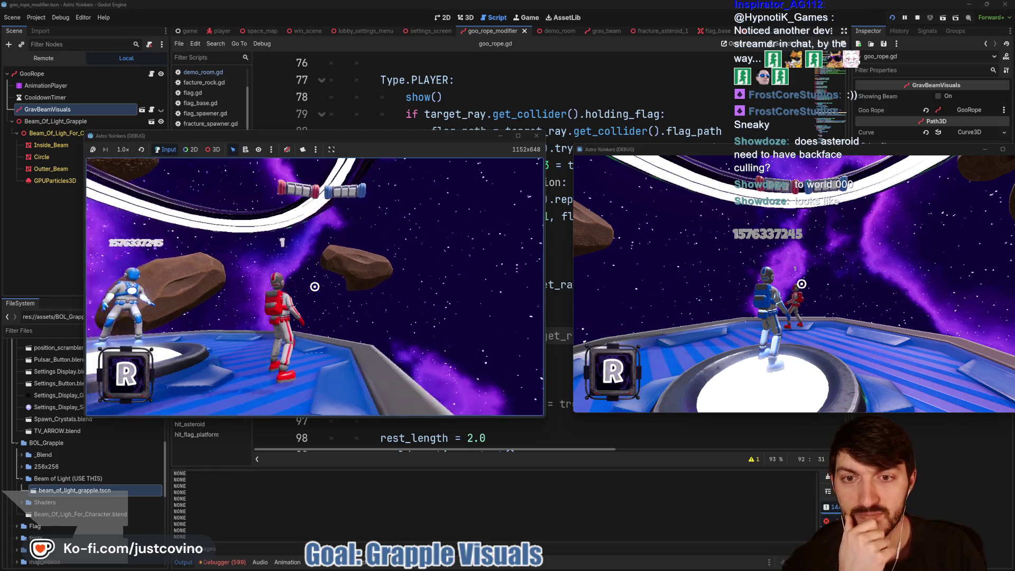
left_click(314, 286)
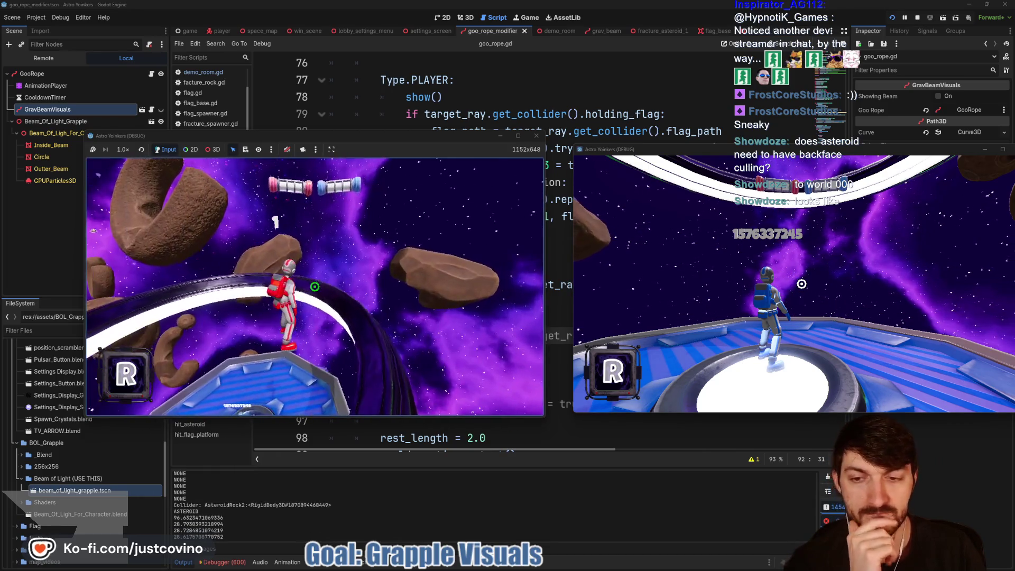
key("F8")
Delete the commented flag-platform lines 90–92 and the commented showing_beam line.
left_click_drag(307, 352, 304, 305)
key("Delete")
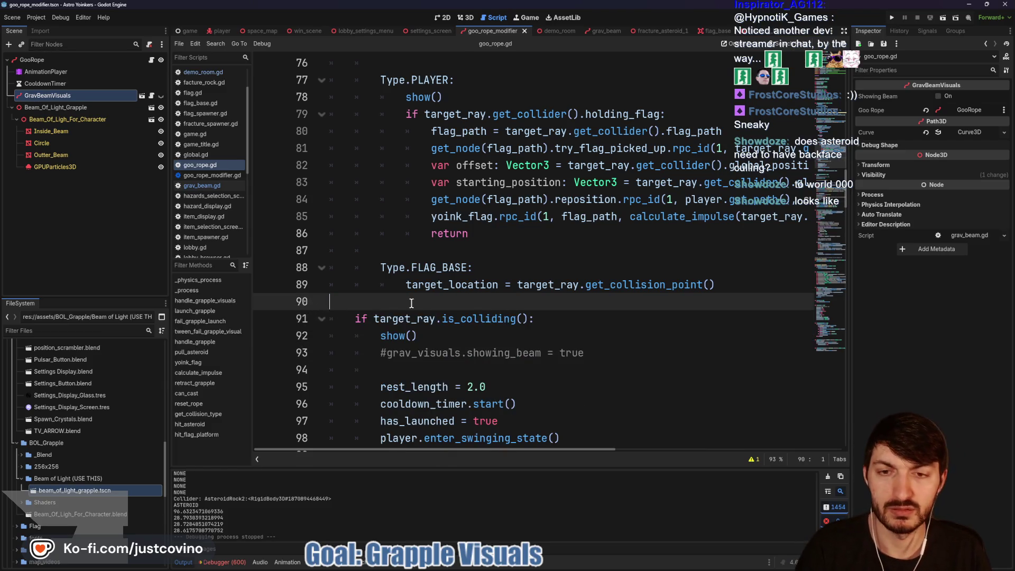
left_click_drag(608, 358, 265, 359)
key("BackSpace")
key("BackSpace")
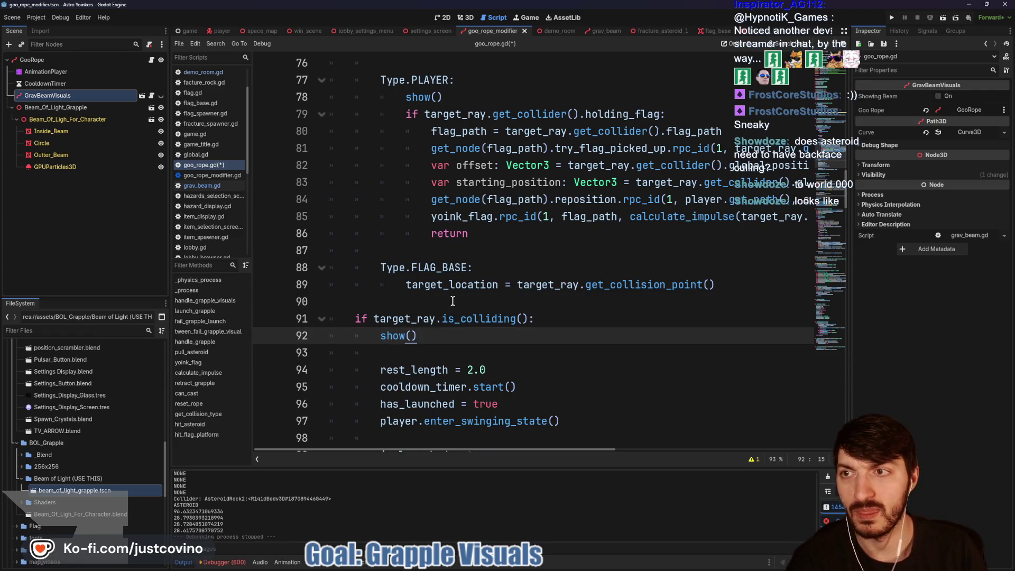
Remove the GravBeamVisuals node and its commented grav_visuals declaration on line 16.
left_click(62, 97)
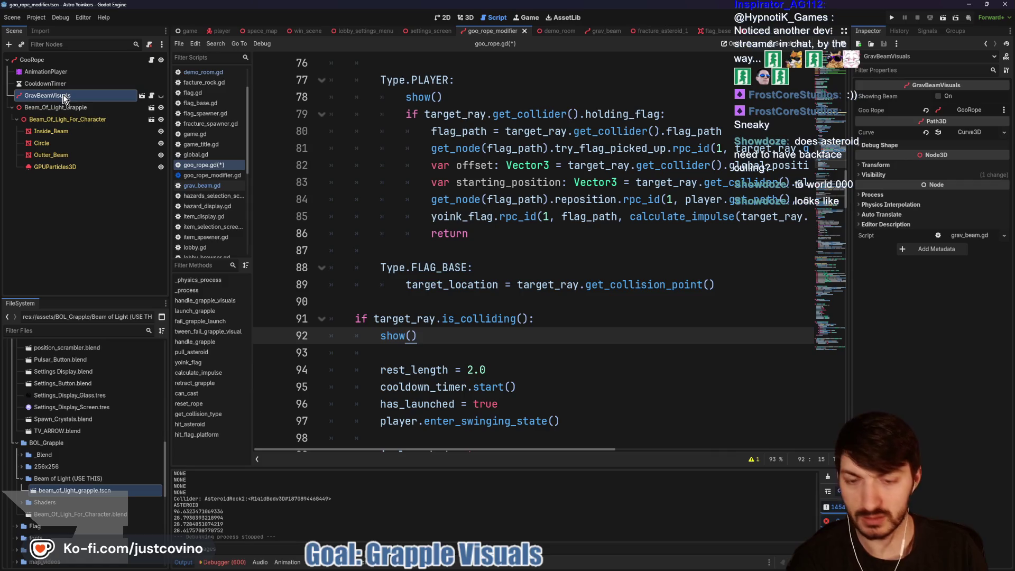
key("Delete")
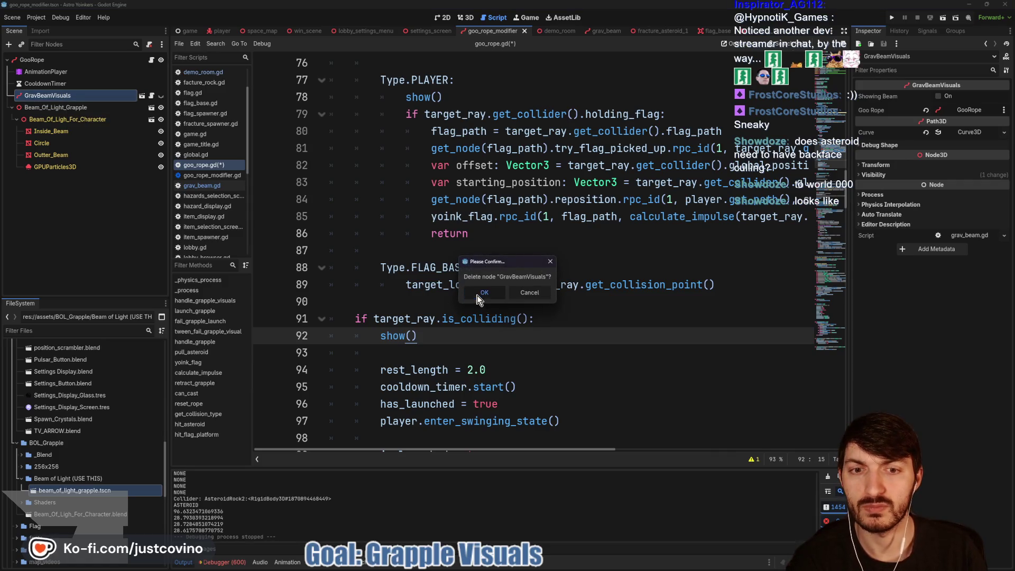
left_click(479, 299)
scroll(471, 293, "up", 20)
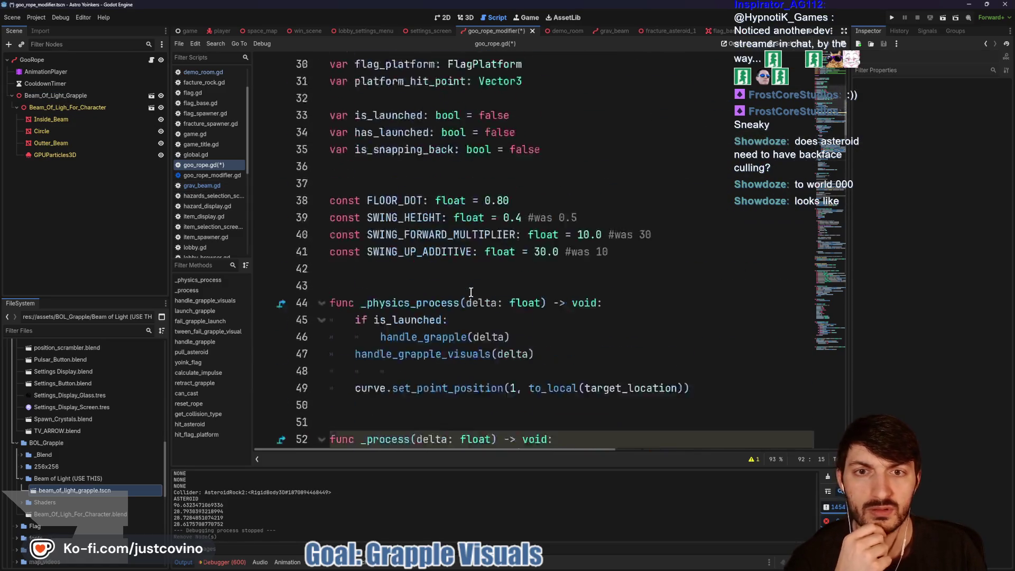
left_click_drag(714, 319, 246, 322)
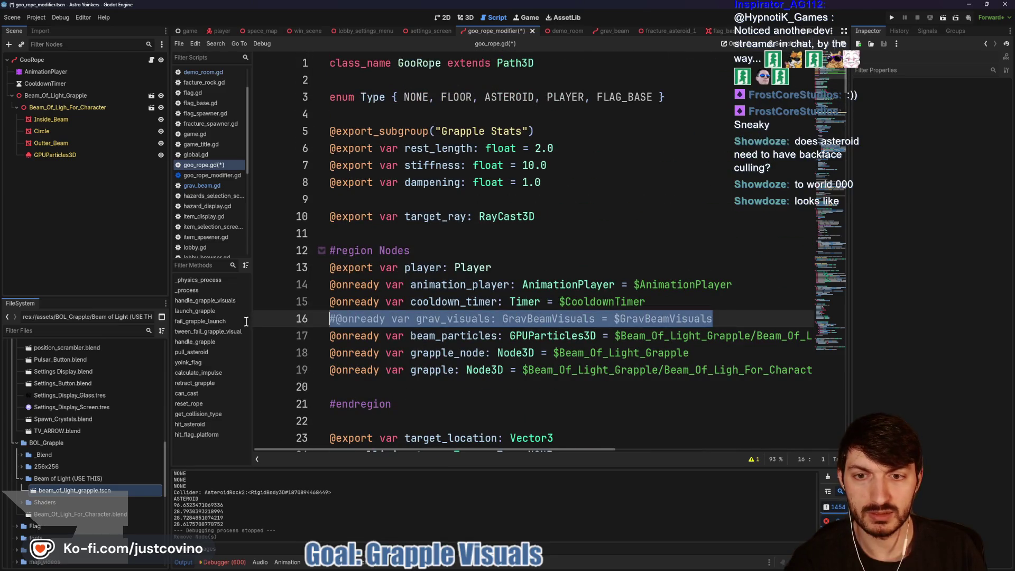
key("BackSpace")
key("BackSpace")
Review the rest of goo_rope.gd and save the grapple script.
scroll(435, 307, "down", 12)
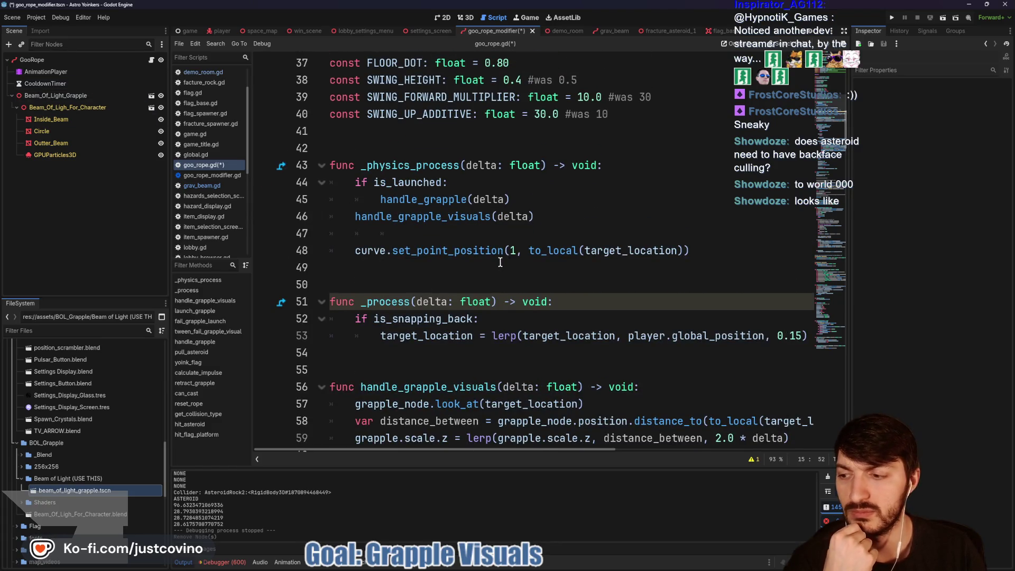
scroll(498, 261, "down", 5)
scroll(498, 261, "down", 15)
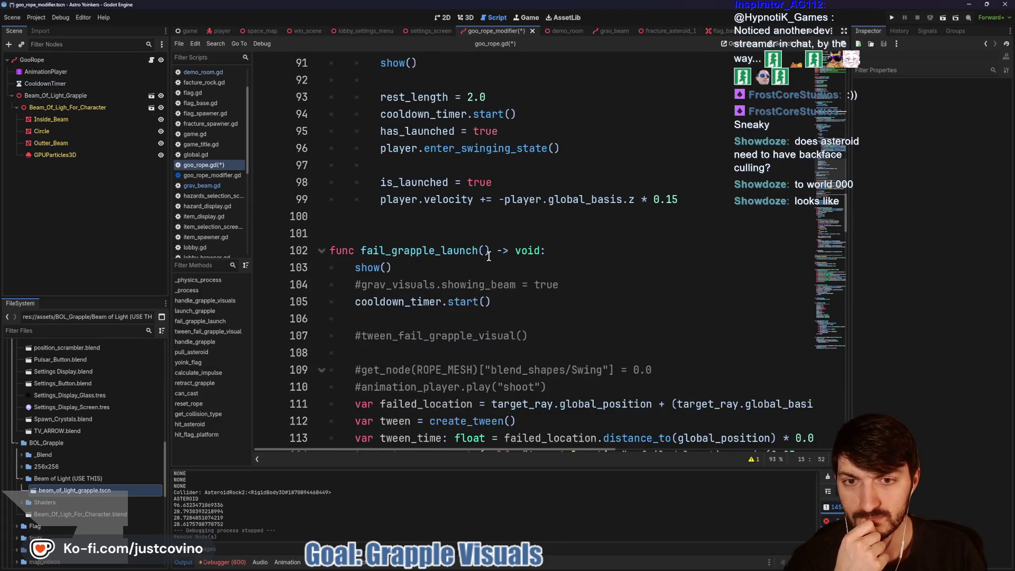
scroll(489, 256, "down", 2)
scroll(483, 241, "down", 7)
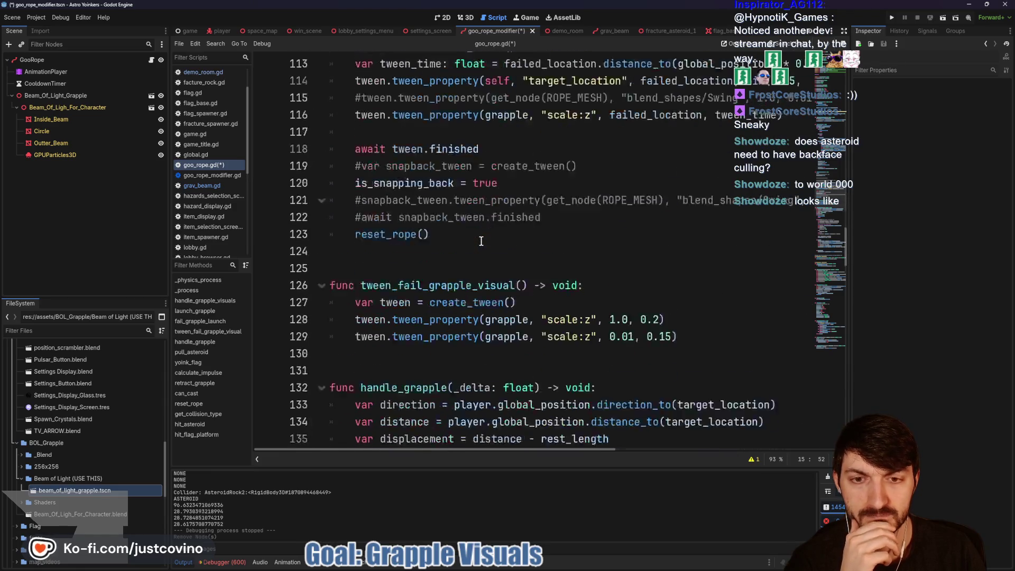
scroll(463, 239, "down", 1)
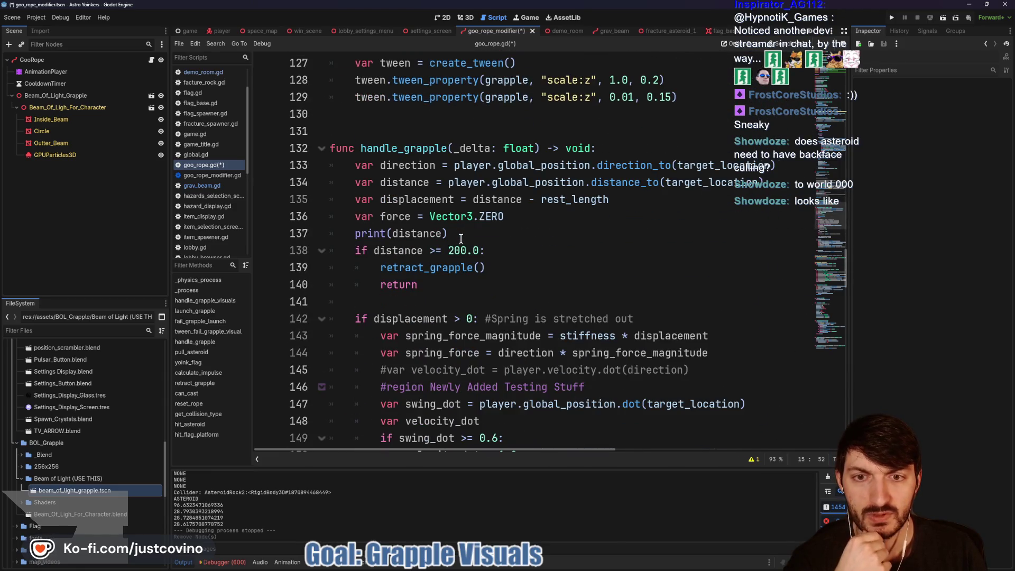
scroll(471, 251, "down", 1)
scroll(471, 252, "up", 5)
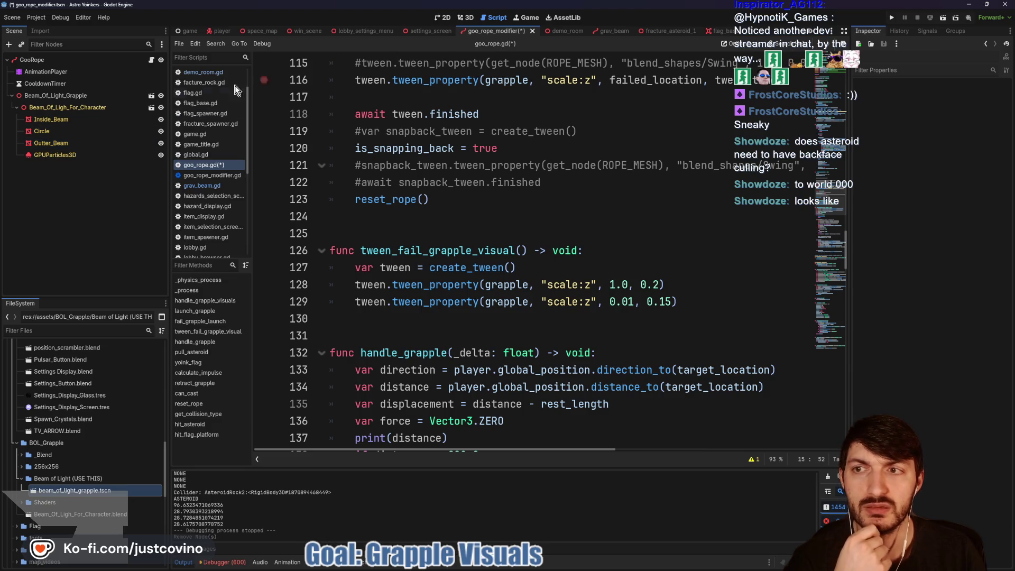
key("ctrl+s")
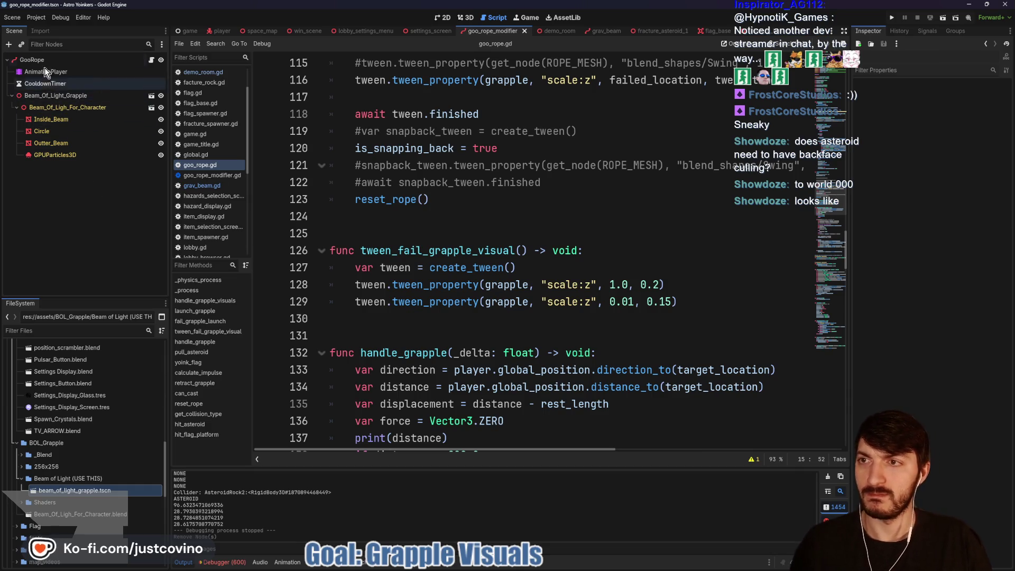
In the player scene, show GrappleSynchronizer's replication settings and expand GooRope's beam nodes.
left_click(222, 30)
left_click(72, 239)
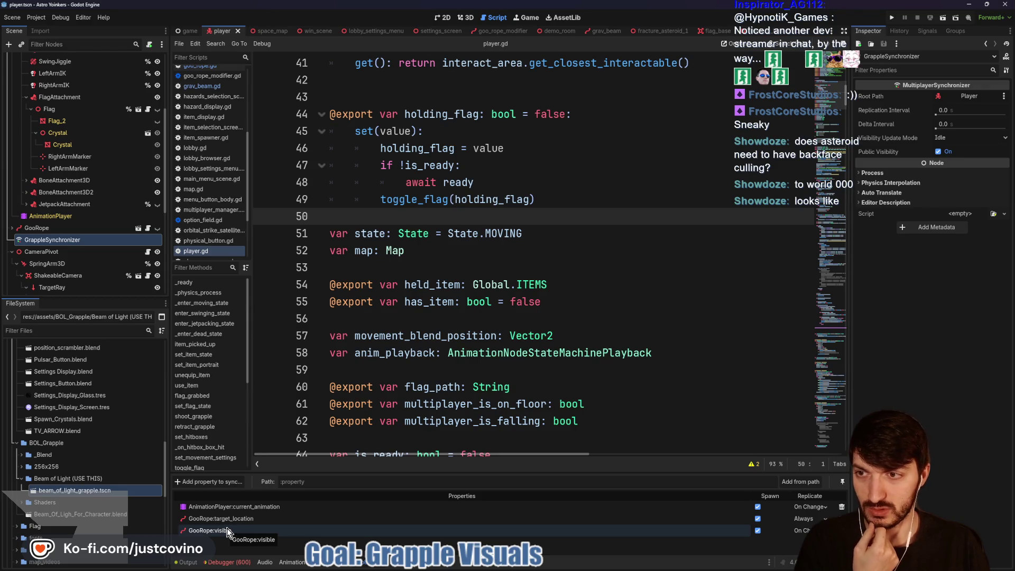
left_click(12, 228)
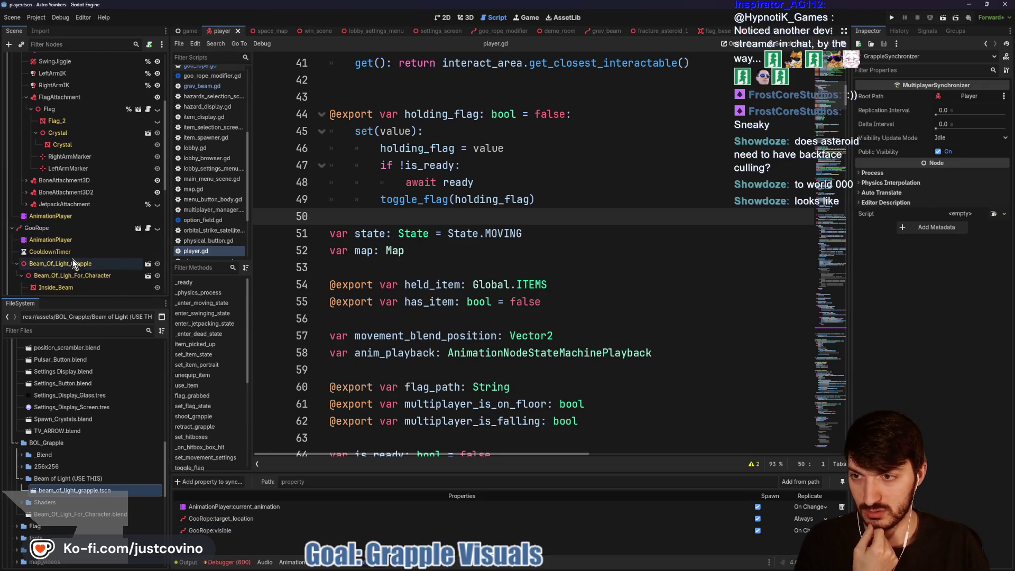
scroll(72, 263, "down", 1)
scroll(142, 265, "down", 1)
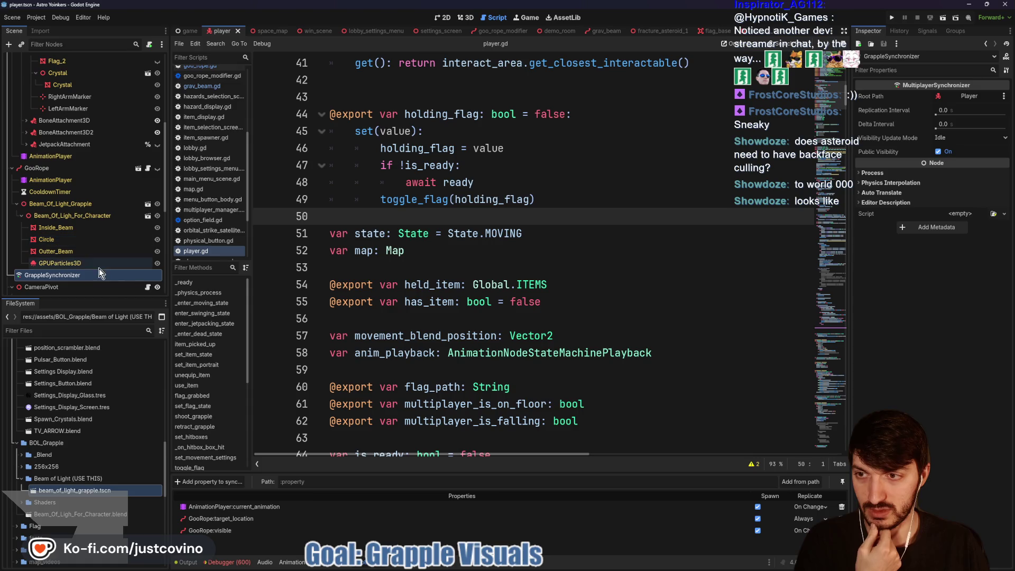
Add Beam_Of_Ligh_For_Character's scale as a synchronized property.
left_click(226, 486)
scroll(485, 304, "down", 2)
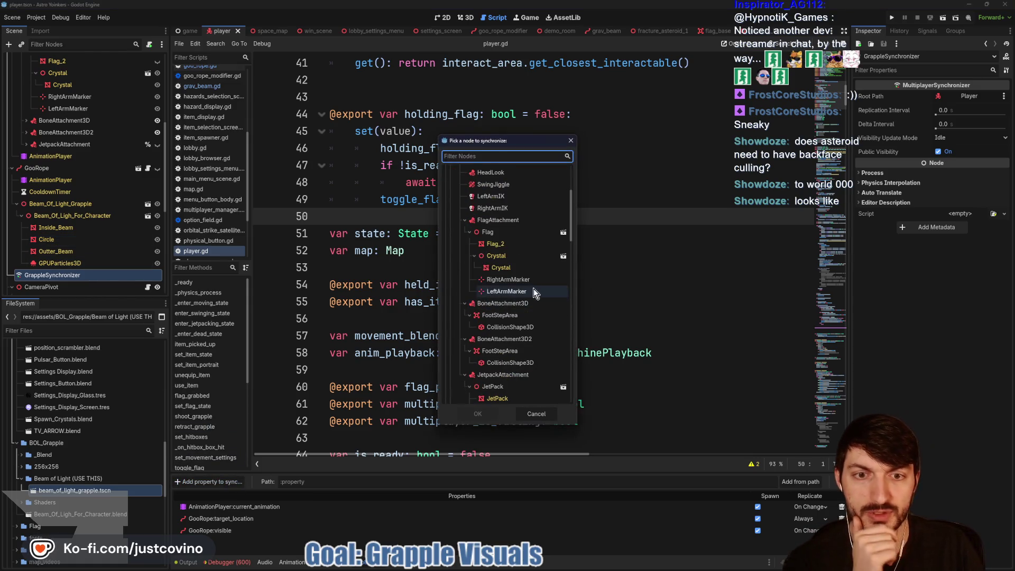
scroll(534, 290, "down", 5)
scroll(521, 295, "down", 5)
left_click(500, 300)
left_click(482, 414)
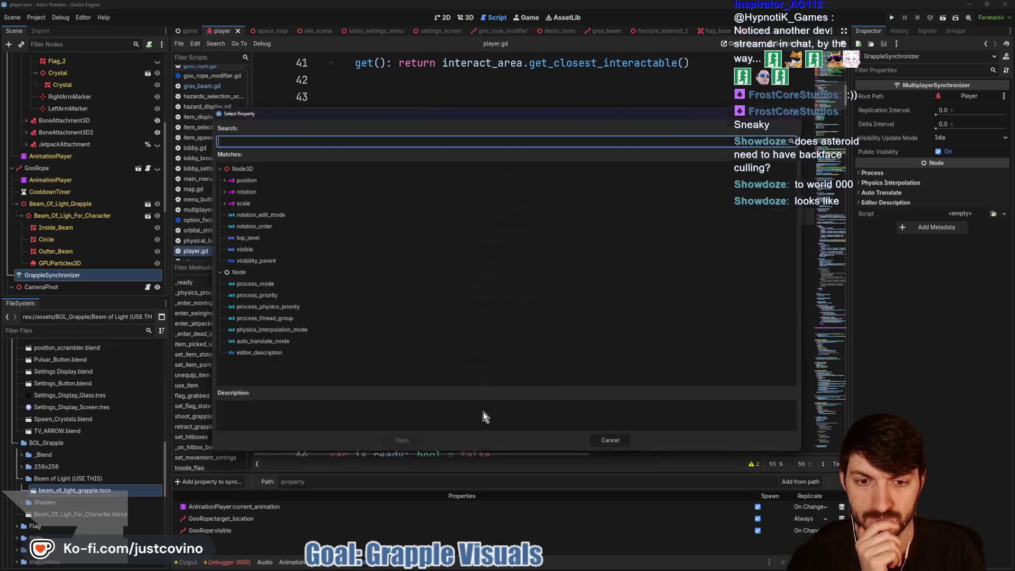
type("scale")
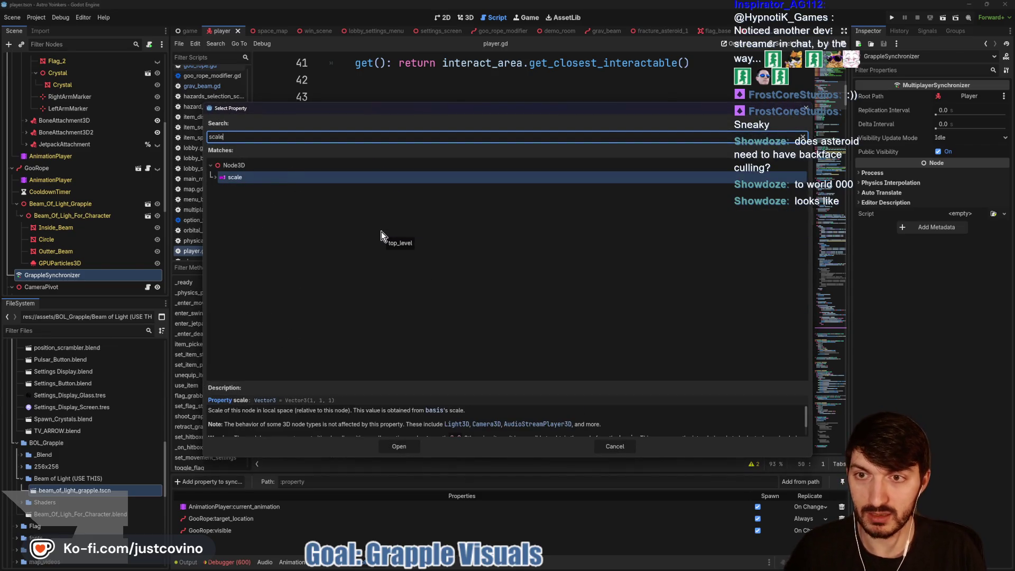
left_click(398, 447)
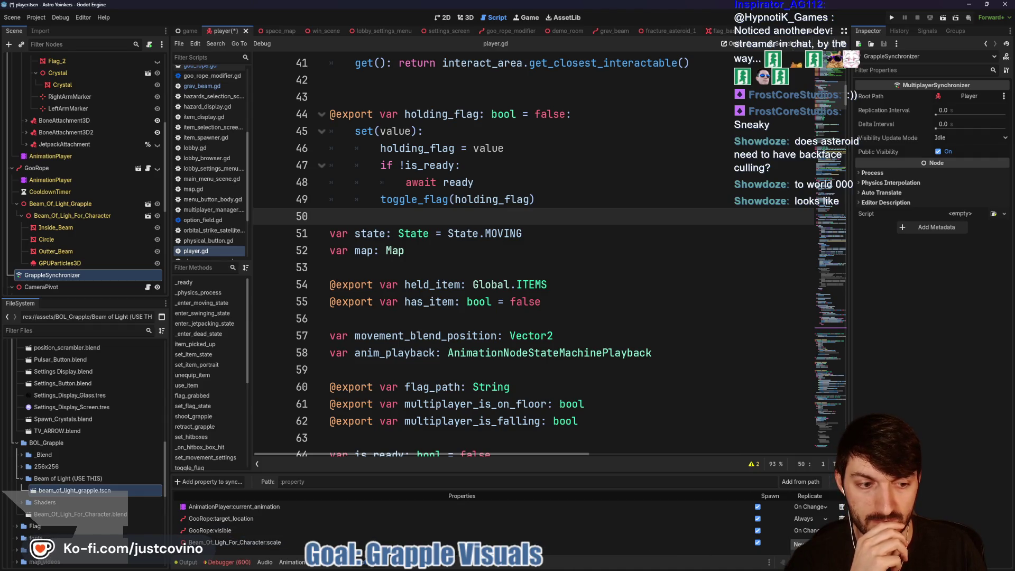
Save the player scene, enlarge the replication list, and open the demo_room script.
left_click(483, 318)
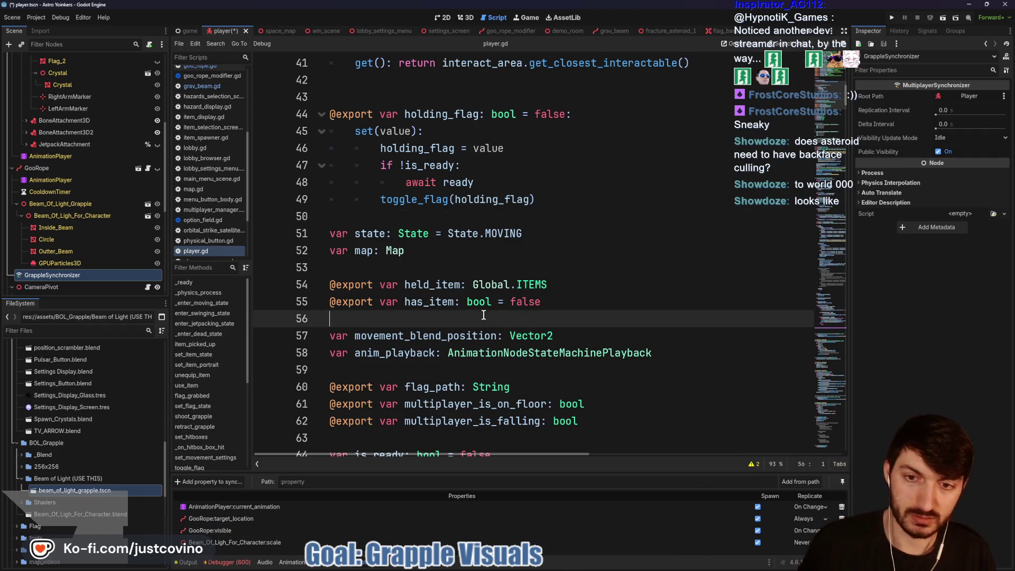
key("ctrl+s")
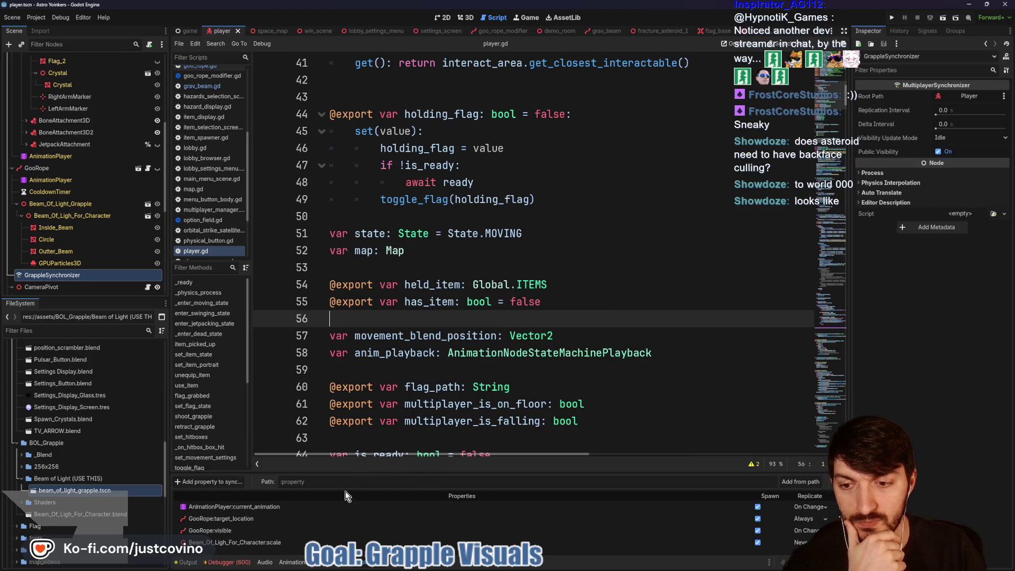
mouse_move(426, 473)
left_mouse_down()
mouse_move(391, 395)
mouse_move(370, 408)
left_mouse_up()
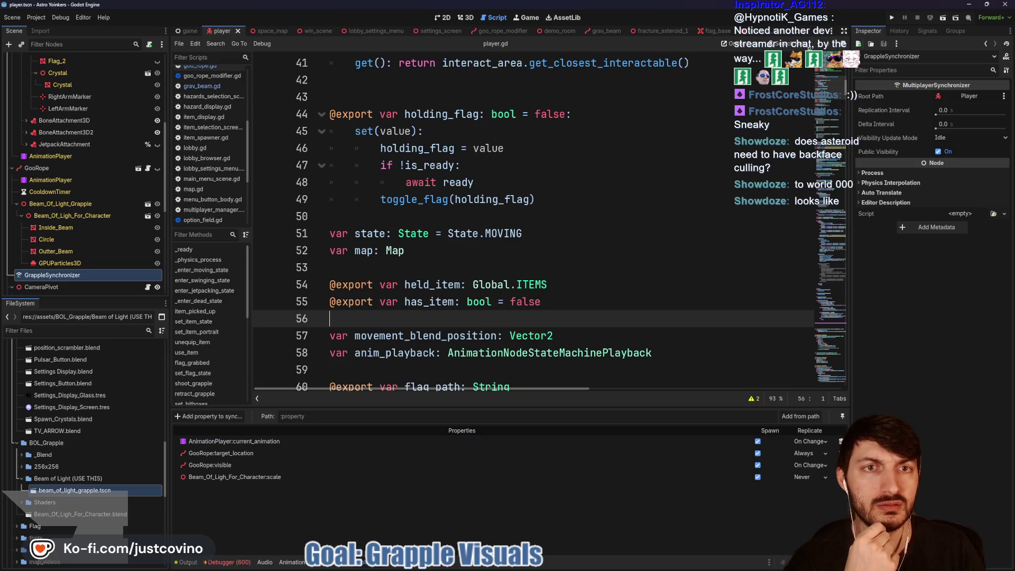
left_click(555, 29)
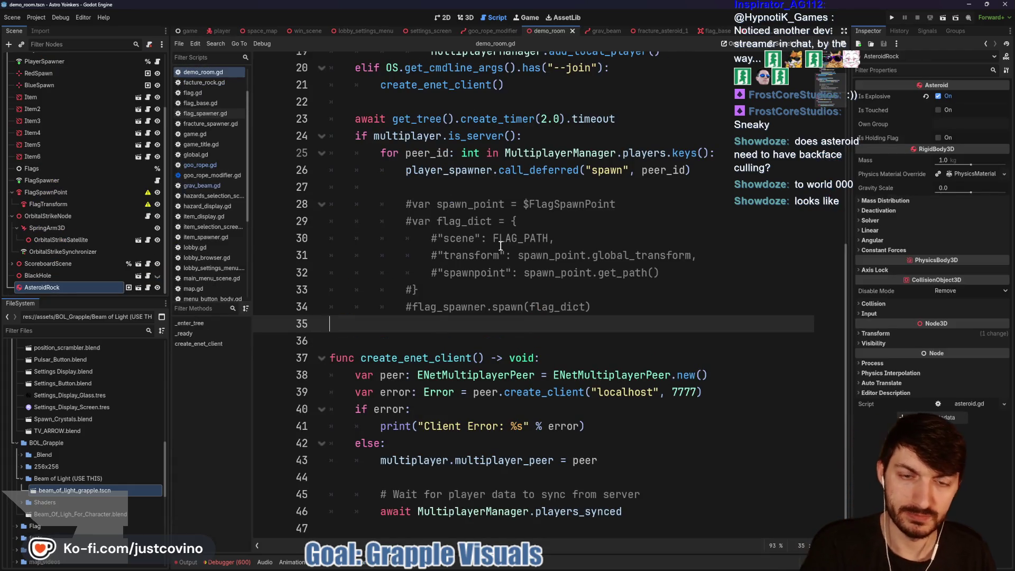
key("F5")
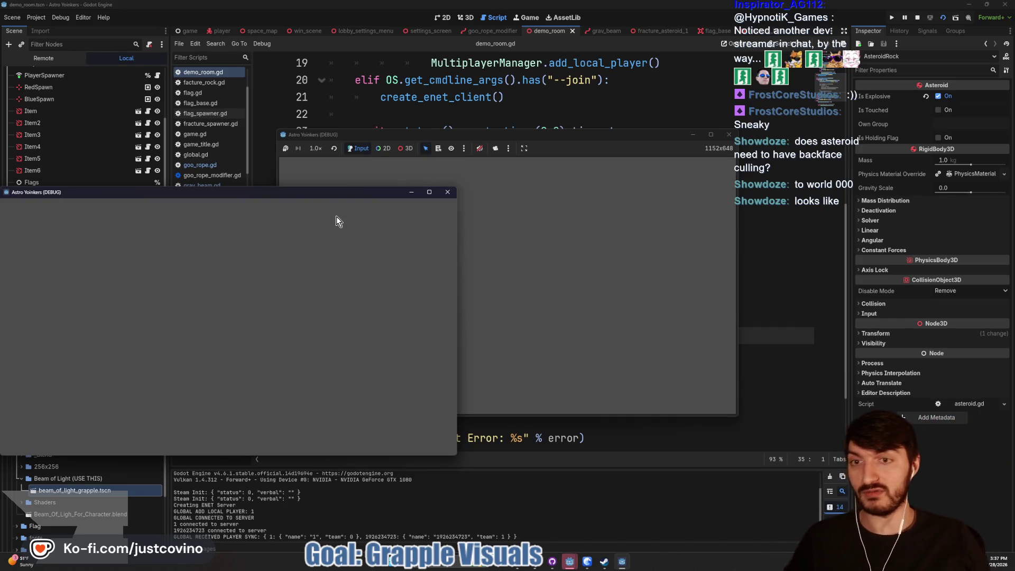
key("w")
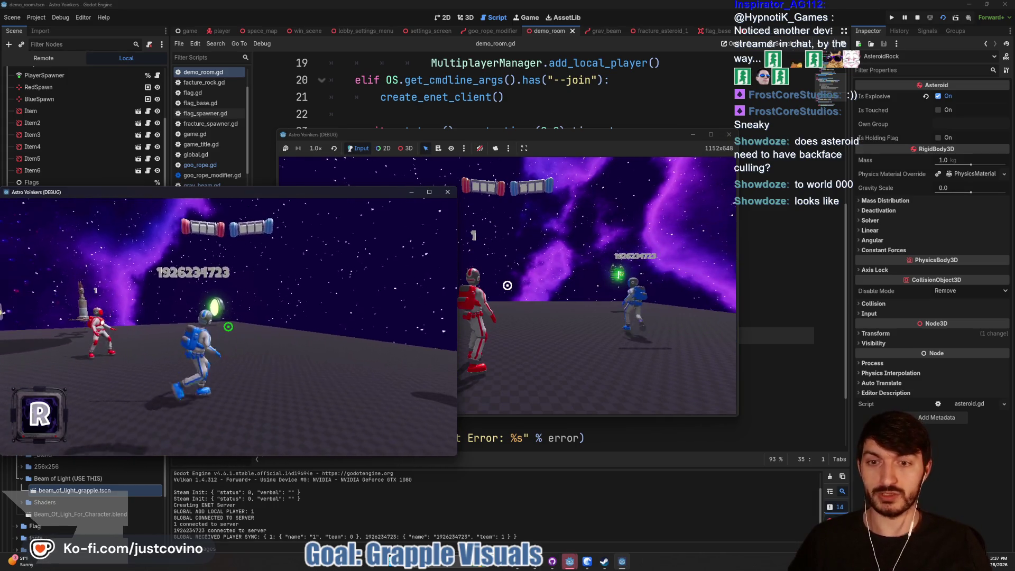
left_click(229, 327)
left_click(228, 326)
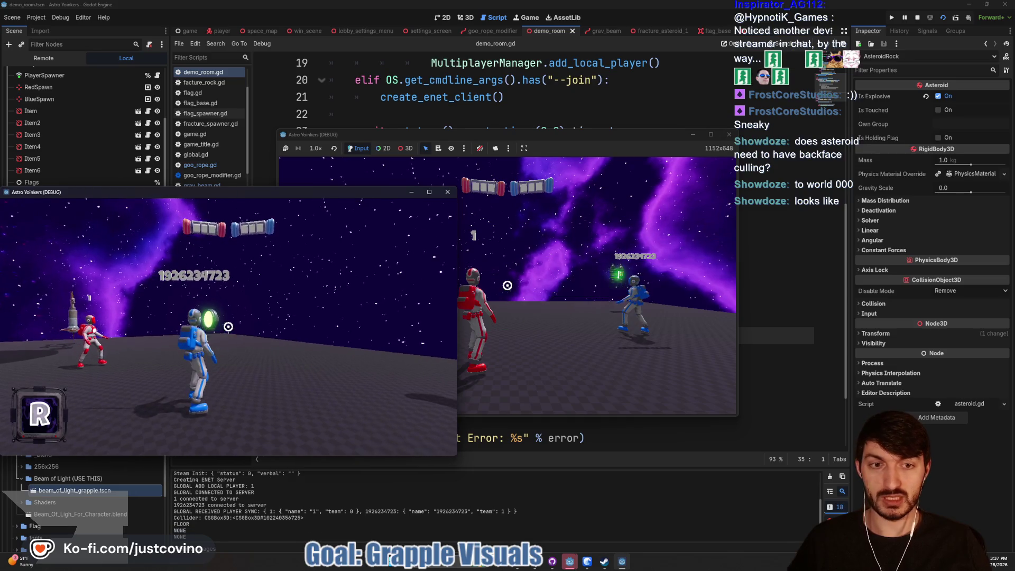
left_click(228, 326)
left_click(228, 327)
left_click(228, 326)
left_click(228, 326)
left_click(228, 327)
left_click(228, 326)
left_click(228, 327)
left_click(228, 327)
left_click(228, 326)
left_click(228, 326)
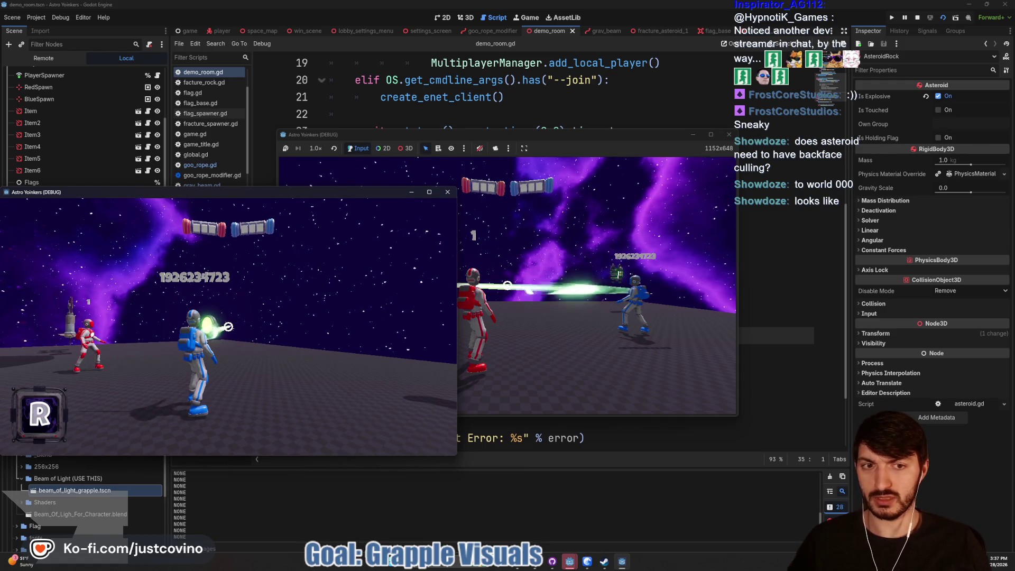
left_click(228, 327)
left_click(228, 327)
left_click(228, 326)
left_click(228, 327)
left_click(228, 327)
left_click(228, 326)
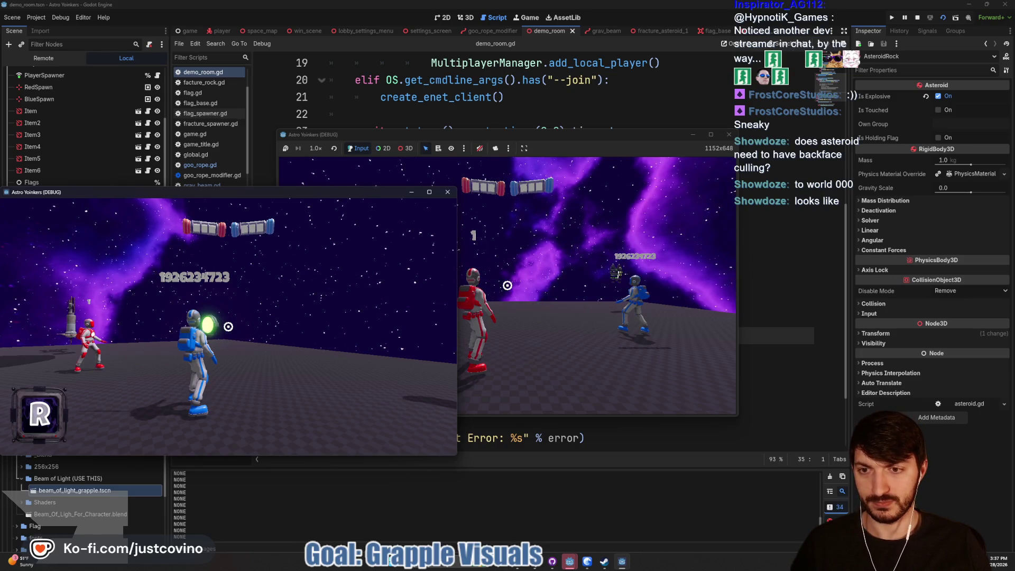
key("F8")
scroll(444, 272, "up", 5)
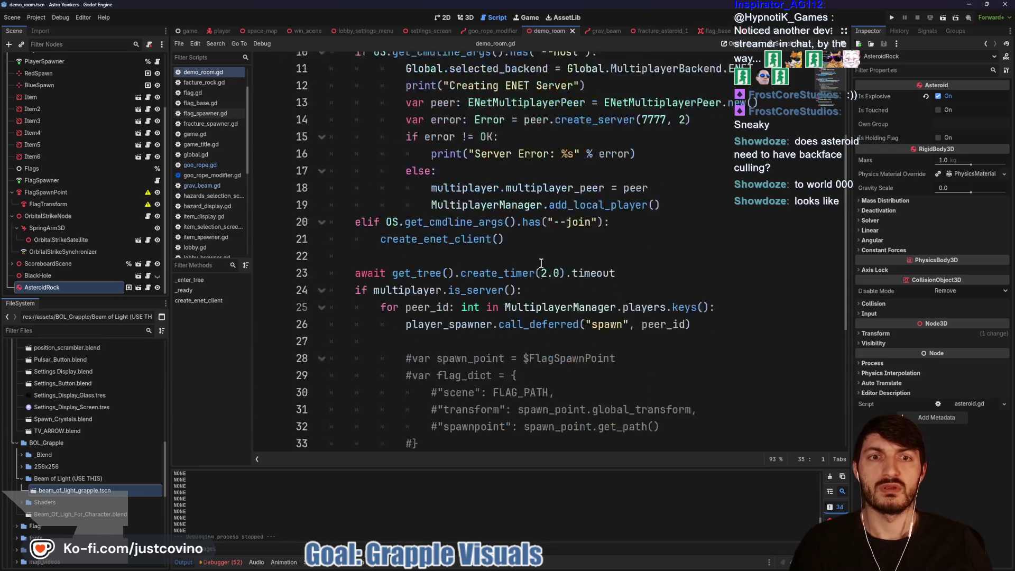
scroll(444, 273, "up", 1)
left_click(492, 31)
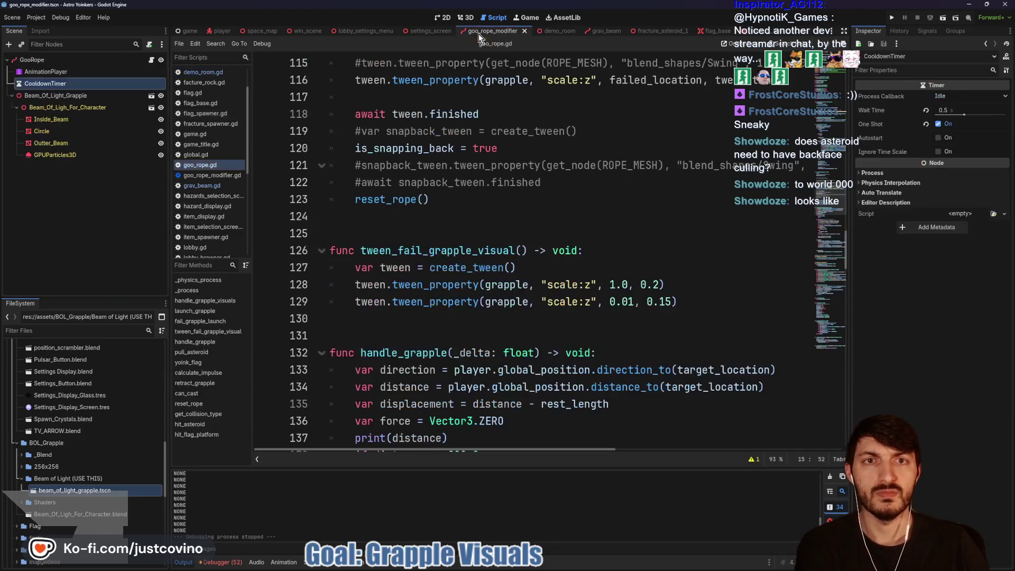
scroll(505, 262, "up", 5)
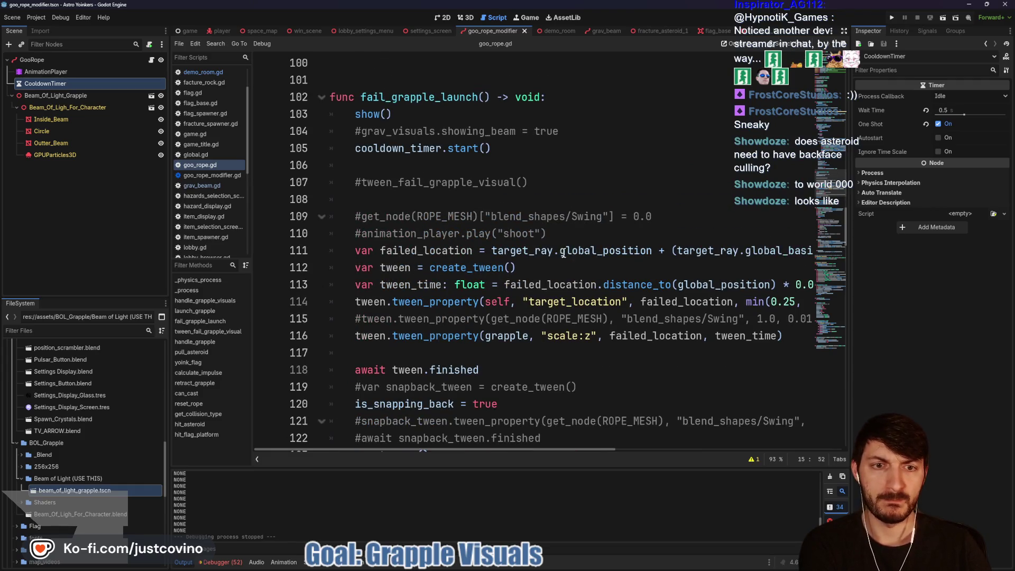
double_click(429, 252)
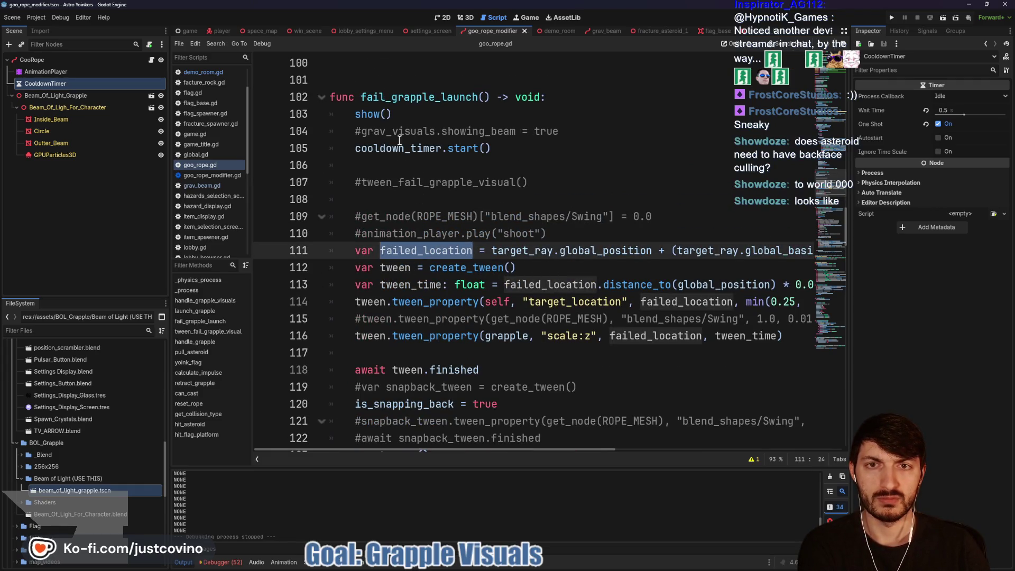
left_click_drag(418, 115, 313, 112)
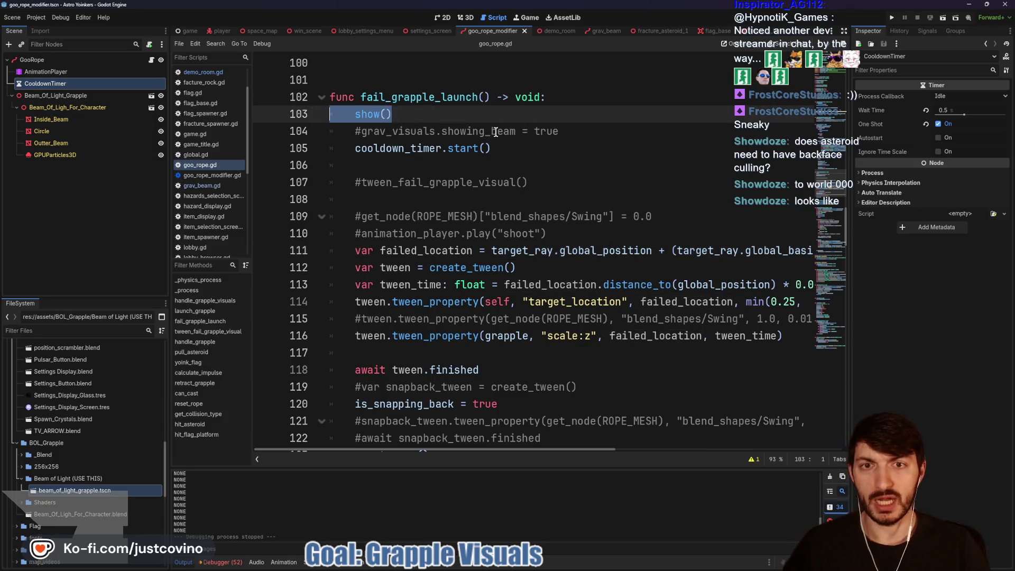
key("alt+Down")
key("alt+Down")
key("alt+Down")
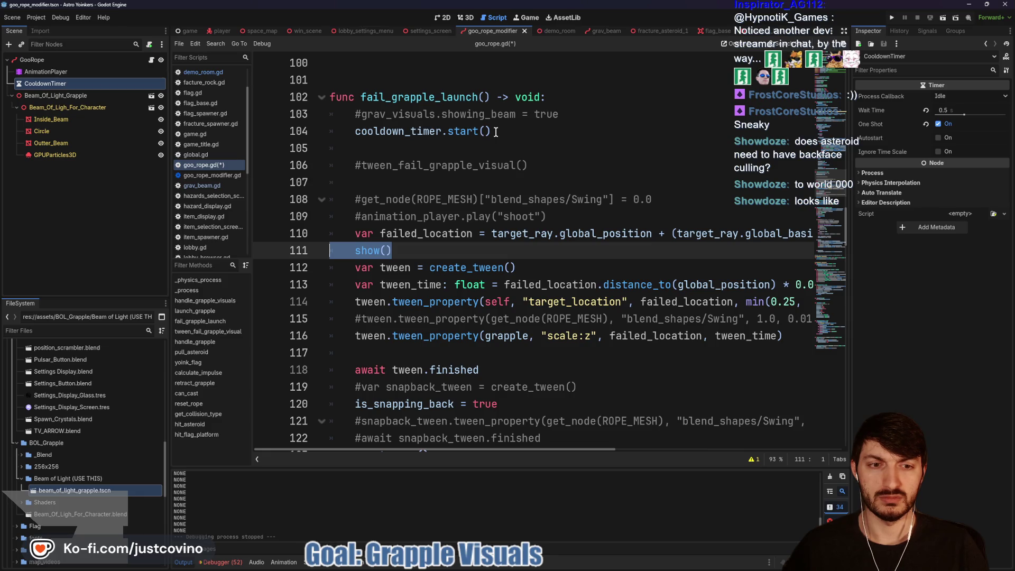
key("alt+Up")
key("alt+Up")
key("alt+Up")
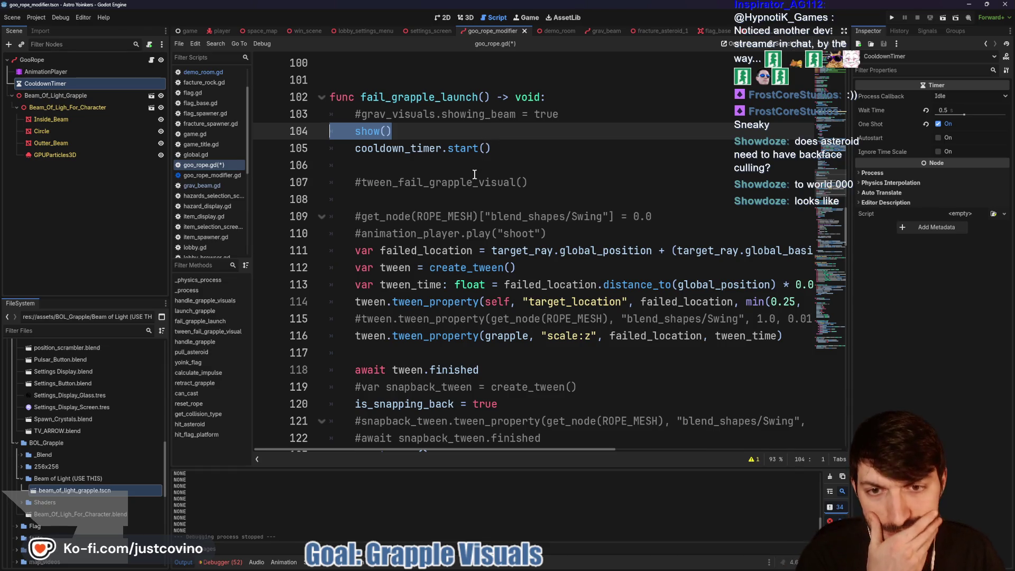
scroll(496, 133, "down", 1)
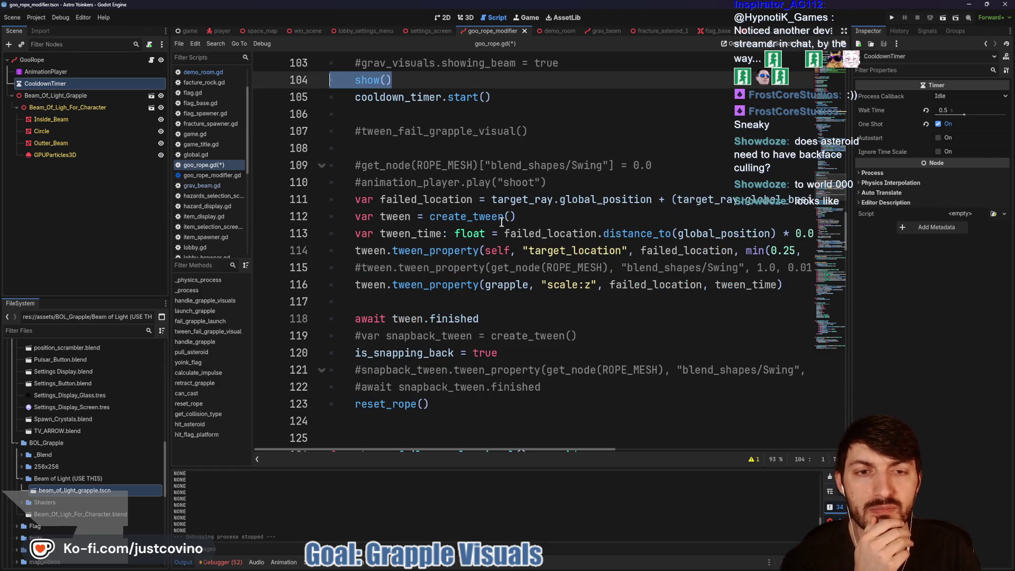
mouse_move(497, 214)
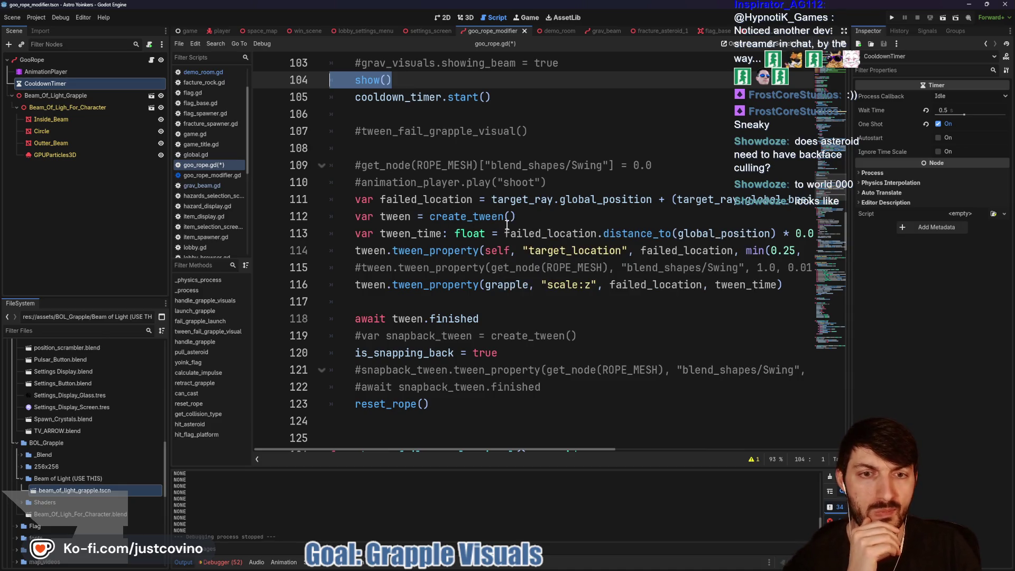
scroll(506, 215, "right", 5)
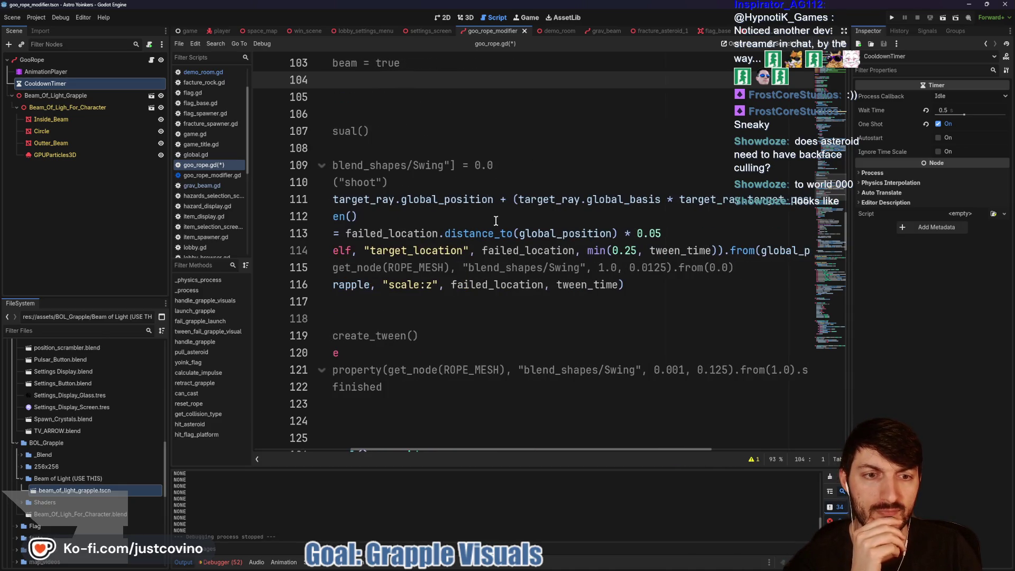
scroll(605, 206, "right", 4)
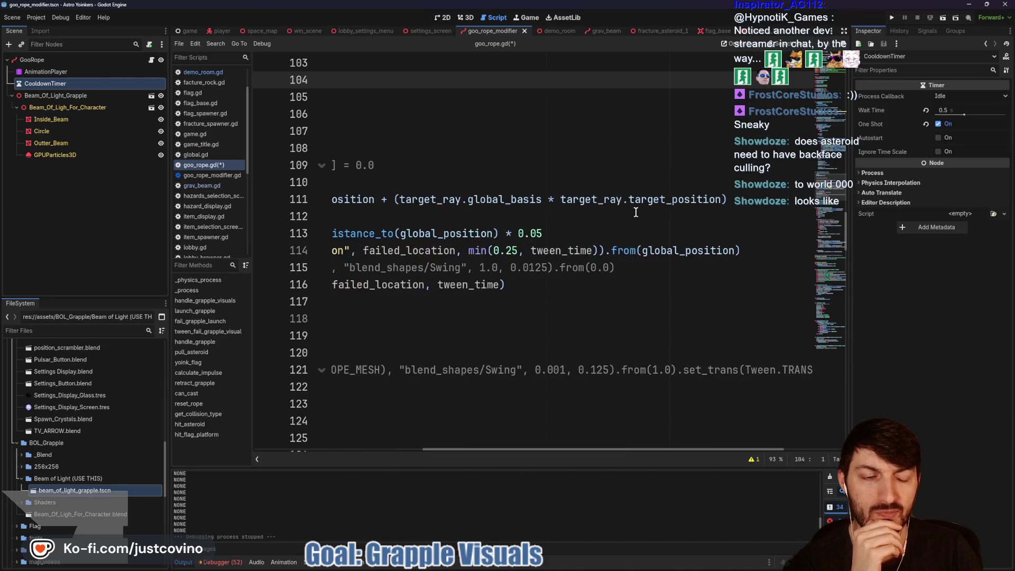
scroll(593, 218, "left", 9)
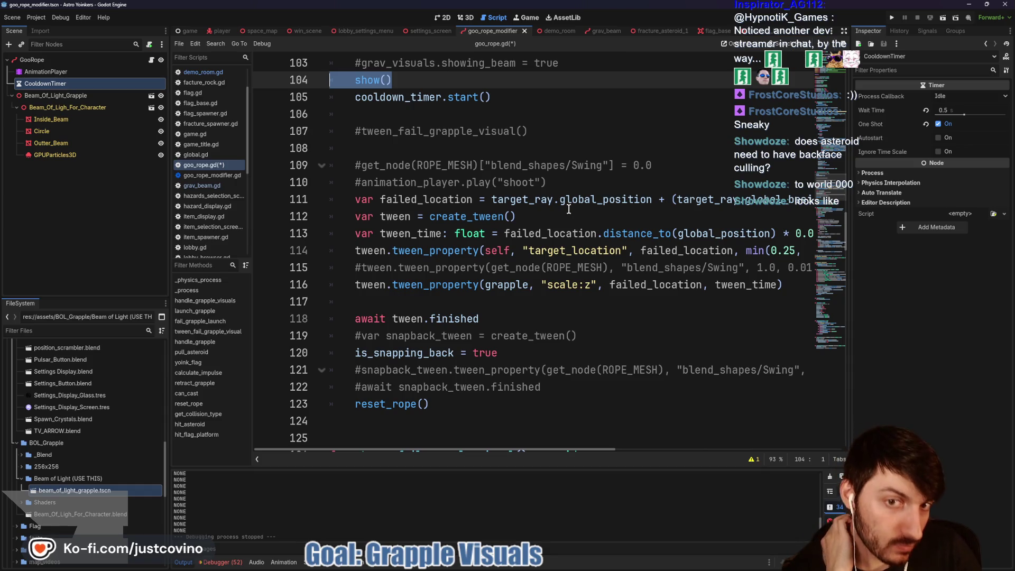
mouse_move(420, 253)
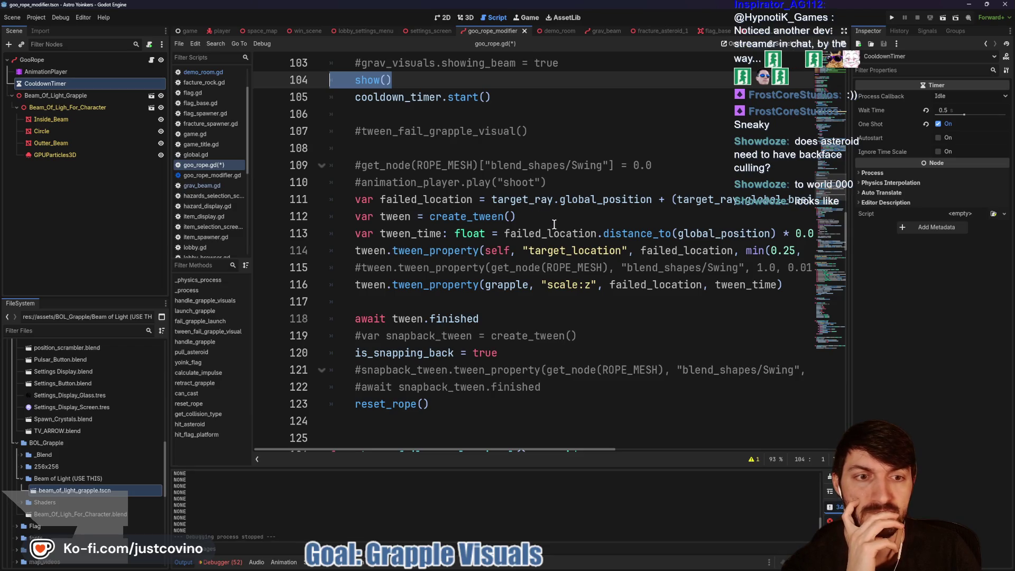
left_click(555, 252)
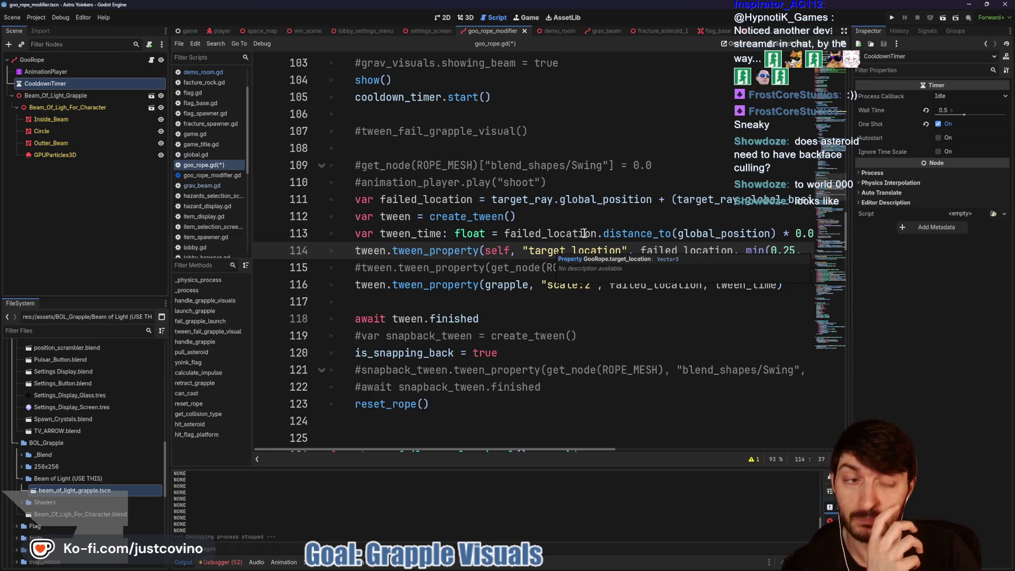
scroll(584, 233, "down", 1)
scroll(622, 212, "right", 3)
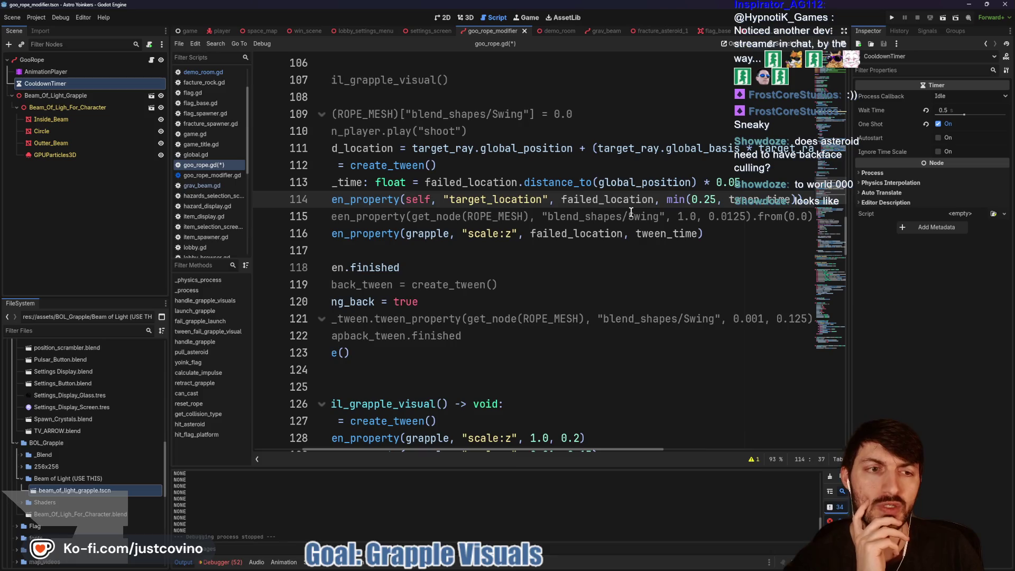
scroll(631, 212, "left", 3)
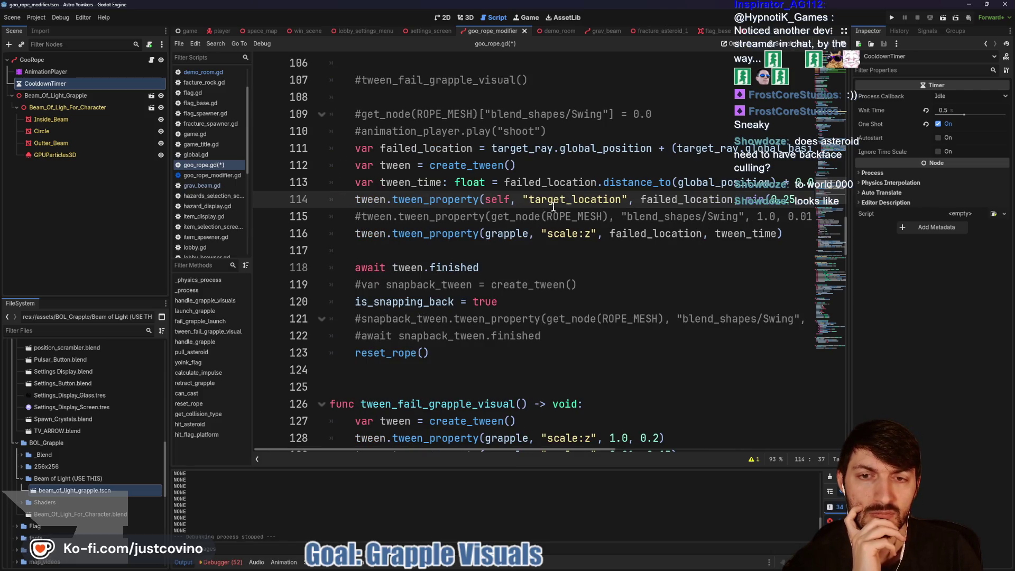
scroll(554, 206, "right", 5)
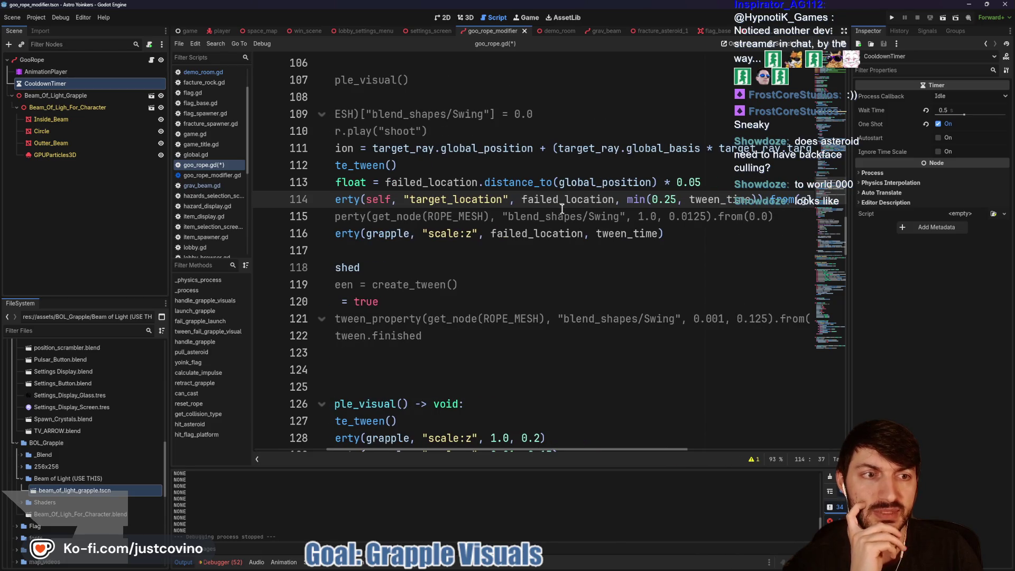
scroll(562, 208, "right", 5)
scroll(568, 208, "left", 10)
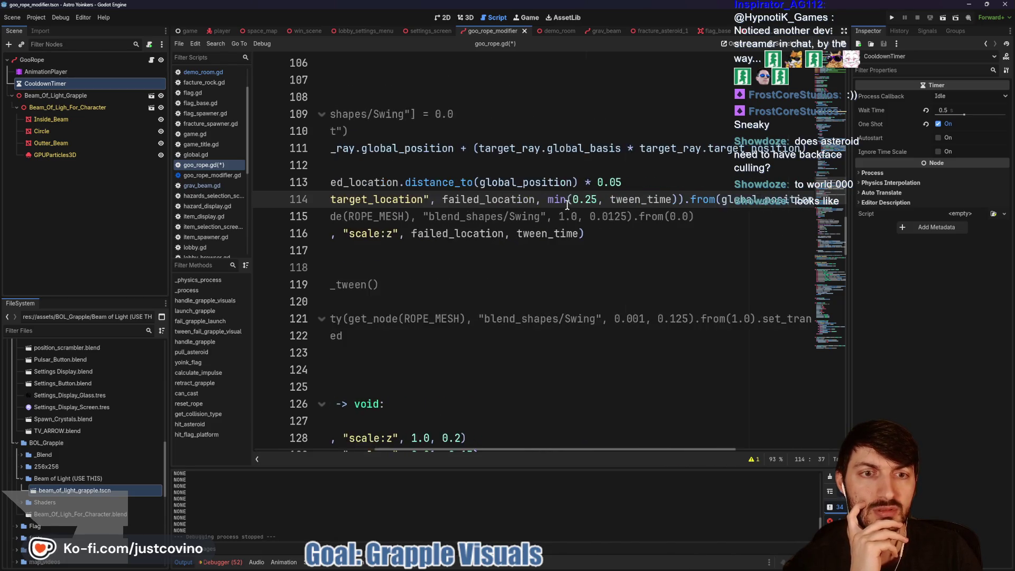
left_click_drag(345, 218, 821, 213)
Delete the commented blend-shape tween, old lines above failed_location, and the showing_beam line.
key("BackSpace")
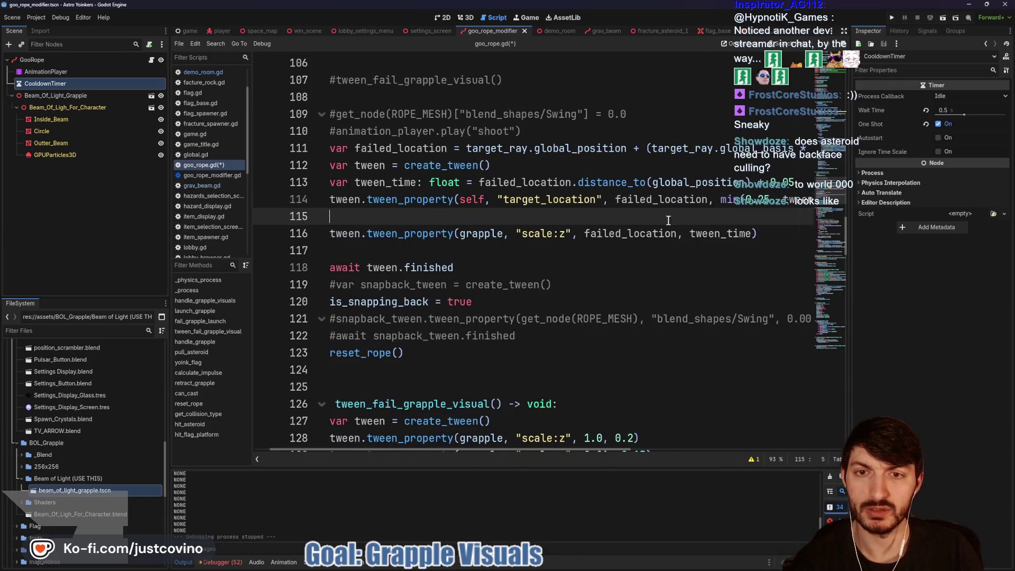
mouse_move(550, 132)
left_mouse_down()
mouse_move(339, 130)
mouse_move(275, 72)
left_mouse_up()
key("BackSpace")
key("BackSpace")
scroll(560, 139, "up", 2)
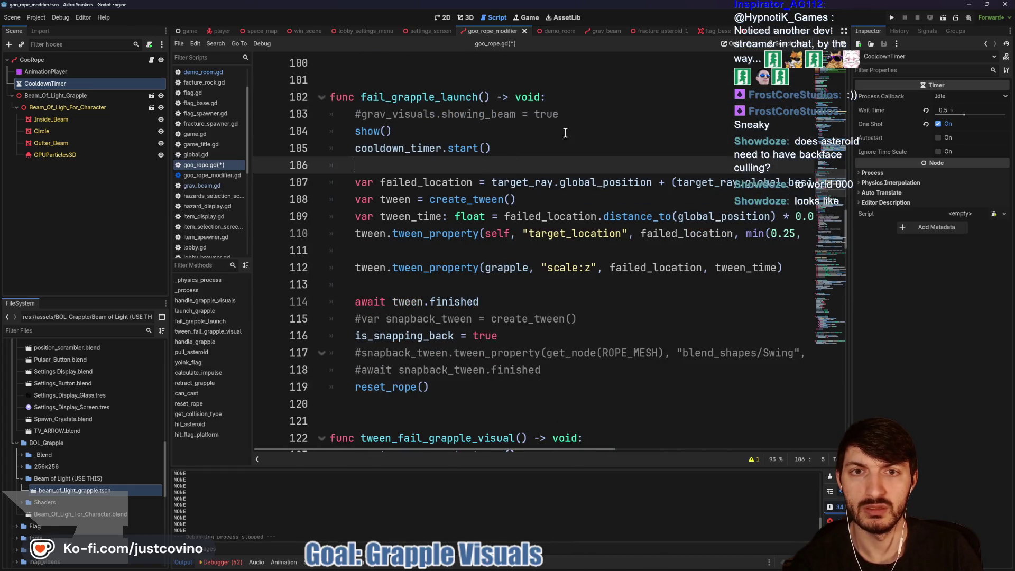
triple_click(568, 115)
key("BackSpace")
key("BackSpace")
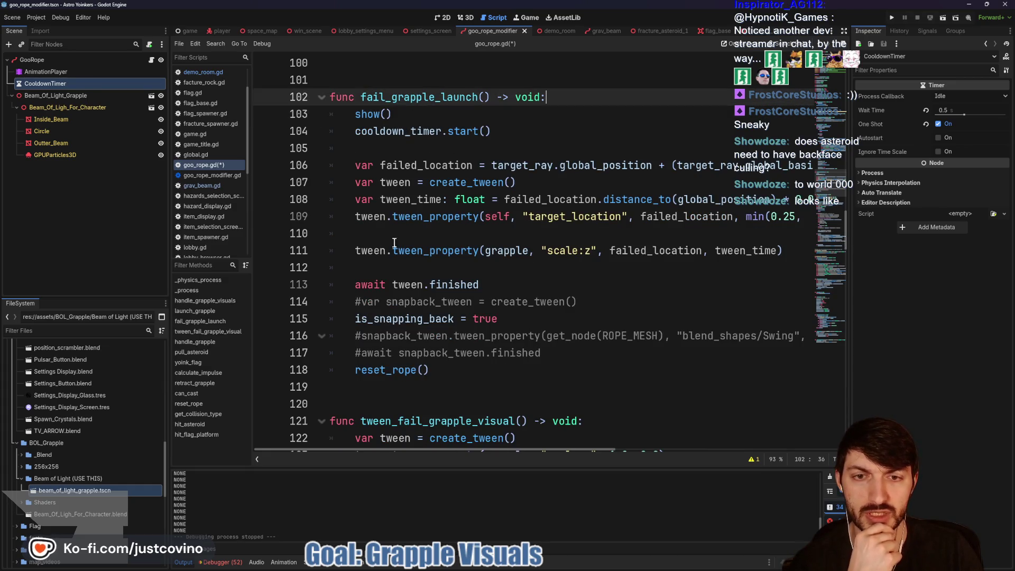
Mark the target_location tween line and move to the empty line below it.
left_click(571, 250)
left_click_drag(379, 231, 360, 222)
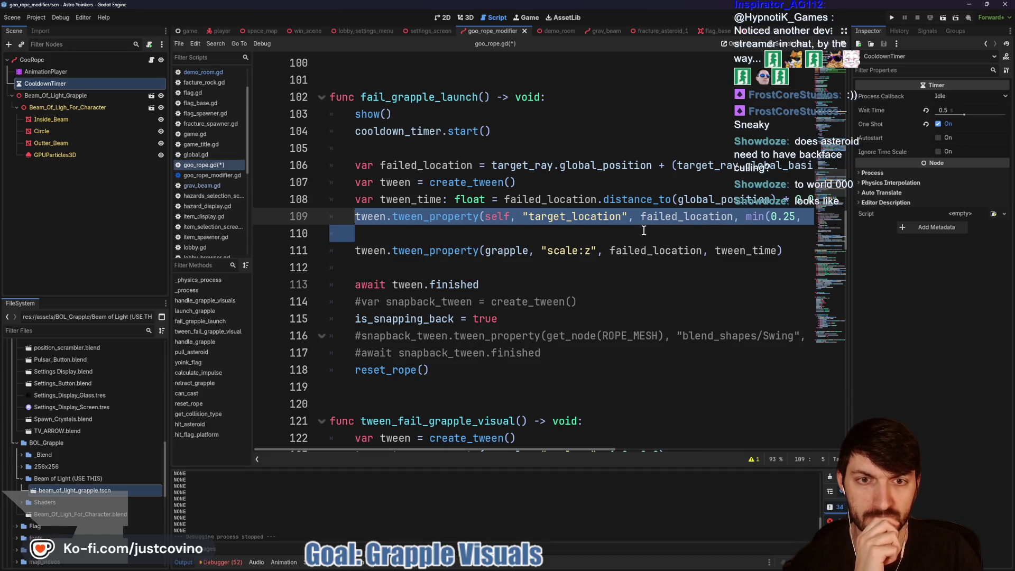
left_click(408, 231)
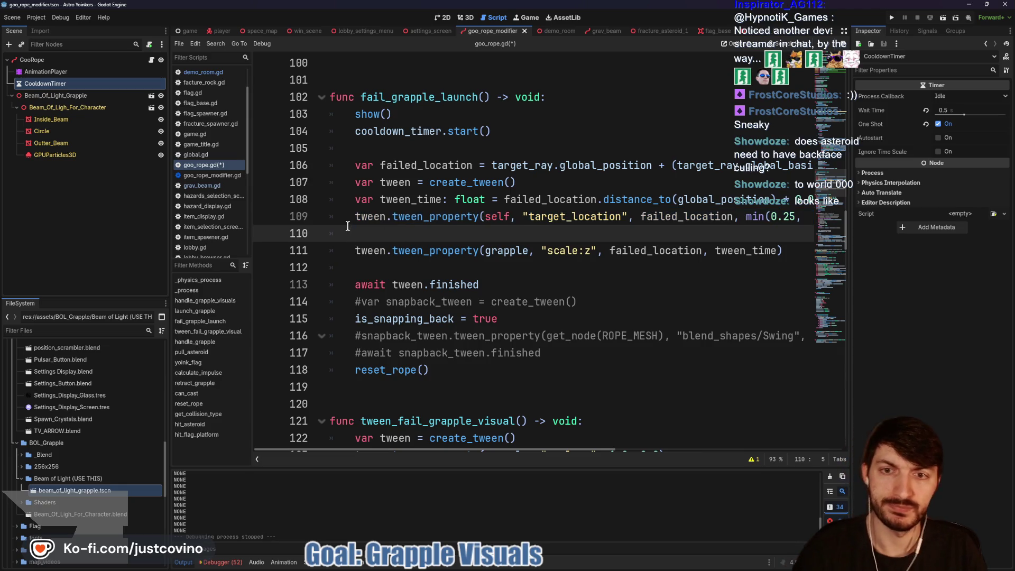
Comment out the tween and write target_location = failed_location followed by show().
key("ctrl+k")
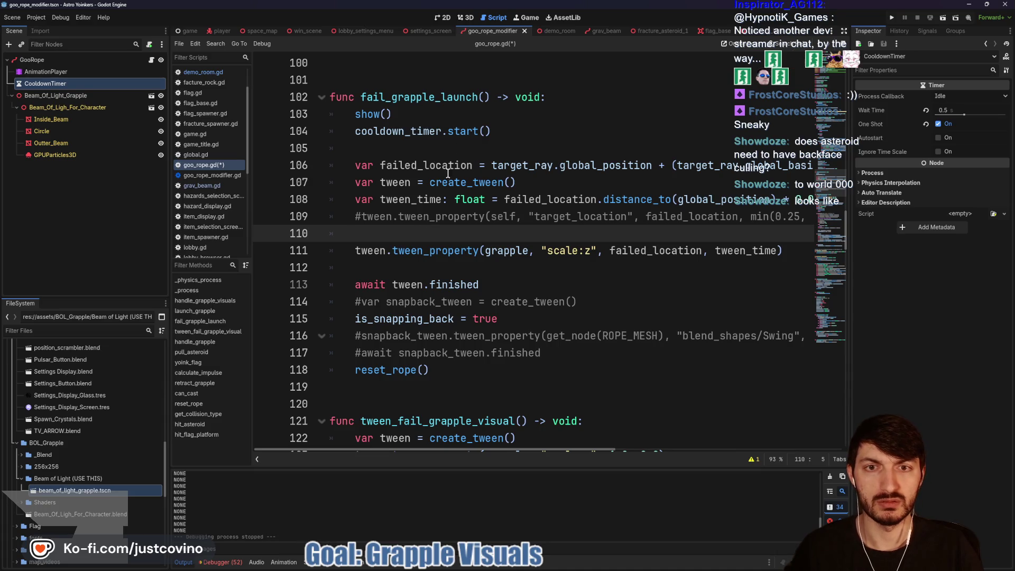
type("tar")
key("Return")
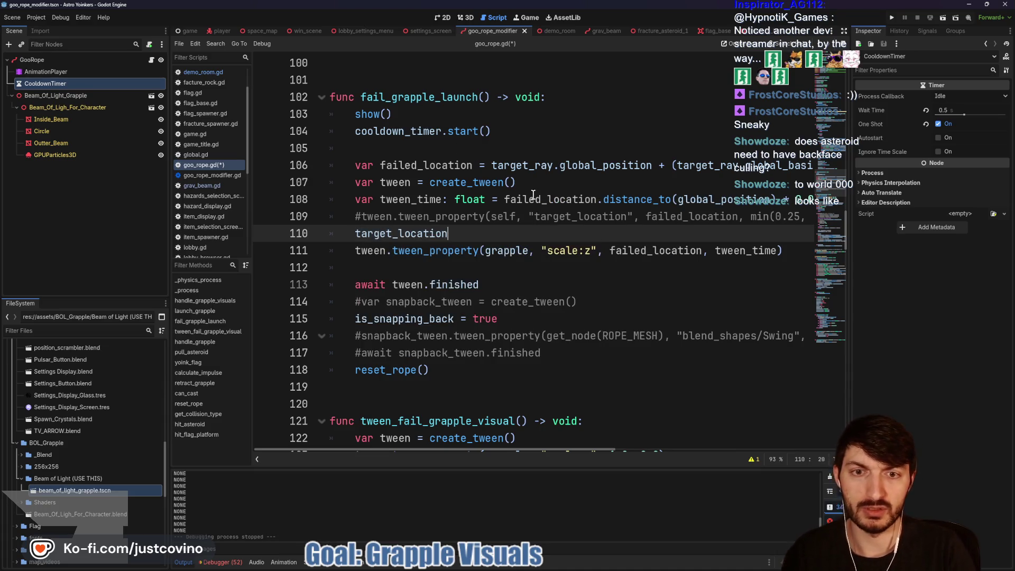
type(" = fa")
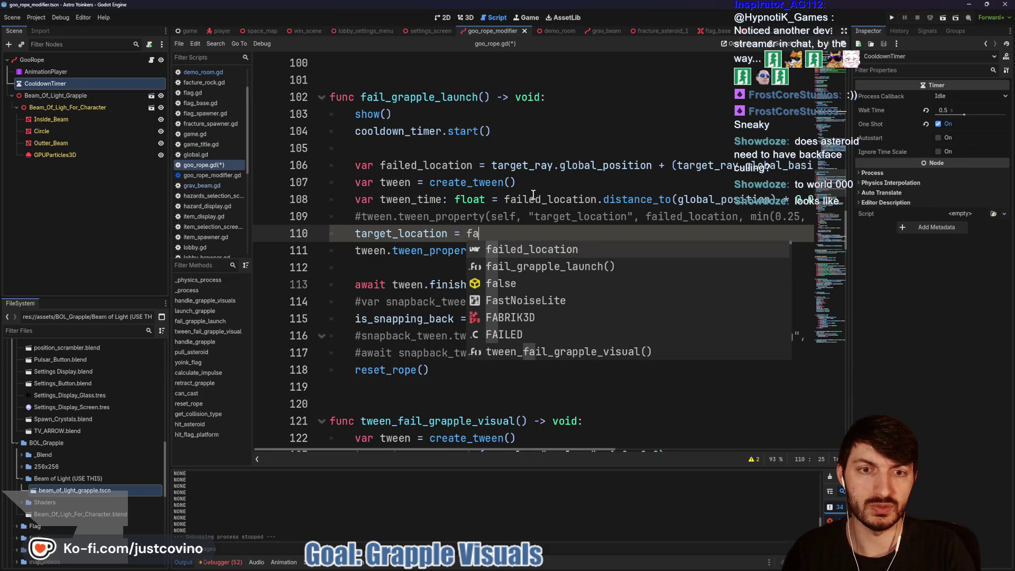
key("Return")
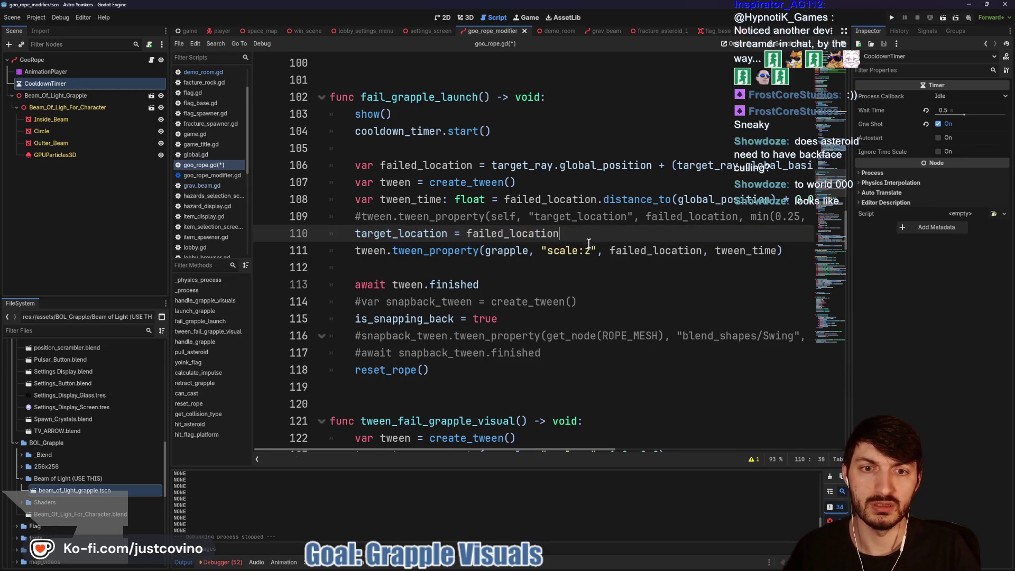
key("Return")
type("show(")
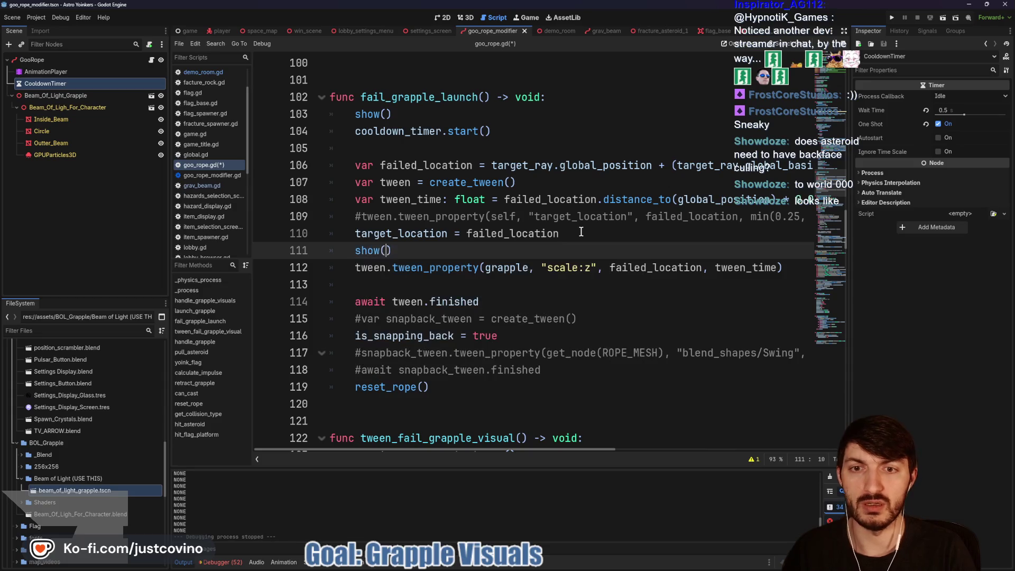
Comment out the earlier show() call, save, and run the demo_room scene.
left_click(356, 114)
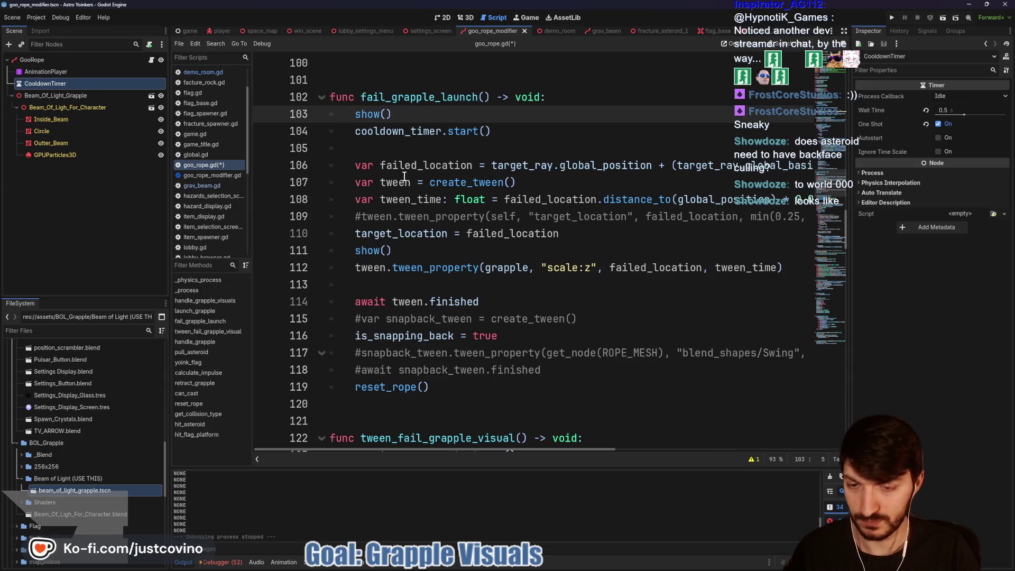
type("#")
key("ctrl+s")
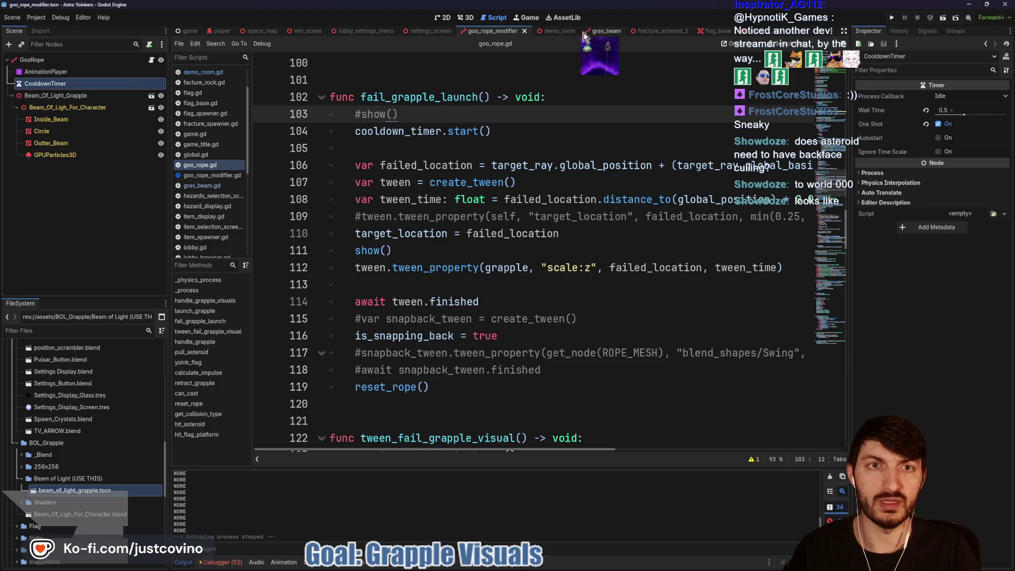
left_click(550, 31)
key("F5")
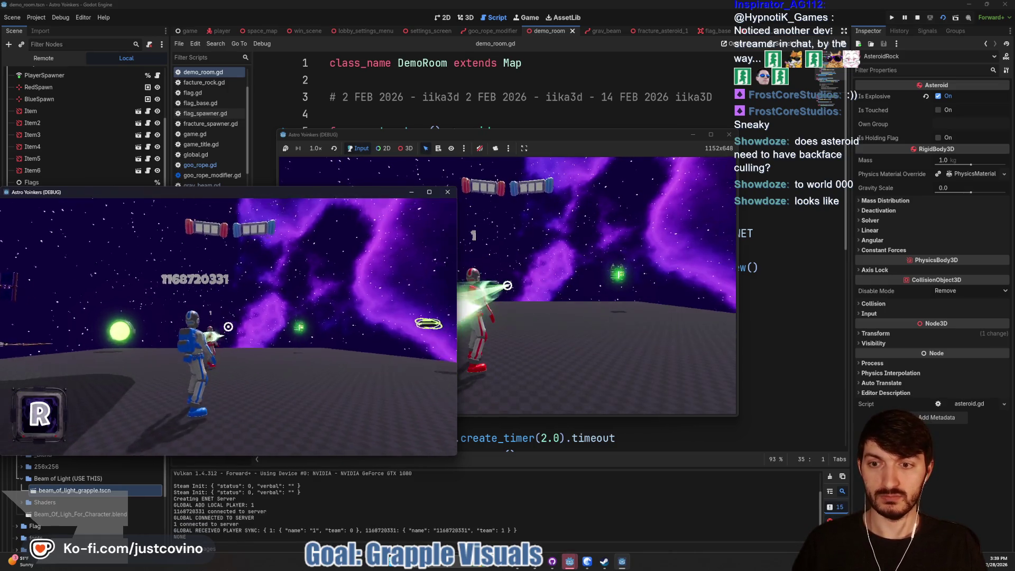
Fire the grapple once in the two-client playtest, stop it, and return to goo_rope.gd.
left_click(508, 286)
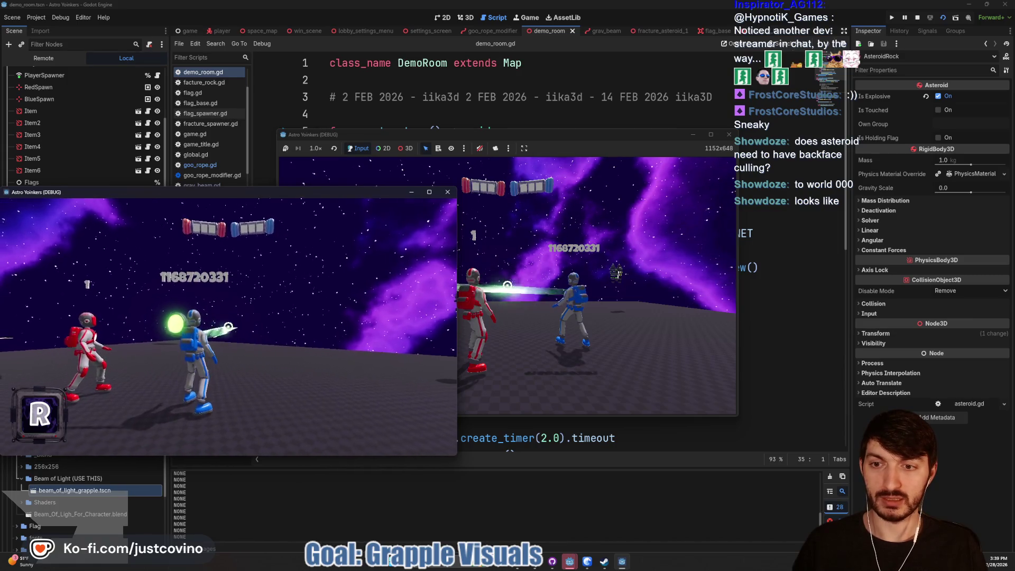
key("F8")
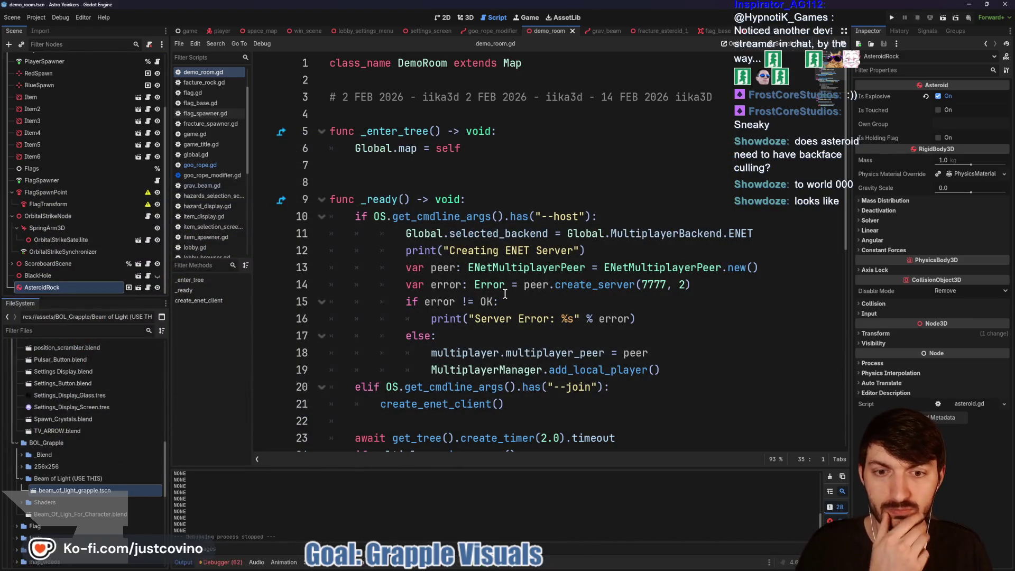
scroll(491, 299, "down", 4)
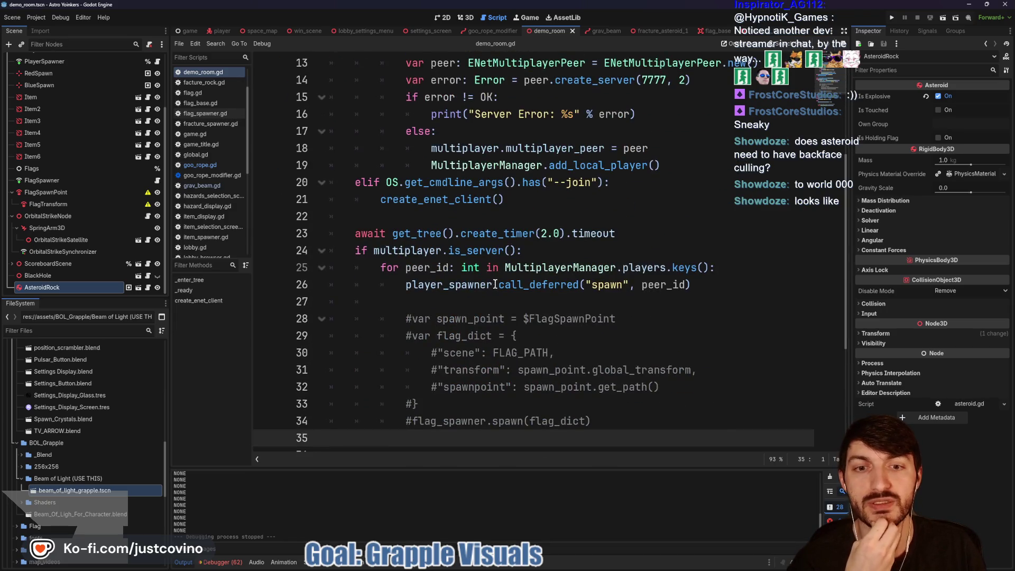
scroll(495, 285, "down", 4)
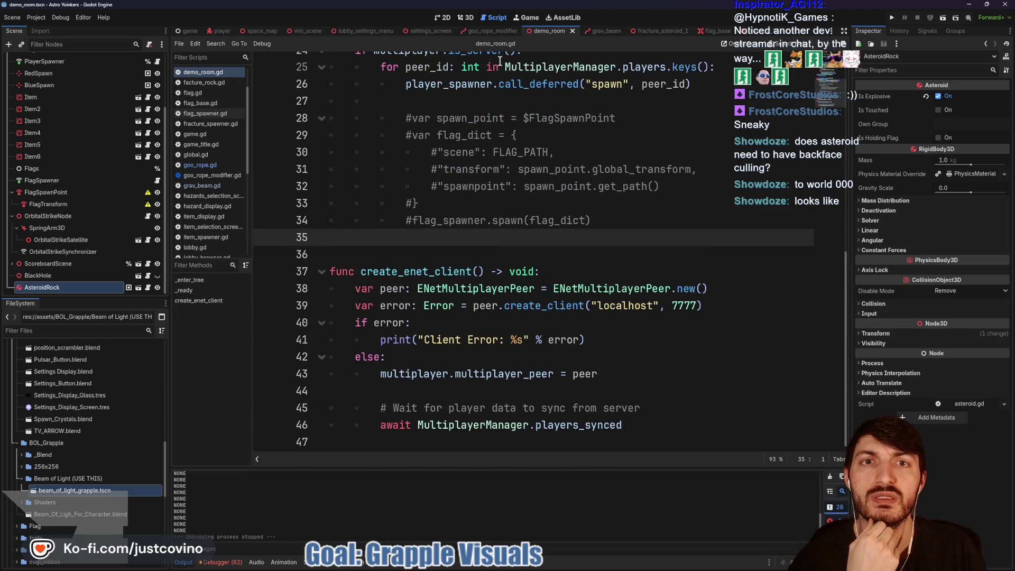
left_click(490, 31)
scroll(490, 154, "down", 1)
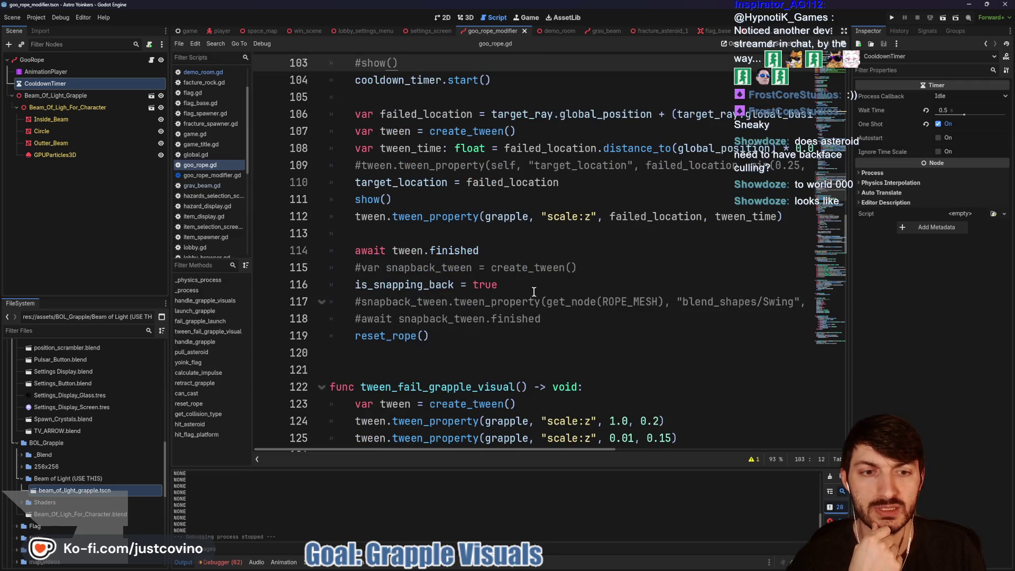
Swap failed_location for target_location in the scale:z tween, append .from(0.1), and save.
scroll(532, 291, "up", 1)
scroll(546, 217, "right", 6)
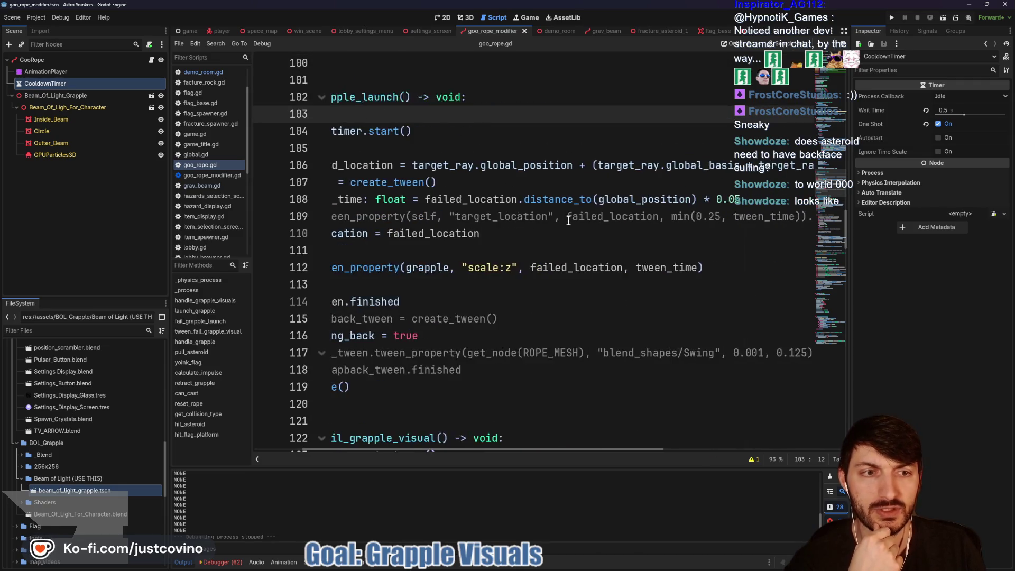
scroll(571, 221, "right", 3)
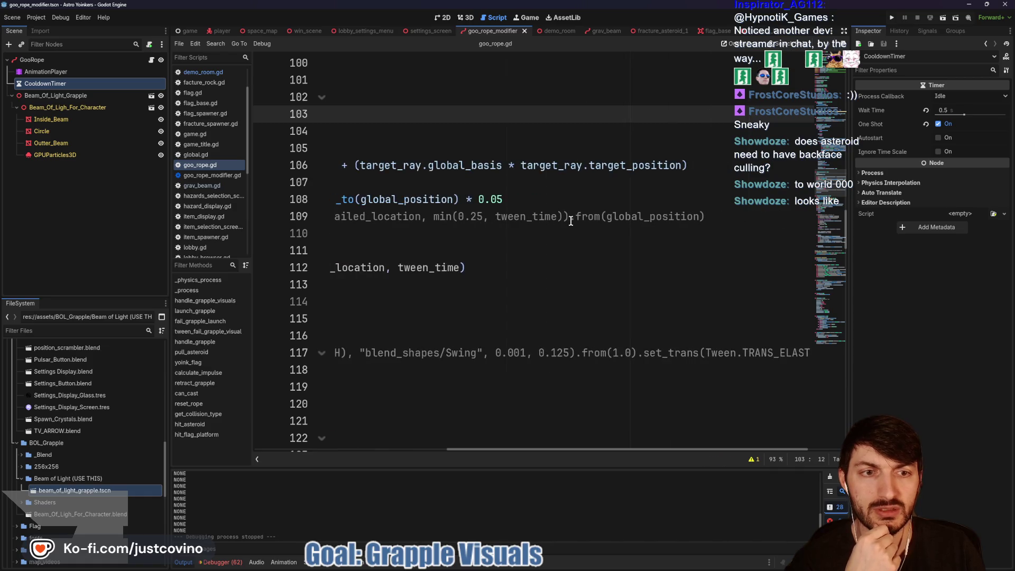
scroll(556, 221, "left", 9)
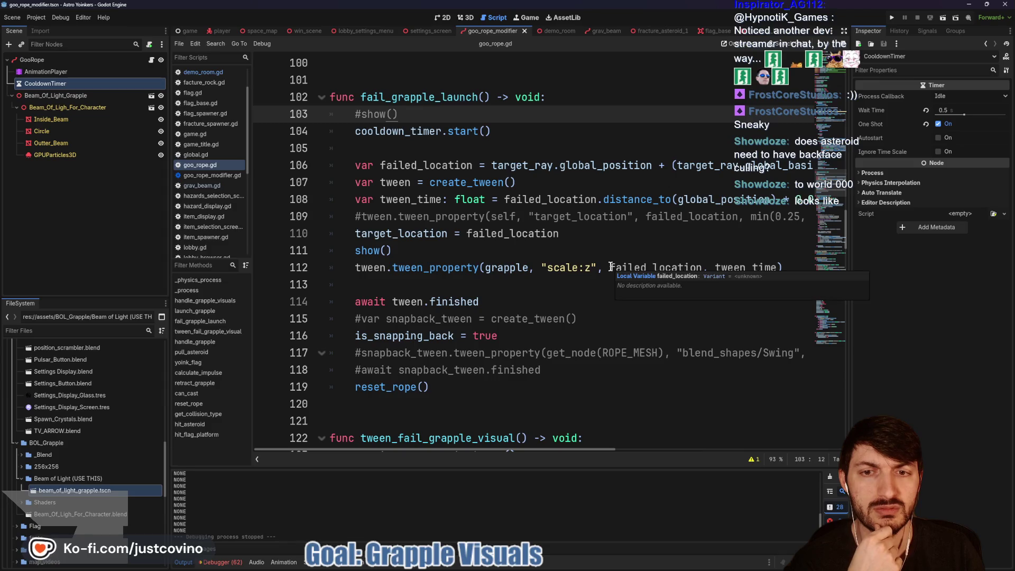
left_click_drag(610, 268, 702, 269)
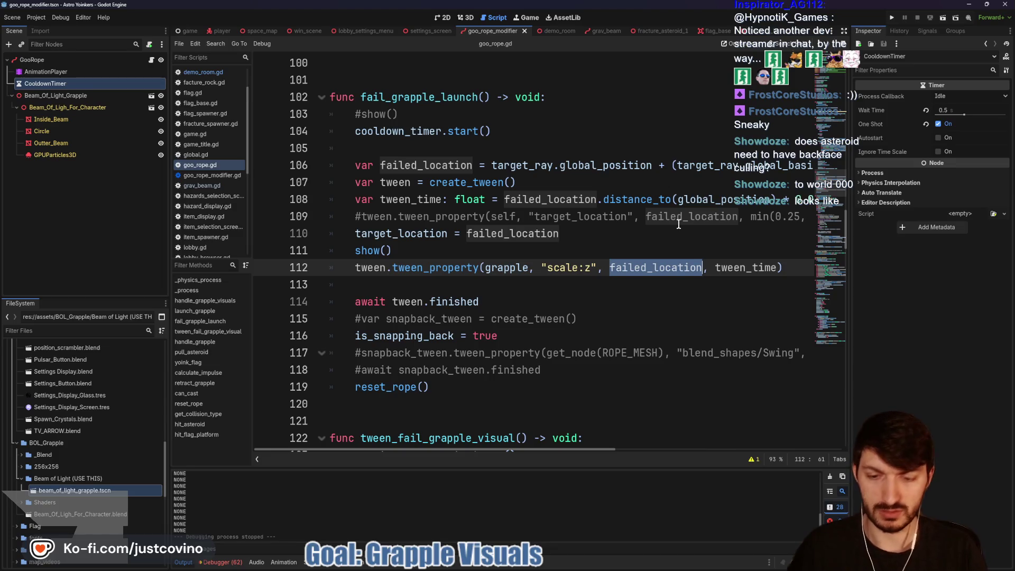
type("targe")
key("Return")
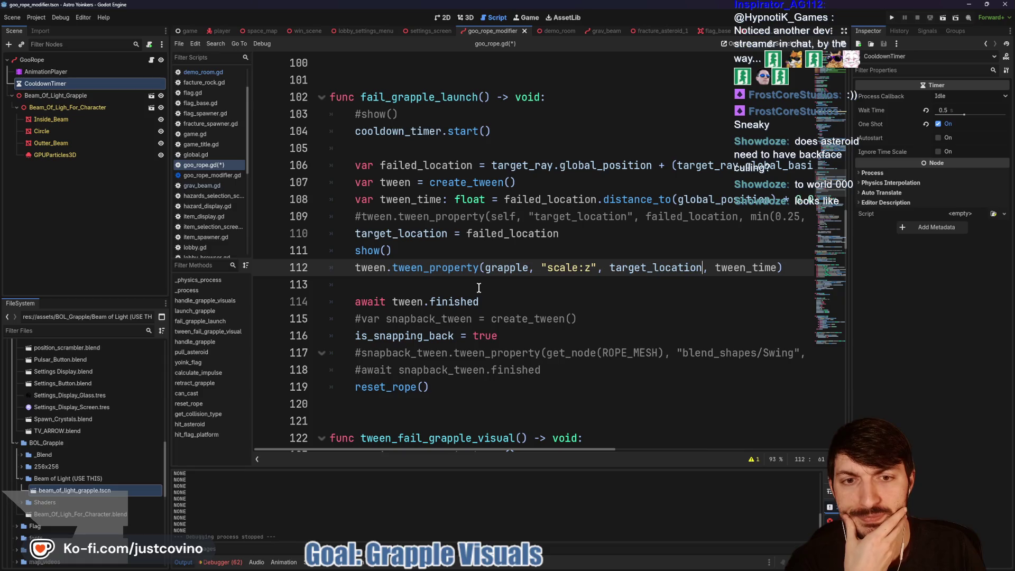
left_click(788, 269)
type(".from")
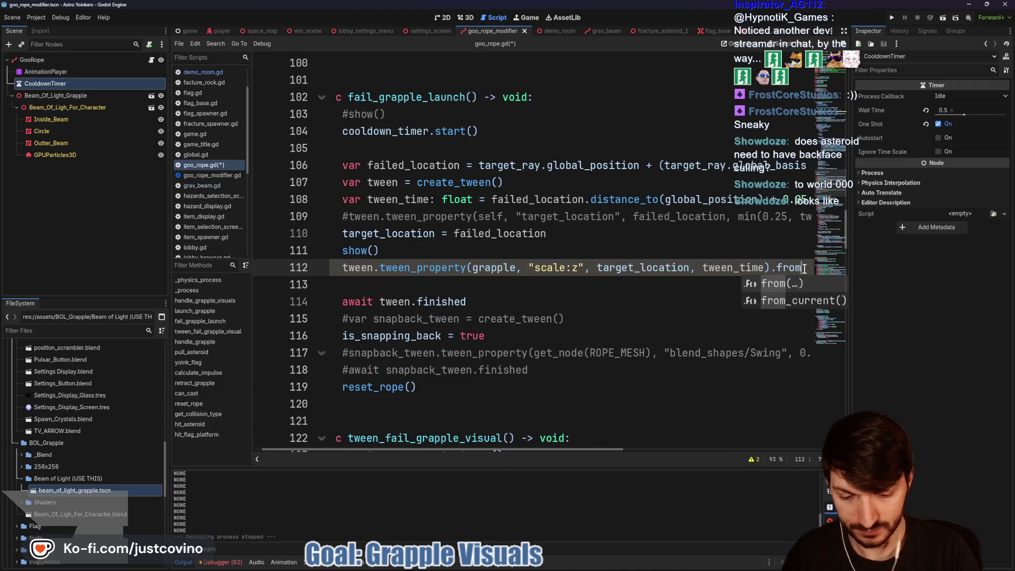
type("(0.1")
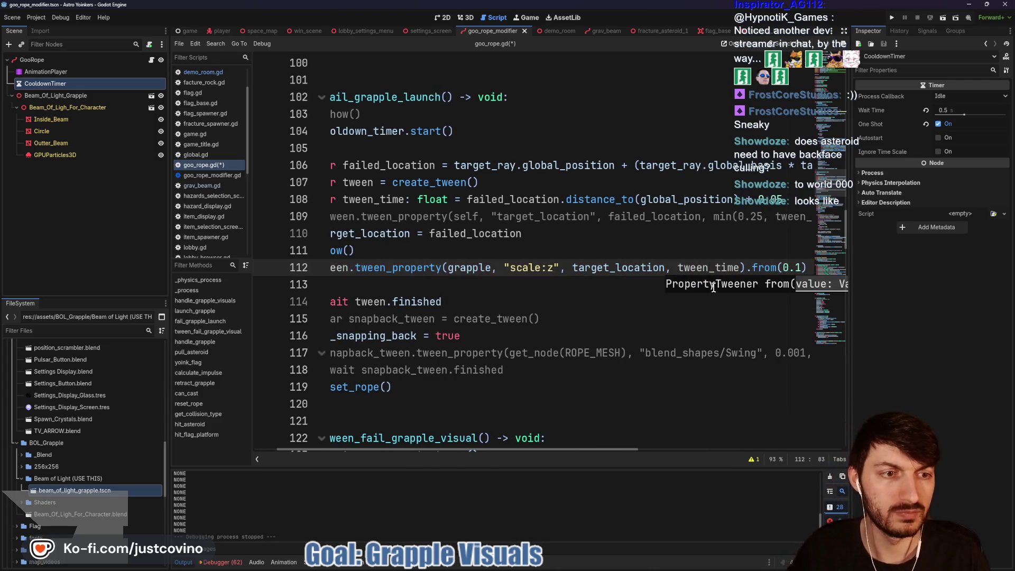
left_click(650, 249)
key("ctrl+s")
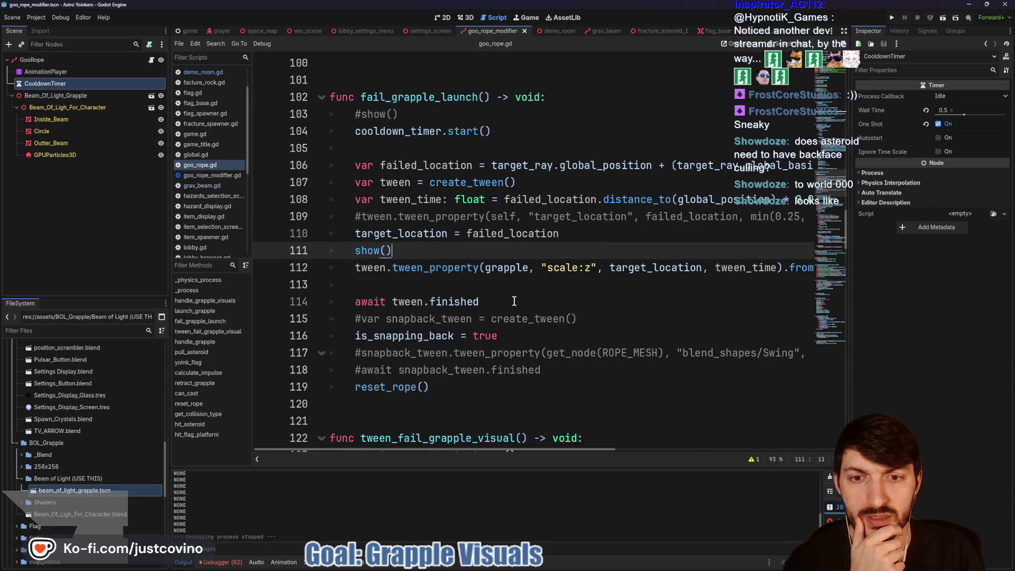